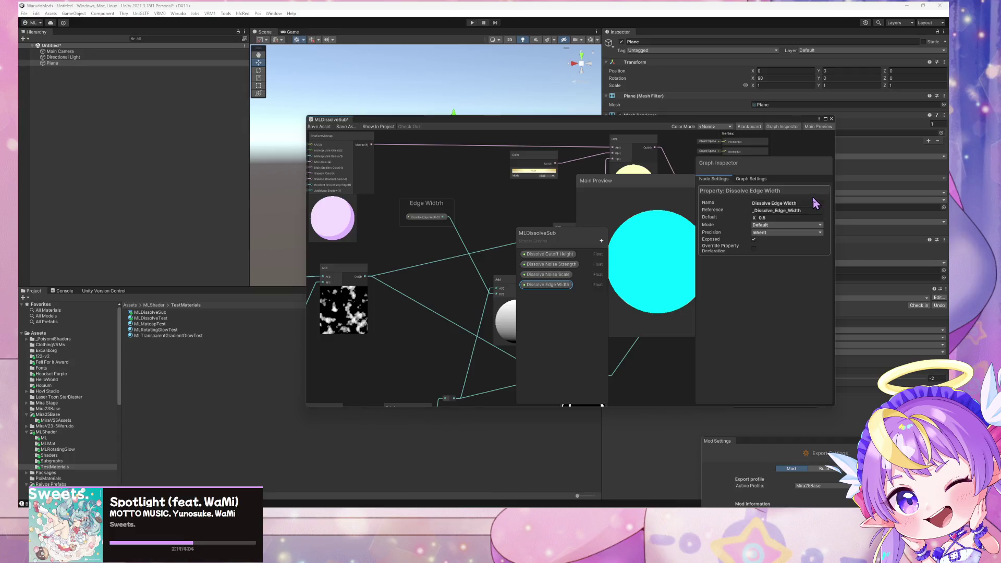
# Move the Shader Graph window aside and check the Dissolve Noise Scale and Edge Width properties.
pyautogui.moveTo(533, 124)
pyautogui.mouseDown()
pyautogui.moveTo(493, 310)
pyautogui.moveTo(414, 200)
pyautogui.moveTo(389, 221)
pyautogui.mouseUp()
pyautogui.click(407, 363)
pyautogui.click(404, 372)
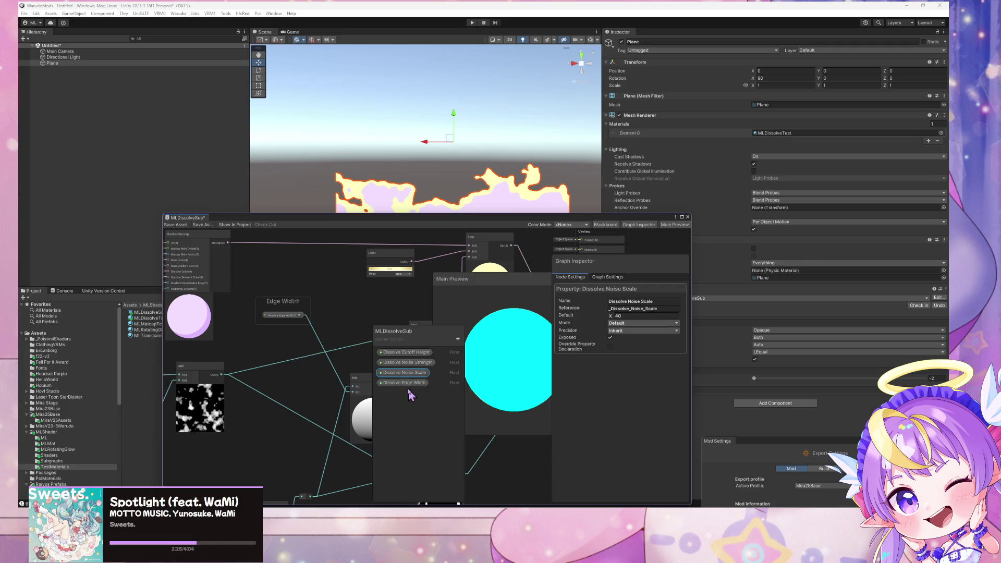
pyautogui.click(405, 383)
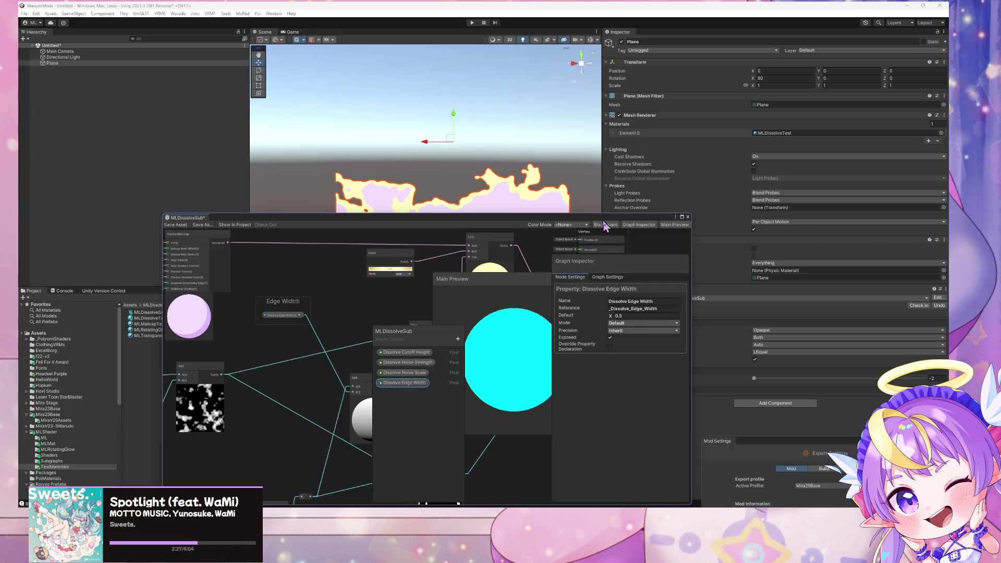
# Lower the plane material's Dissolve Cutoff Height to -0.685 so its top dissolves.
pyautogui.moveTo(544, 222)
pyautogui.mouseDown()
pyautogui.moveTo(507, 234)
pyautogui.moveTo(392, 340)
pyautogui.mouseUp()
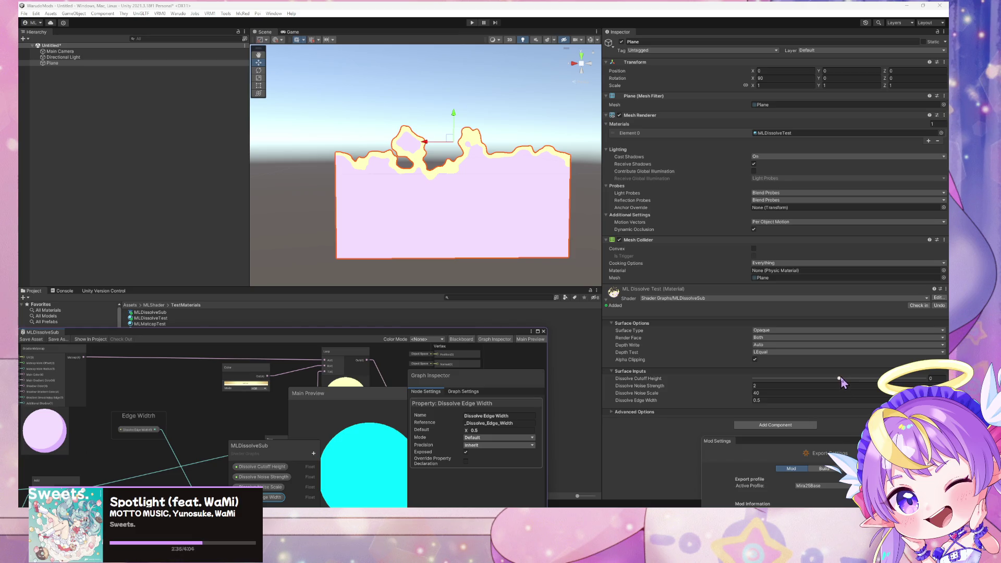
pyautogui.moveTo(840, 382)
pyautogui.mouseDown()
pyautogui.moveTo(729, 377)
pyautogui.moveTo(809, 378)
pyautogui.mouseUp()
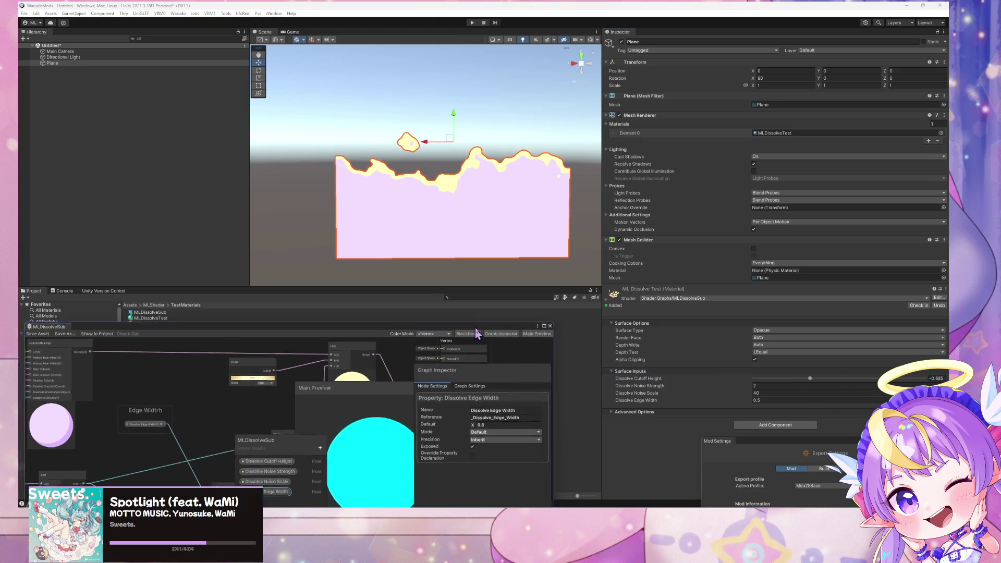
pyautogui.moveTo(469, 335); pyautogui.dragTo(538, 210)
# Change Dissolve Cutoff Height's Mode from Slider to Default and save the MLDissolveSub graph.
pyautogui.click(352, 333)
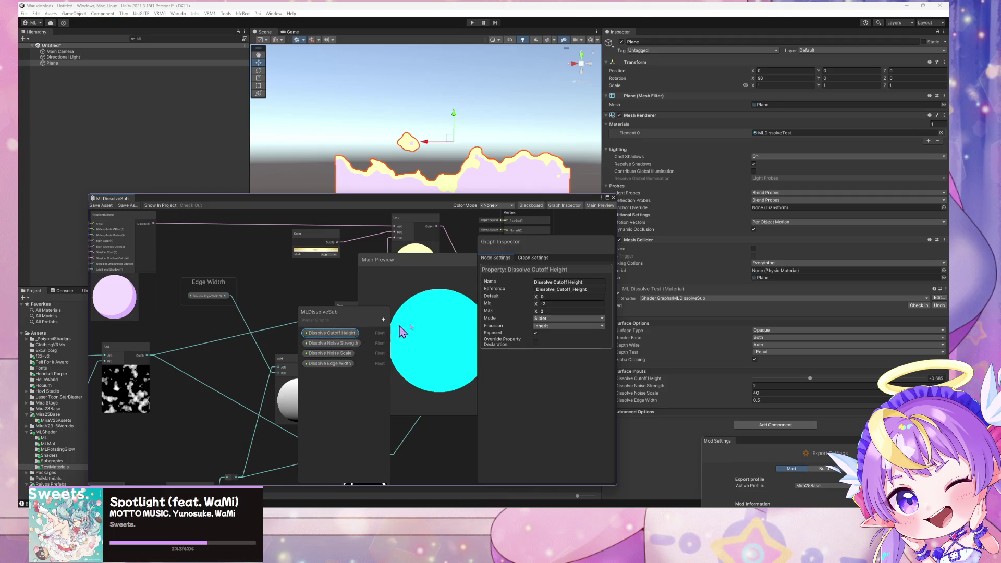
pyautogui.click(561, 318)
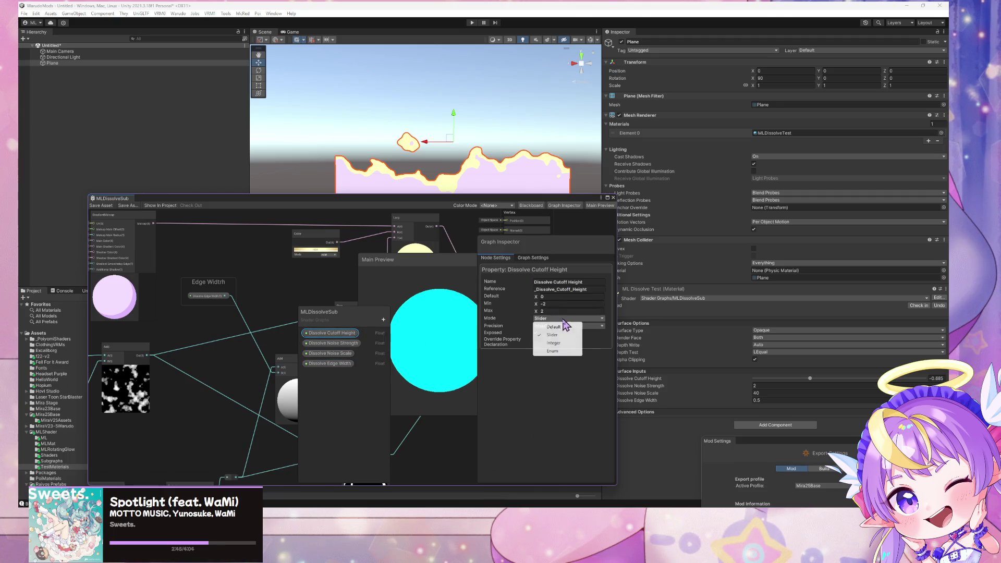
pyautogui.click(563, 324)
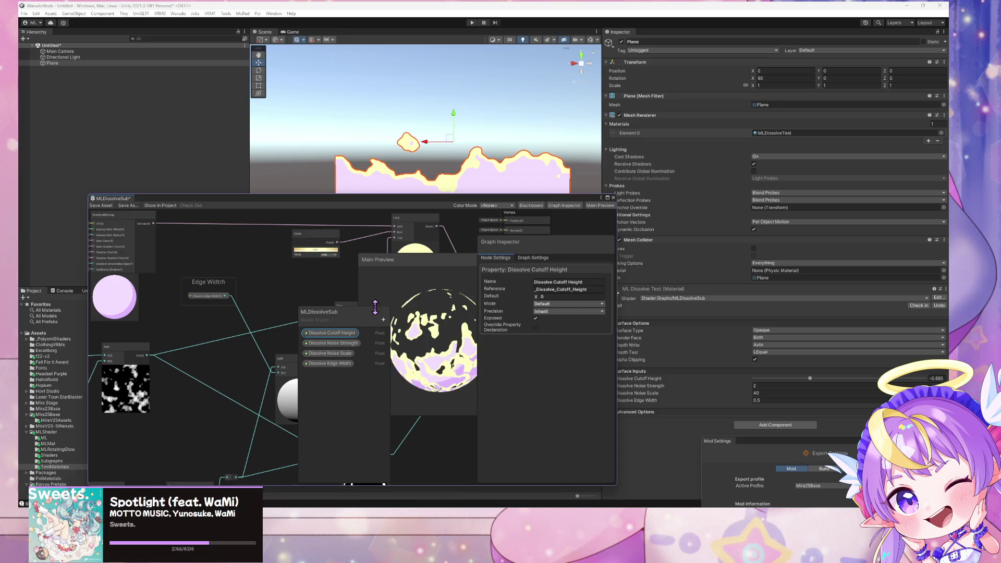
pyautogui.click(101, 205)
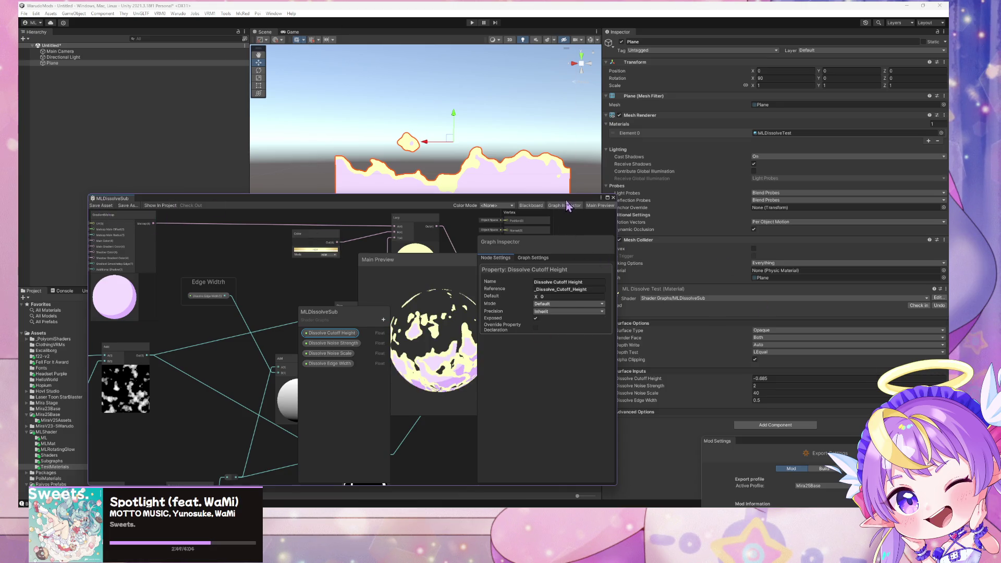
pyautogui.moveTo(566, 201); pyautogui.dragTo(524, 321)
pyautogui.click(772, 379)
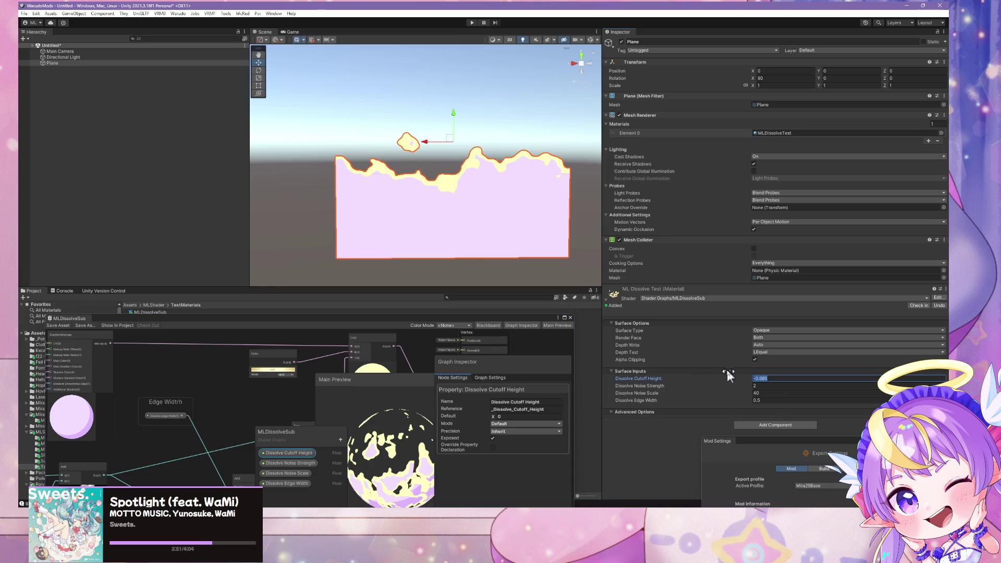
# Set the material's Dissolve Cutoff Height to 0.
pyautogui.write('0')
pyautogui.moveTo(486, 229)
pyautogui.mouseDown()
pyautogui.moveTo(480, 239)
pyautogui.moveTo(492, 229)
pyautogui.moveTo(485, 185)
pyautogui.moveTo(488, 216)
pyautogui.mouseUp()
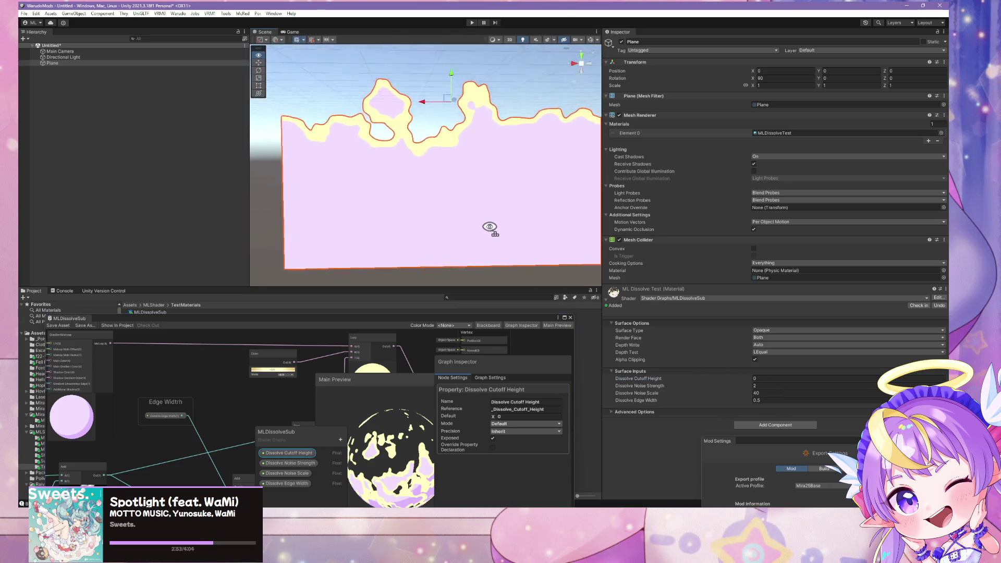
pyautogui.scroll(2, 487, 216)
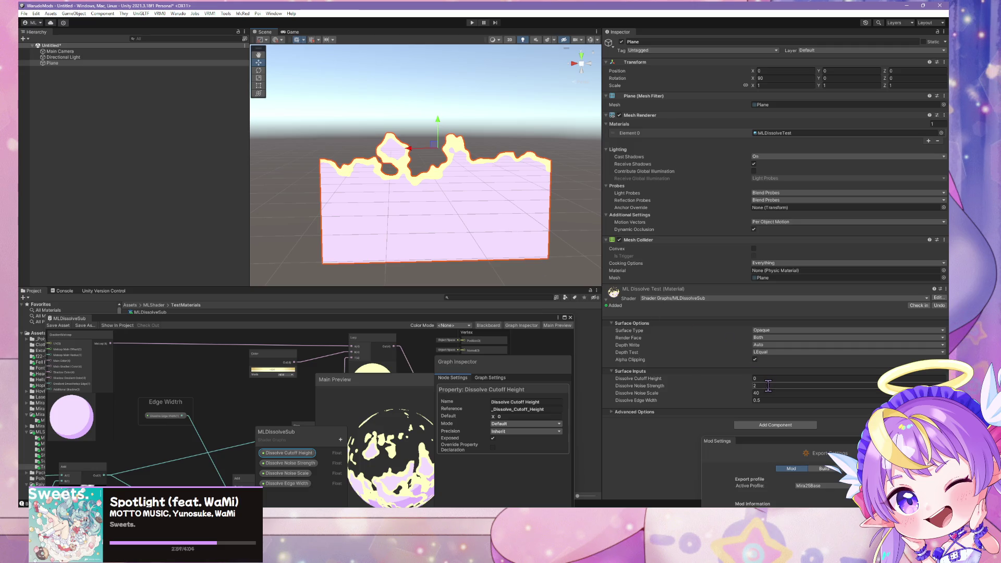
# Raise the plane to Y 5 and beyond to test the dissolve, then delete the plane.
pyautogui.moveTo(441, 129)
pyautogui.mouseDown()
pyautogui.moveTo(437, 89)
pyautogui.moveTo(465, 121)
pyautogui.mouseUp()
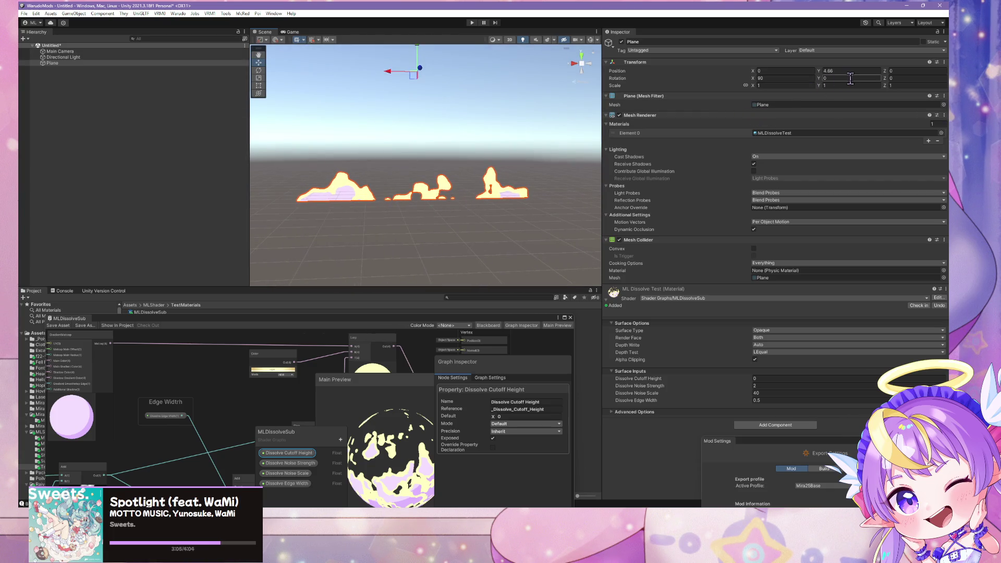
pyautogui.write('5')
pyautogui.press('Return')
pyautogui.moveTo(597, 161)
pyautogui.mouseDown()
pyautogui.moveTo(556, 119)
pyautogui.moveTo(543, 157)
pyautogui.moveTo(555, 166)
pyautogui.mouseUp()
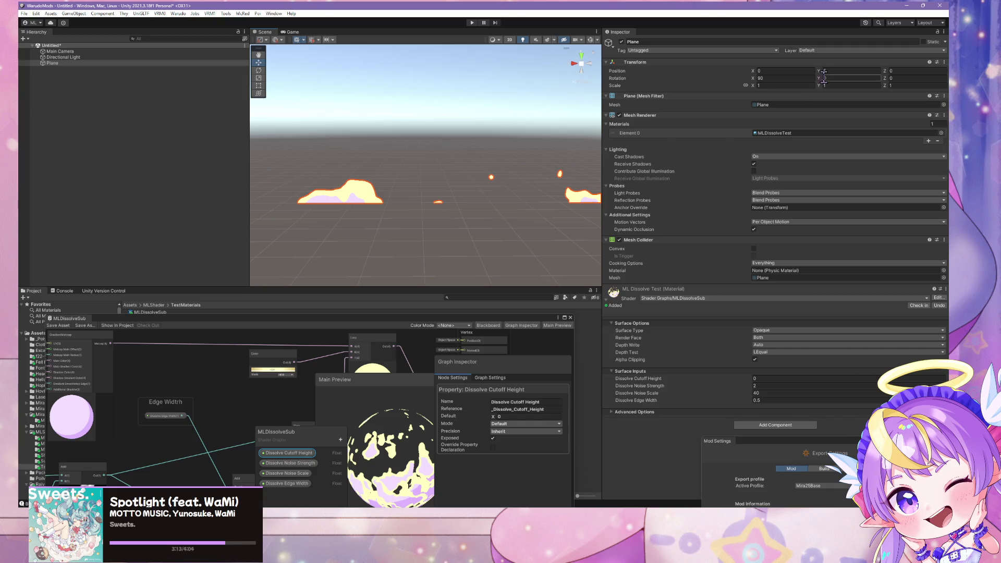
pyautogui.moveTo(823, 75)
pyautogui.mouseDown()
pyautogui.moveTo(834, 74)
pyautogui.moveTo(787, 84)
pyautogui.mouseUp()
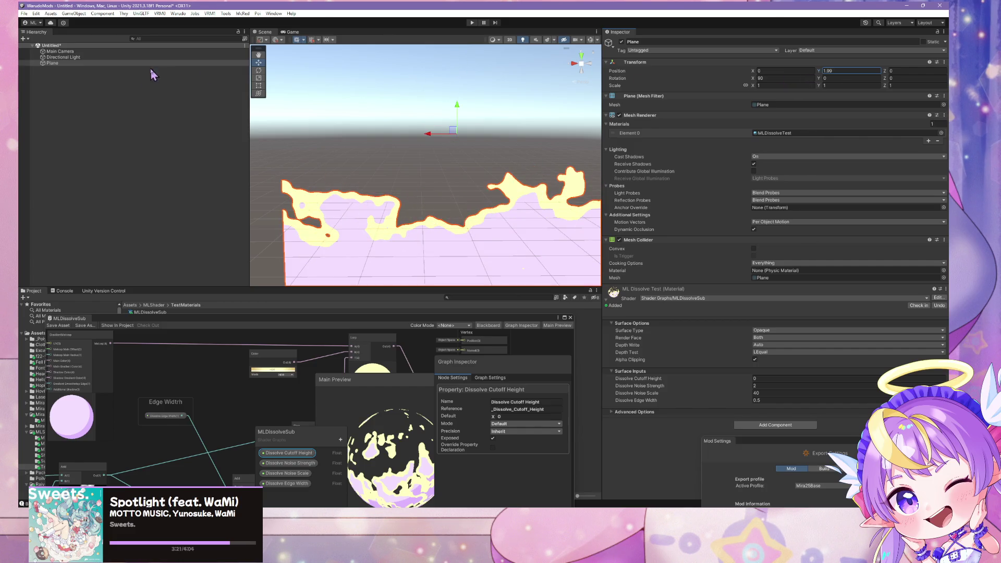
pyautogui.press('Delete')
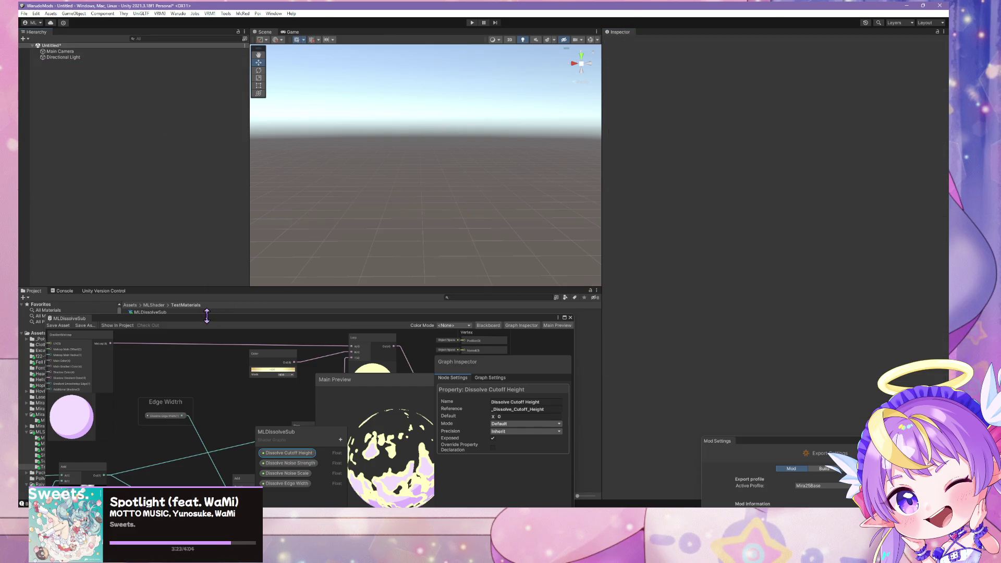
pyautogui.click(331, 305)
pyautogui.moveTo(258, 320); pyautogui.dragTo(606, 302)
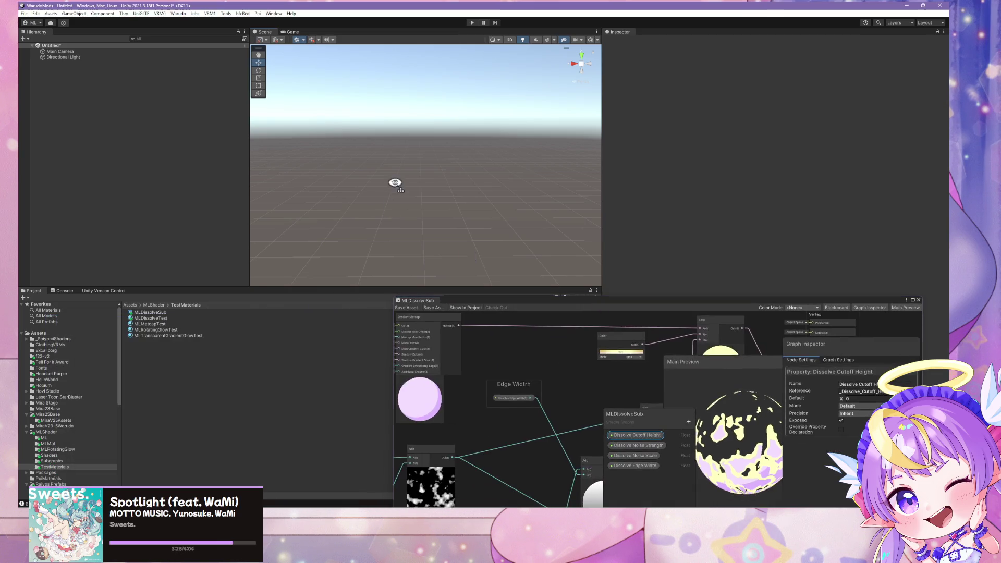
pyautogui.rightClick(224, 173)
pyautogui.moveTo(224, 263)
pyautogui.click(330, 264)
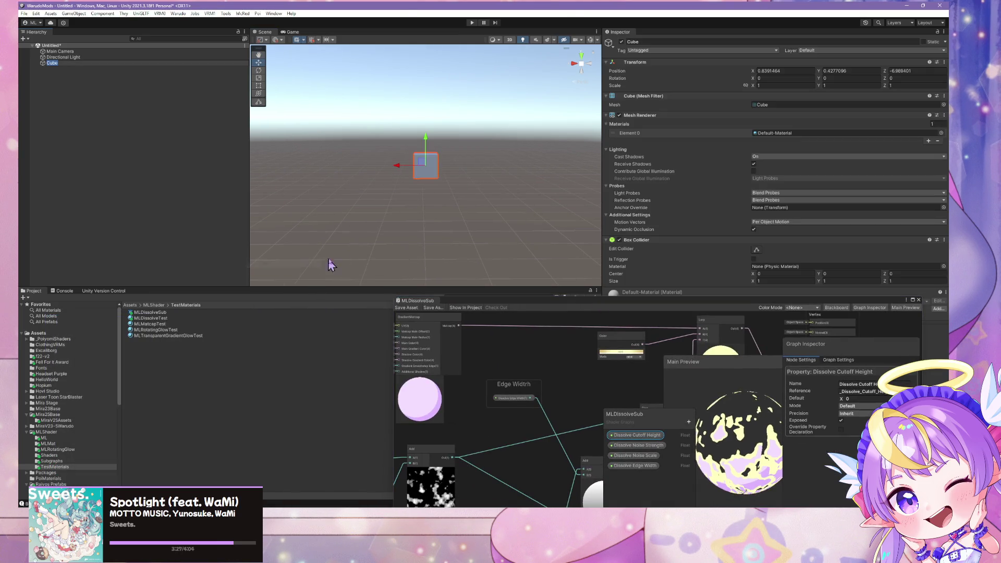
pyautogui.click(780, 71)
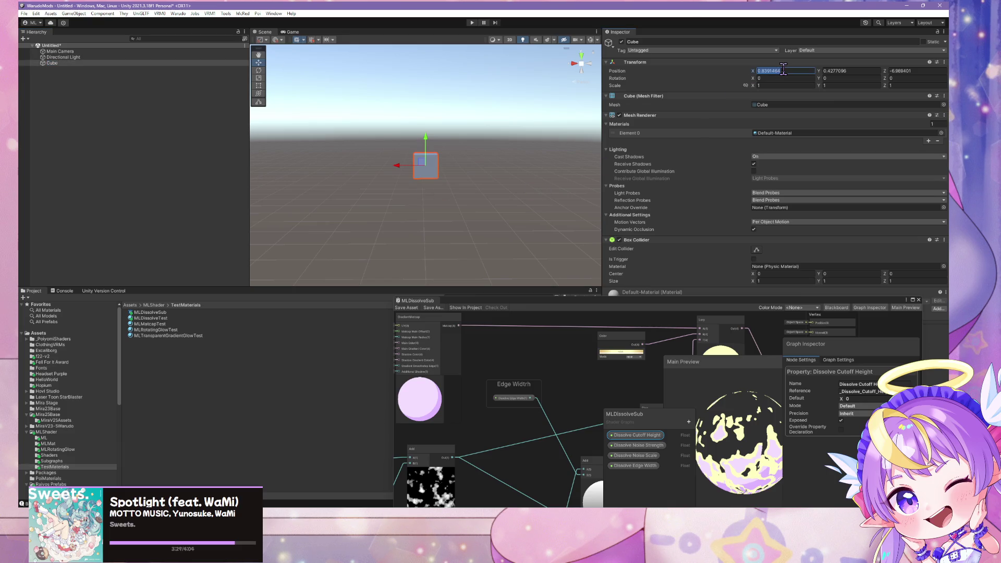
pyautogui.write('0')
pyautogui.press('Tab')
pyautogui.write('0')
pyautogui.press('Tab')
pyautogui.write('0')
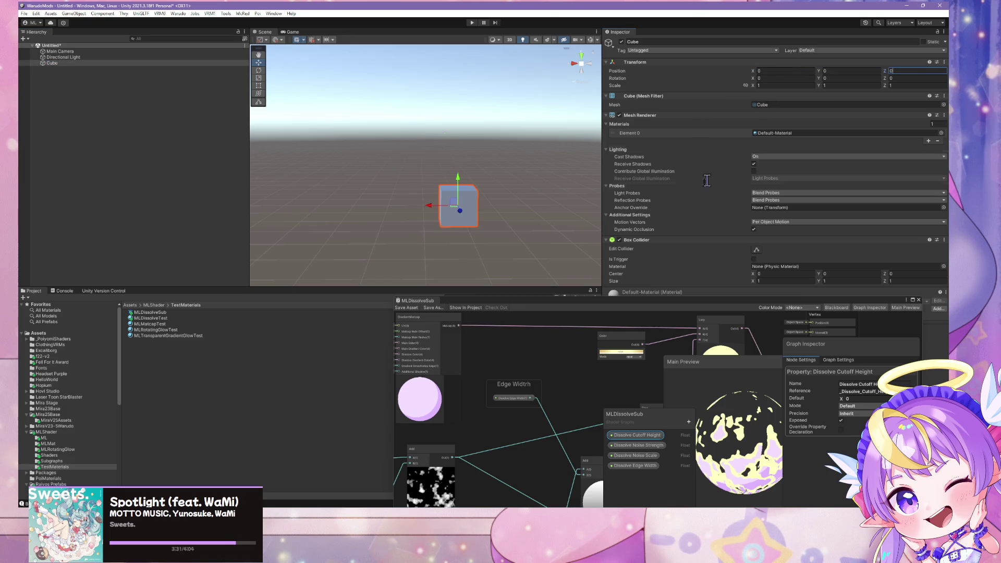
pyautogui.write('f')
pyautogui.scroll(5, 485, 164)
pyautogui.scroll(-5, 518, 172)
pyautogui.scroll(3, 512, 151)
pyautogui.scroll(-3, 513, 154)
pyautogui.scroll(3, 516, 158)
pyautogui.moveTo(449, 298)
pyautogui.mouseDown()
pyautogui.moveTo(361, 99)
pyautogui.moveTo(386, 134)
pyautogui.moveTo(442, 166)
pyautogui.mouseUp()
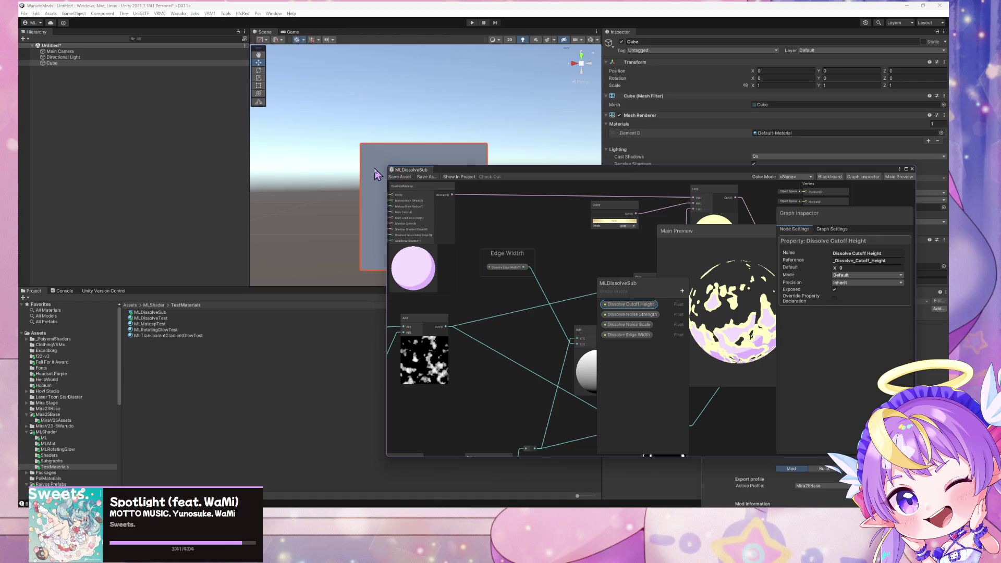
pyautogui.moveTo(141, 319); pyautogui.dragTo(385, 227)
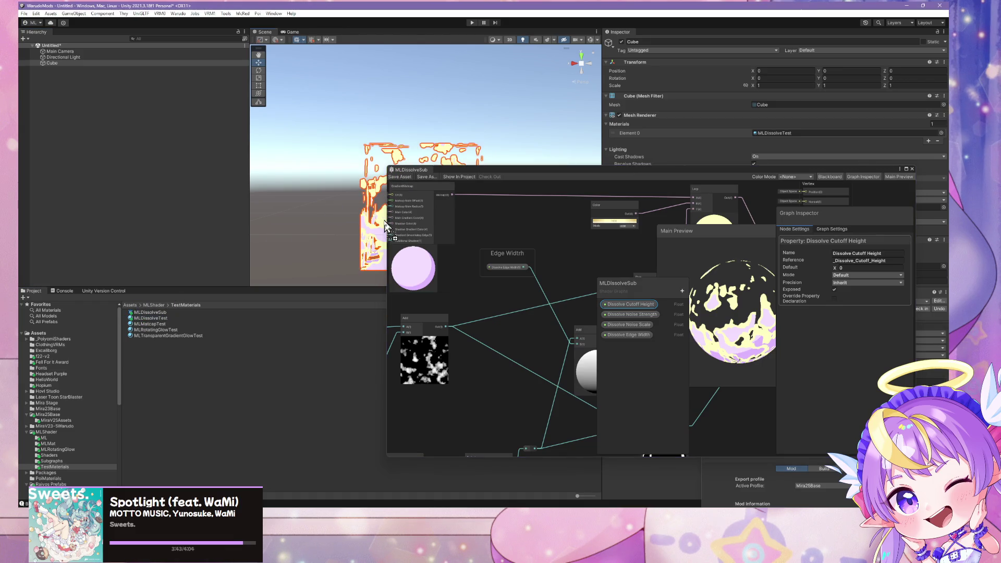
pyautogui.moveTo(578, 179)
pyautogui.mouseDown()
pyautogui.moveTo(672, 259)
pyautogui.moveTo(521, 313)
pyautogui.mouseUp()
pyautogui.moveTo(365, 187)
pyautogui.mouseDown()
pyautogui.moveTo(269, 196)
pyautogui.moveTo(339, 201)
pyautogui.mouseUp()
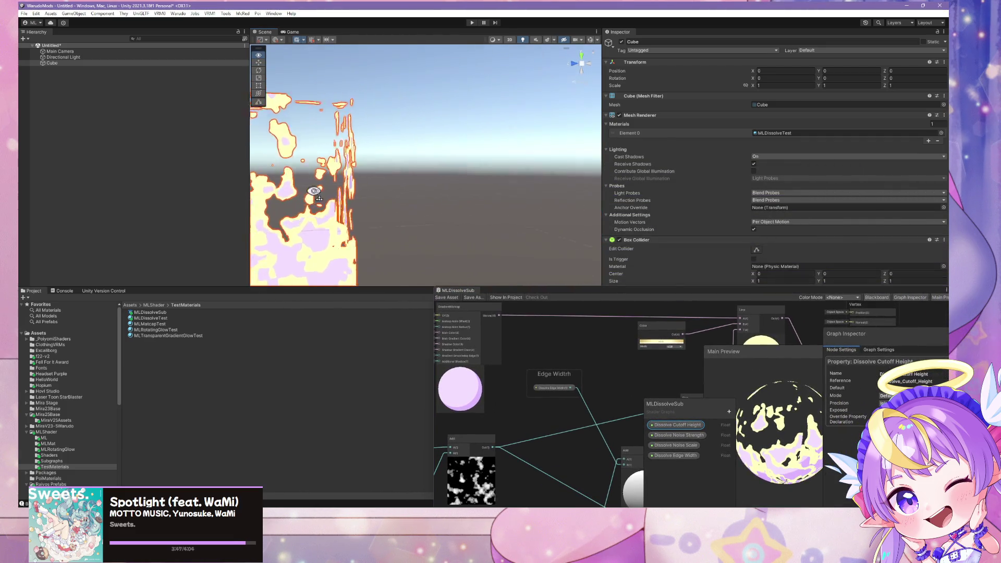
pyautogui.scroll(-5, 391, 203)
pyautogui.press('Delete')
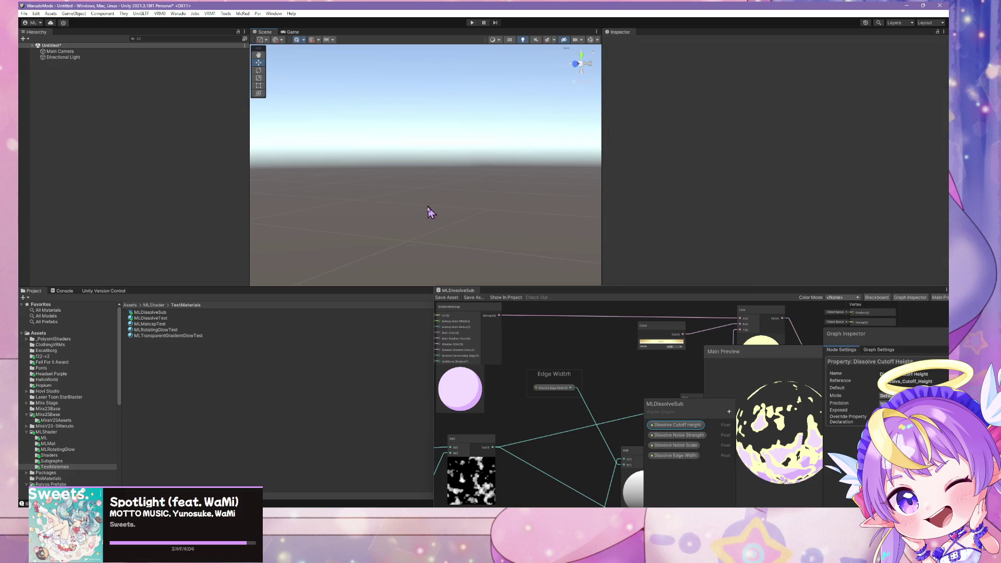
pyautogui.rightClick(118, 177)
# Create a Quad from the Hierarchy and position it at 0, 0, 0.
pyautogui.moveTo(193, 274)
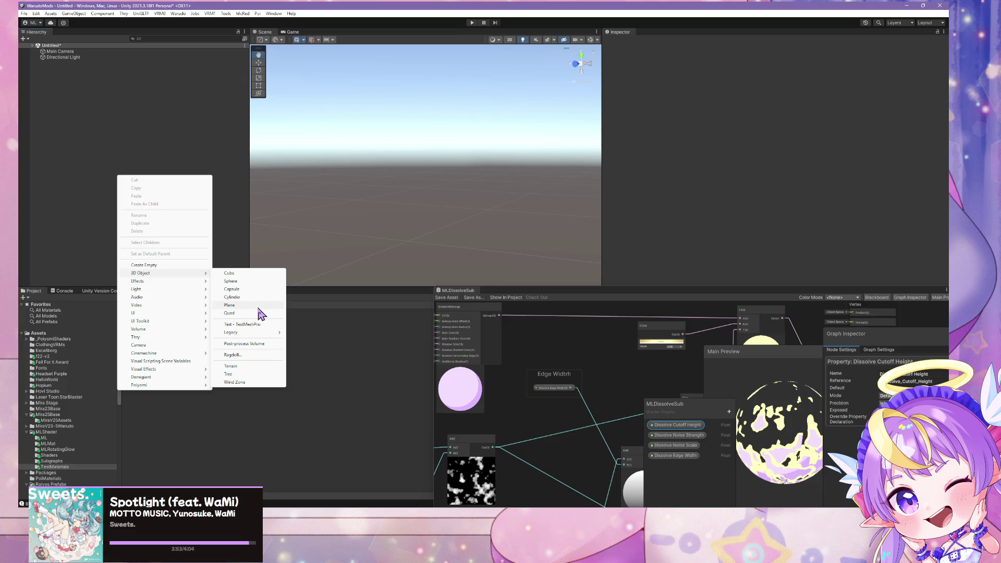
pyautogui.click(263, 313)
pyautogui.click(791, 71)
pyautogui.write('0')
pyautogui.press('Tab')
pyautogui.write('0')
pyautogui.press('Tab')
pyautogui.write('0')
pyautogui.press('Return')
# Apply the MLDissolveTest material to the Quad's Mesh Renderer.
pyautogui.scroll(3, 520, 134)
pyautogui.moveTo(529, 127); pyautogui.dragTo(542, 162)
pyautogui.moveTo(244, 272)
pyautogui.mouseDown()
pyautogui.moveTo(219, 246)
pyautogui.moveTo(196, 253)
pyautogui.moveTo(218, 250)
pyautogui.moveTo(215, 268)
pyautogui.mouseUp()
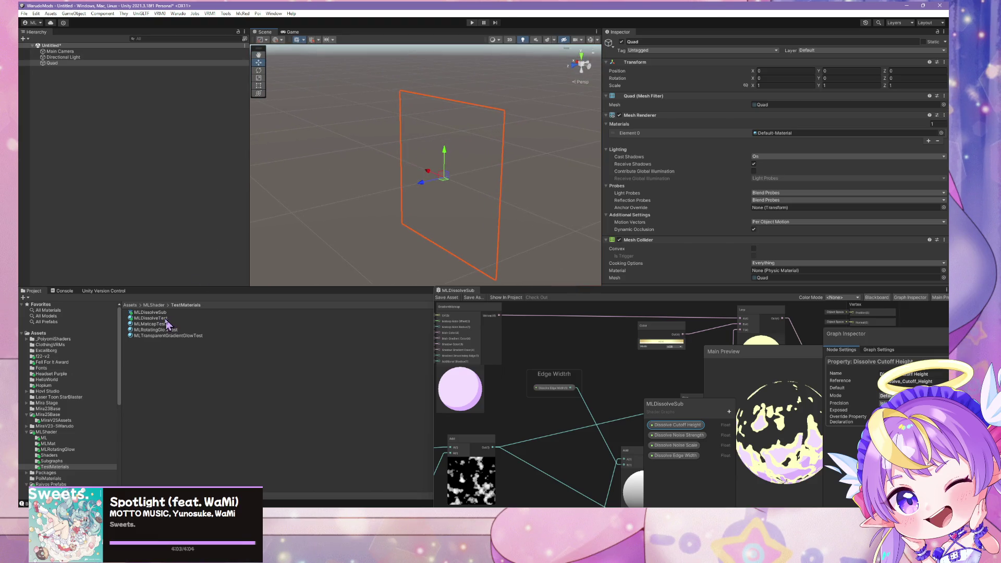
pyautogui.moveTo(151, 318); pyautogui.dragTo(773, 134)
pyautogui.moveTo(500, 235)
pyautogui.mouseDown()
pyautogui.moveTo(574, 186)
pyautogui.moveTo(564, 199)
pyautogui.moveTo(556, 181)
pyautogui.mouseUp()
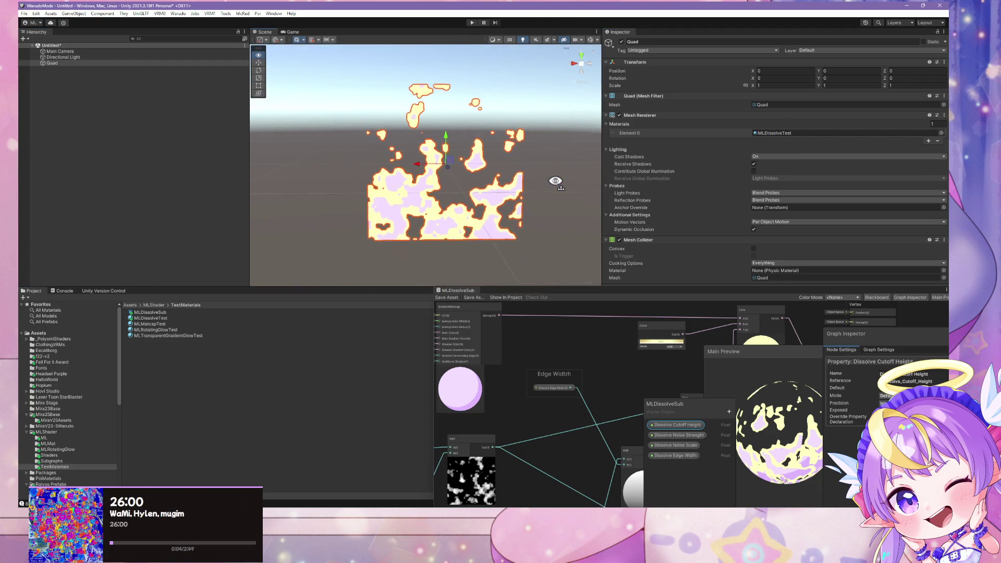
pyautogui.moveTo(447, 143)
pyautogui.mouseDown()
pyautogui.moveTo(472, 161)
pyautogui.moveTo(441, 153)
pyautogui.mouseUp()
# Duplicate the Quad, try moving the copy, then delete it and reselect the original.
pyautogui.click(110, 63)
pyautogui.hotkey('ctrl', 'd')
pyautogui.moveTo(462, 193); pyautogui.dragTo(469, 207)
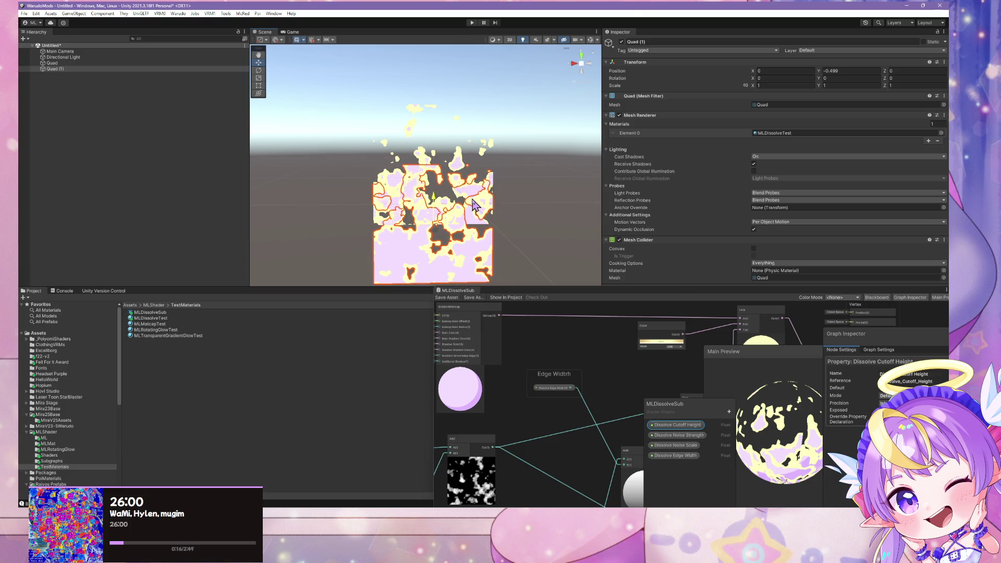
pyautogui.moveTo(472, 199)
pyautogui.mouseDown()
pyautogui.moveTo(475, 149)
pyautogui.moveTo(491, 240)
pyautogui.mouseUp()
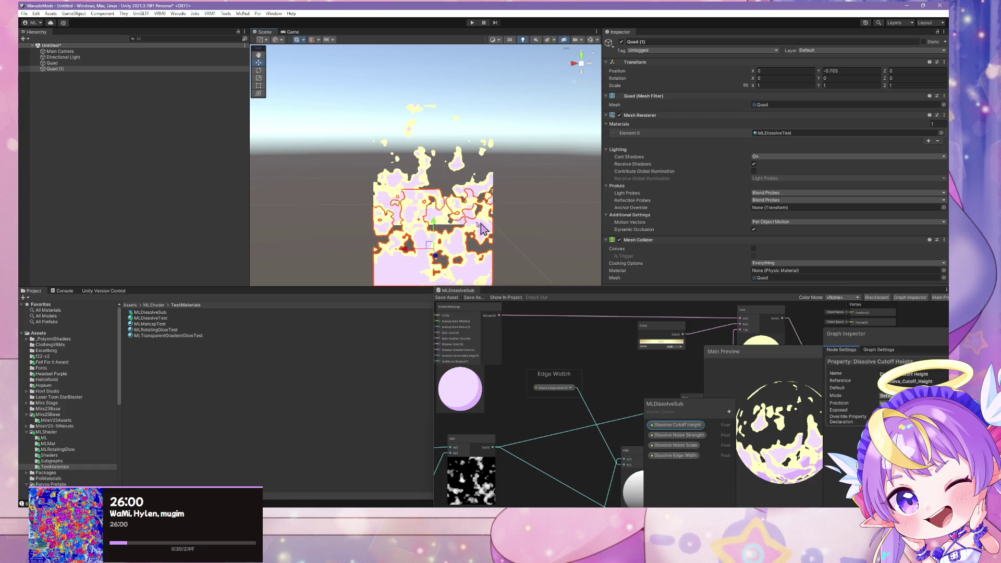
pyautogui.press('Delete')
pyautogui.moveTo(552, 236)
pyautogui.mouseDown()
pyautogui.moveTo(480, 210)
pyautogui.moveTo(514, 185)
pyautogui.moveTo(501, 174)
pyautogui.moveTo(513, 184)
pyautogui.moveTo(520, 174)
pyautogui.moveTo(519, 188)
pyautogui.mouseUp()
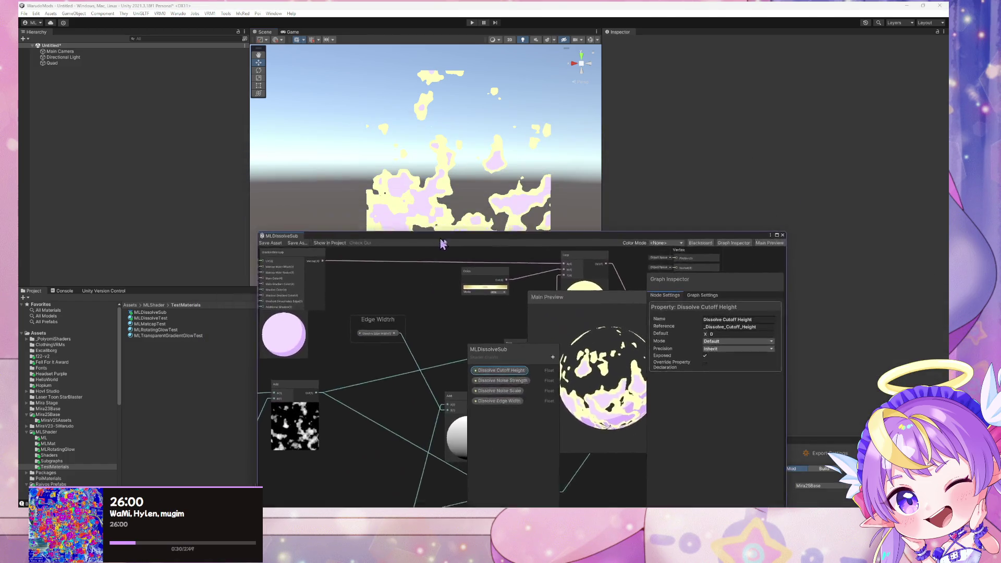
pyautogui.click(113, 63)
# Experiment with Dissolve Noise Strength and Edge Width, leaving Noise Strength at 0 and Edge Width 0.1.
pyautogui.moveTo(728, 283); pyautogui.dragTo(461, 287)
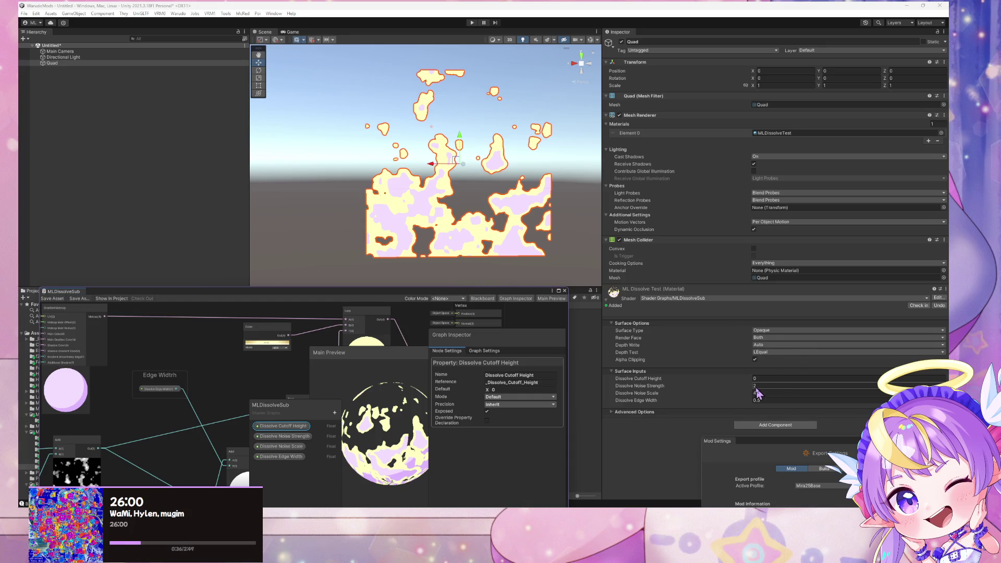
pyautogui.click(754, 386)
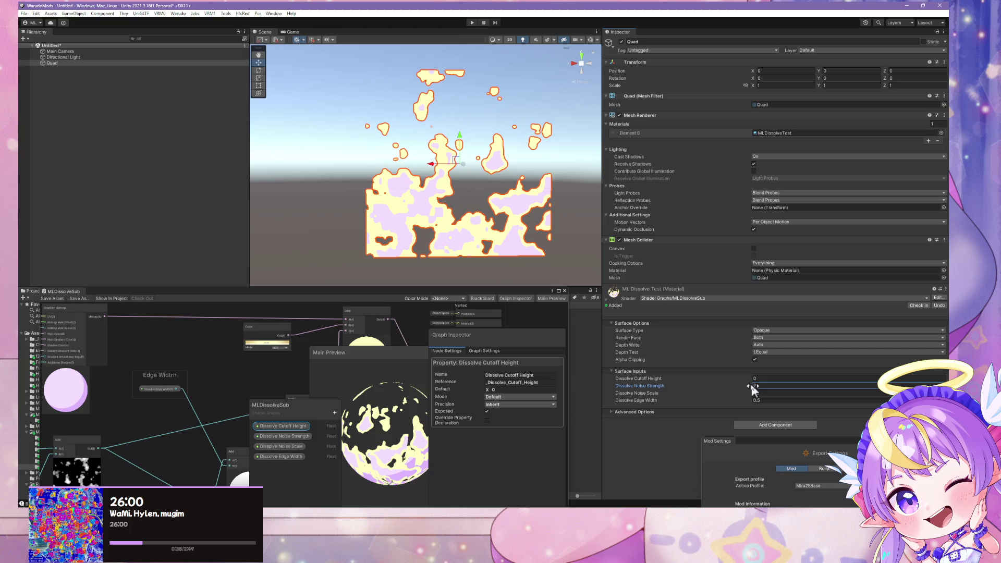
pyautogui.moveTo(750, 386)
pyautogui.mouseDown()
pyautogui.moveTo(831, 384)
pyautogui.moveTo(712, 386)
pyautogui.moveTo(784, 392)
pyautogui.moveTo(728, 389)
pyautogui.moveTo(761, 395)
pyautogui.moveTo(724, 380)
pyautogui.mouseUp()
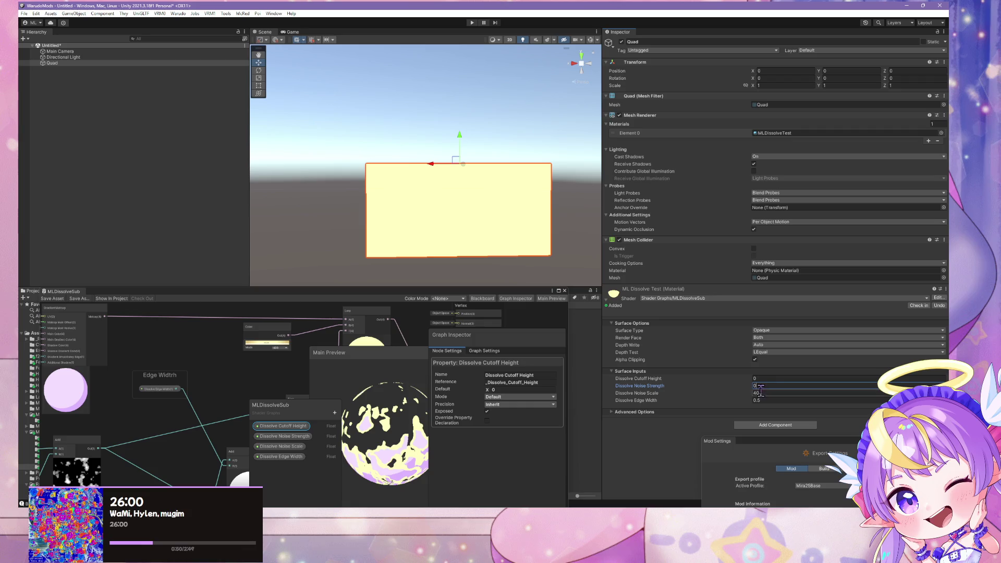
pyautogui.moveTo(751, 402); pyautogui.dragTo(743, 402)
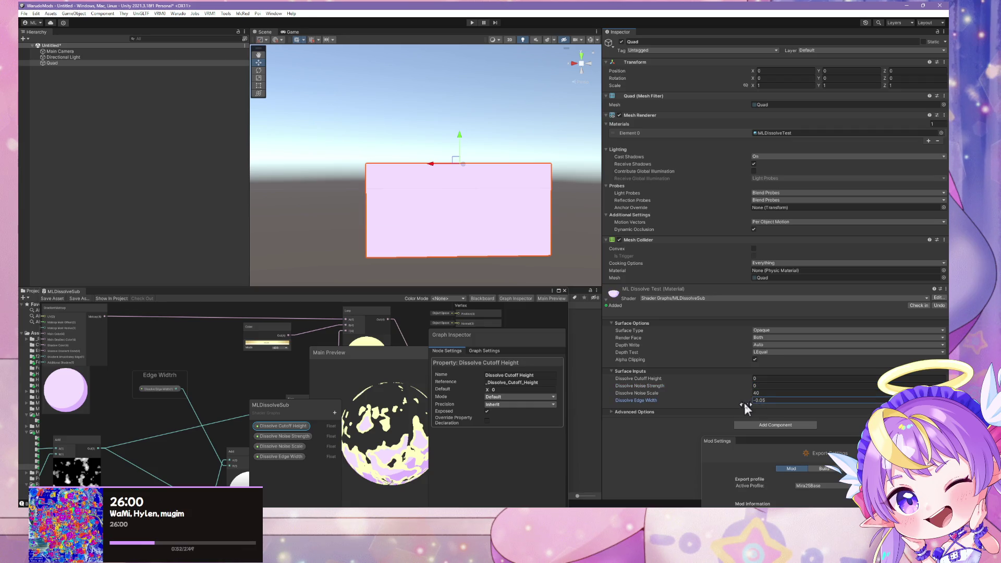
pyautogui.click(776, 400)
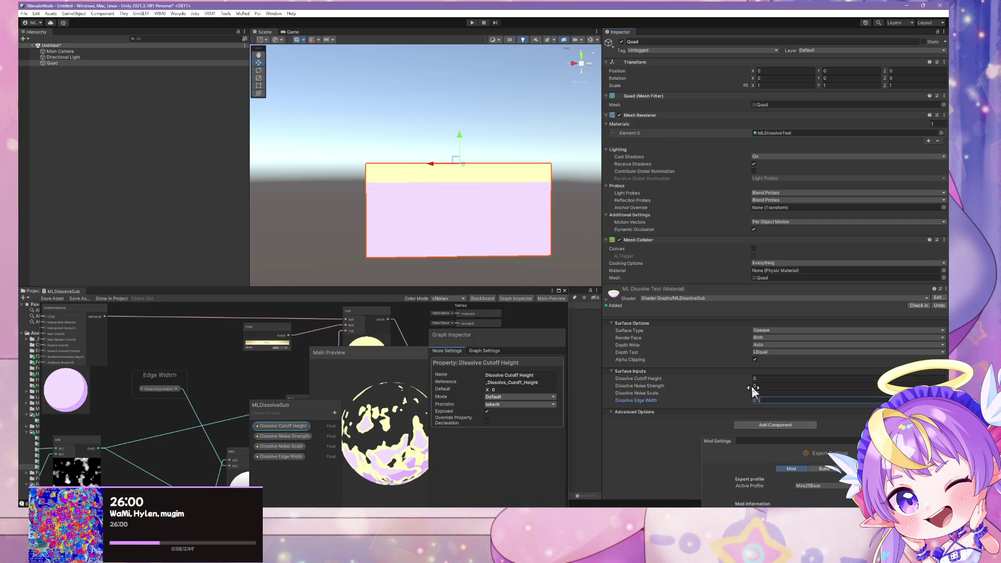
pyautogui.moveTo(754, 387)
pyautogui.mouseDown()
pyautogui.moveTo(854, 372)
pyautogui.moveTo(736, 379)
pyautogui.moveTo(761, 384)
pyautogui.mouseUp()
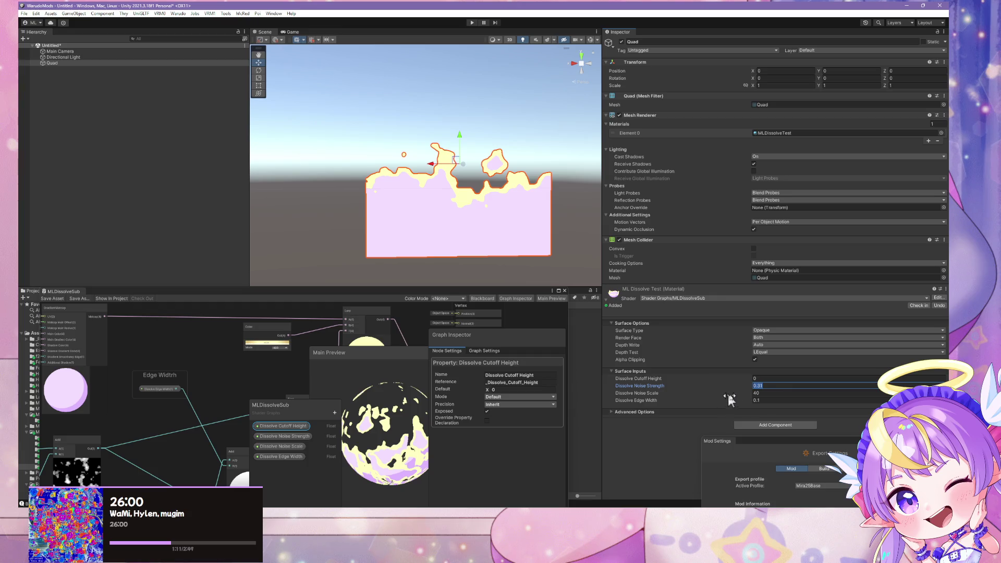
pyautogui.write('0')
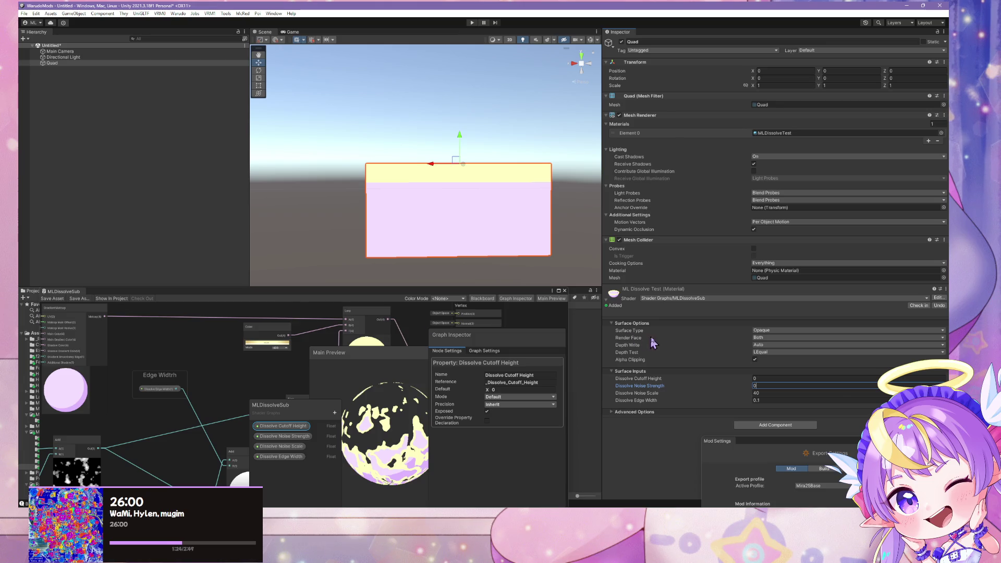
# Set the material's Dissolve Edge Width to 0.25.
pyautogui.moveTo(749, 400); pyautogui.dragTo(757, 404)
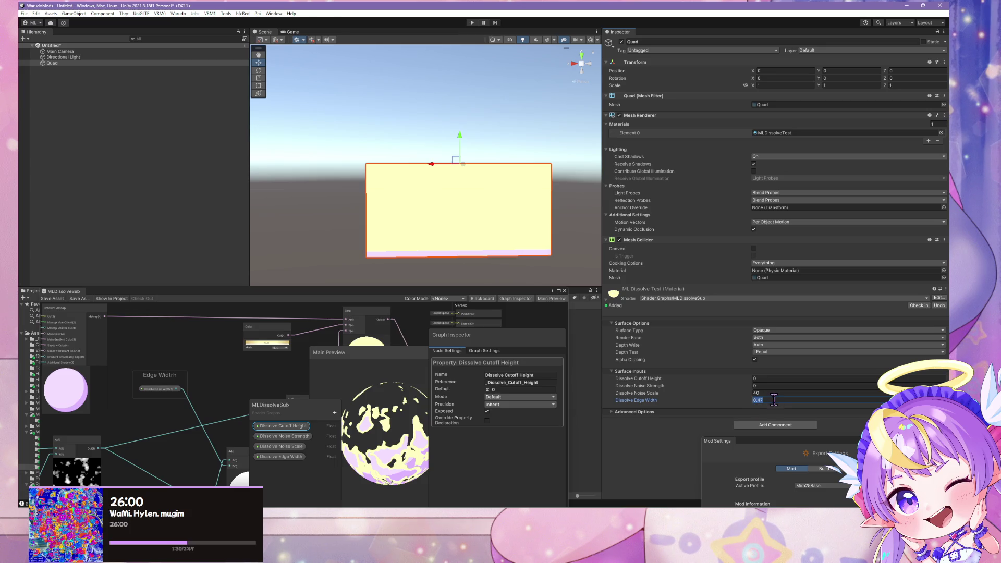
pyautogui.press('BackSpace')
pyautogui.press('BackSpace')
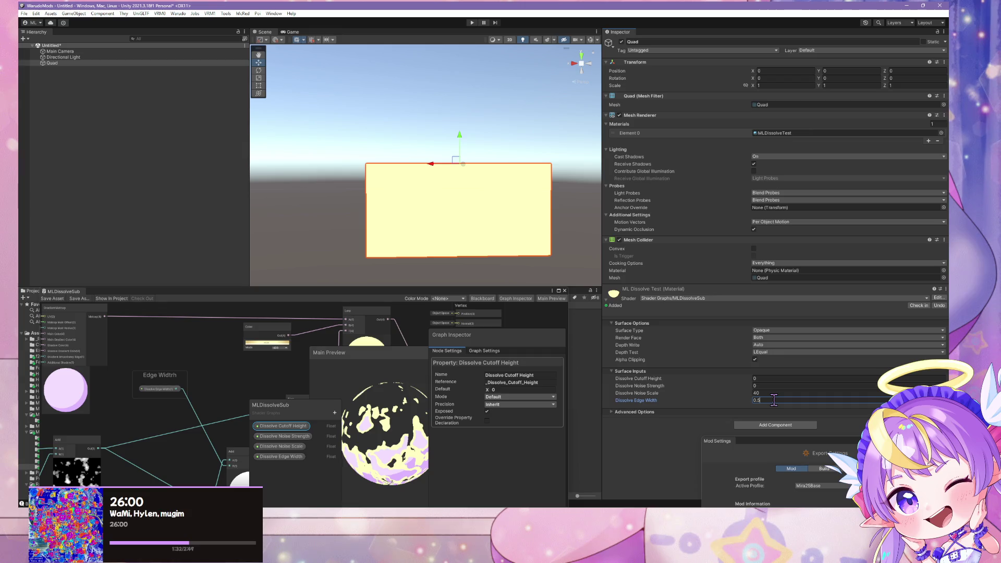
pyautogui.press('BackSpace')
pyautogui.press('BackSpace')
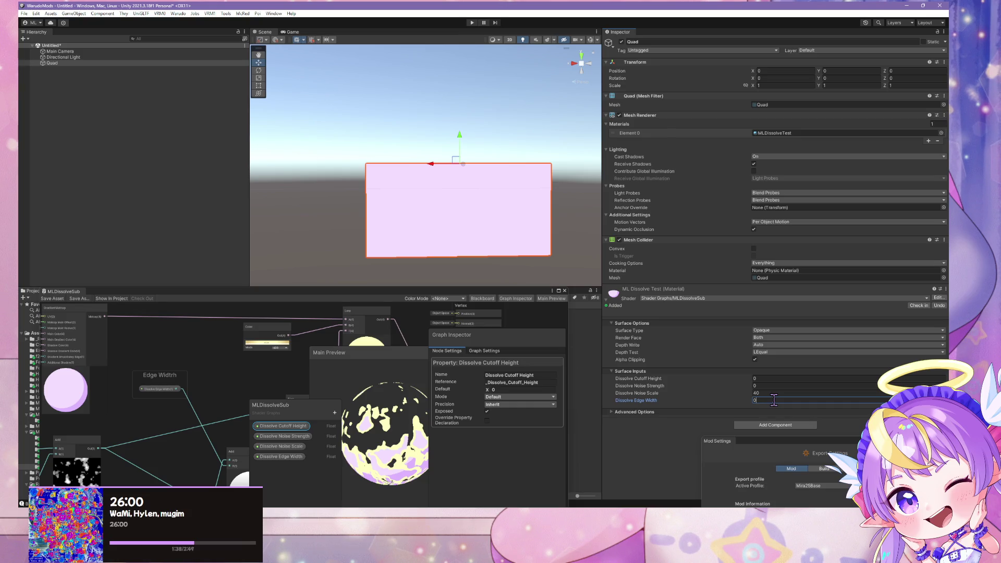
pyautogui.write('.5')
pyautogui.press('BackSpace')
pyautogui.press('BackSpace')
pyautogui.write('.5')
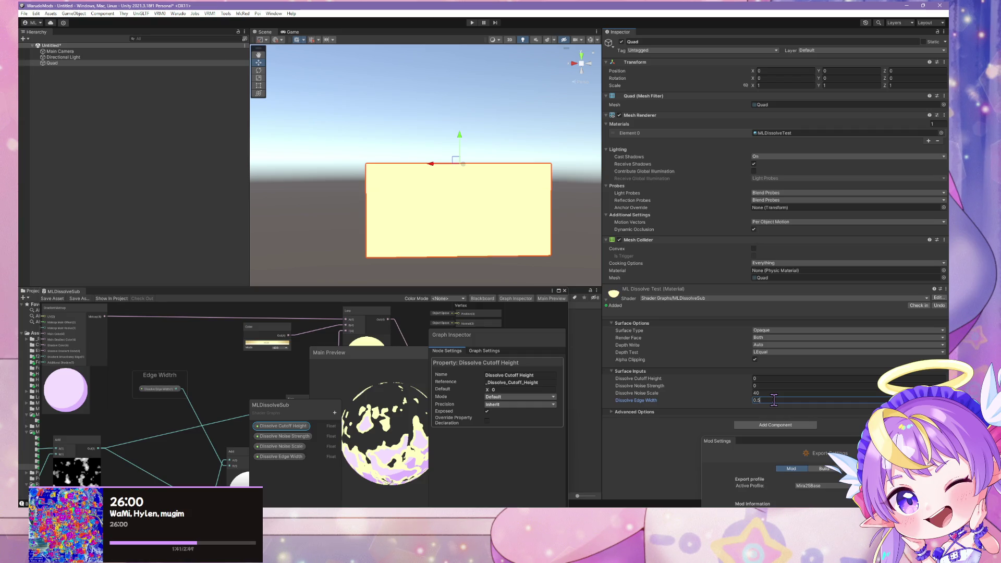
pyautogui.press('BackSpace')
pyautogui.write('2')
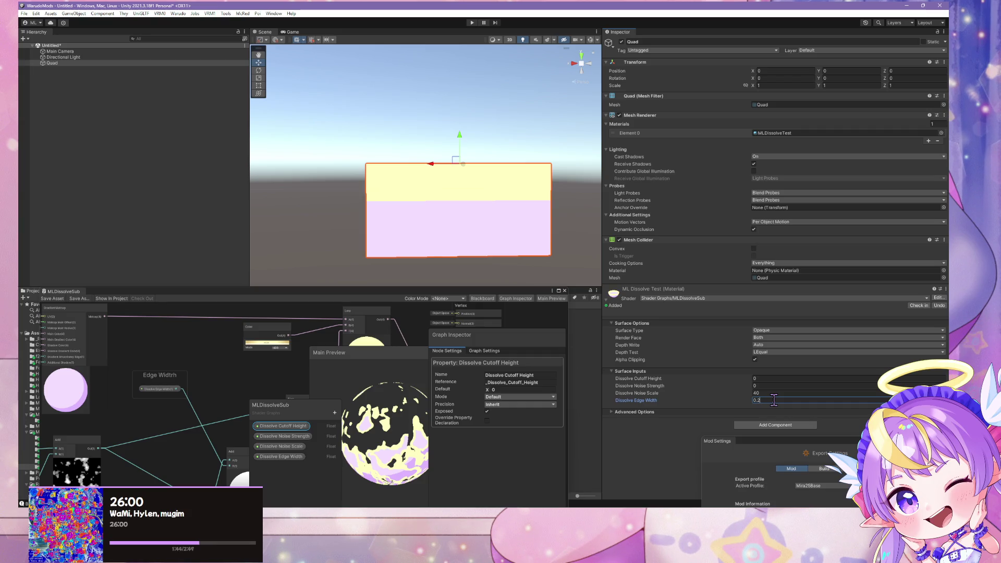
pyautogui.write('5')
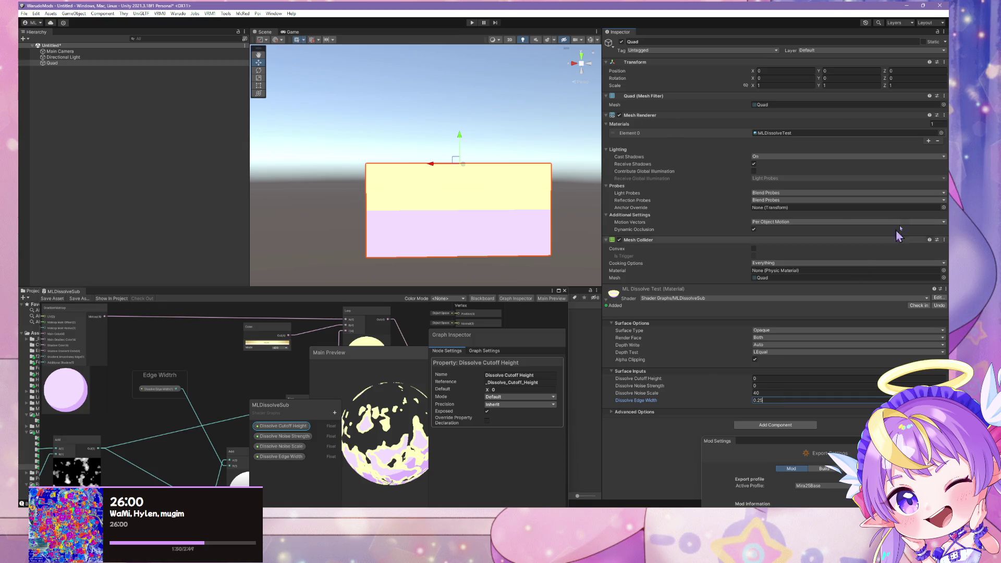
# Raise Dissolve Cutoff Height to 1 so the quad shows fully without a dissolve band.
pyautogui.moveTo(750, 375); pyautogui.dragTo(765, 383)
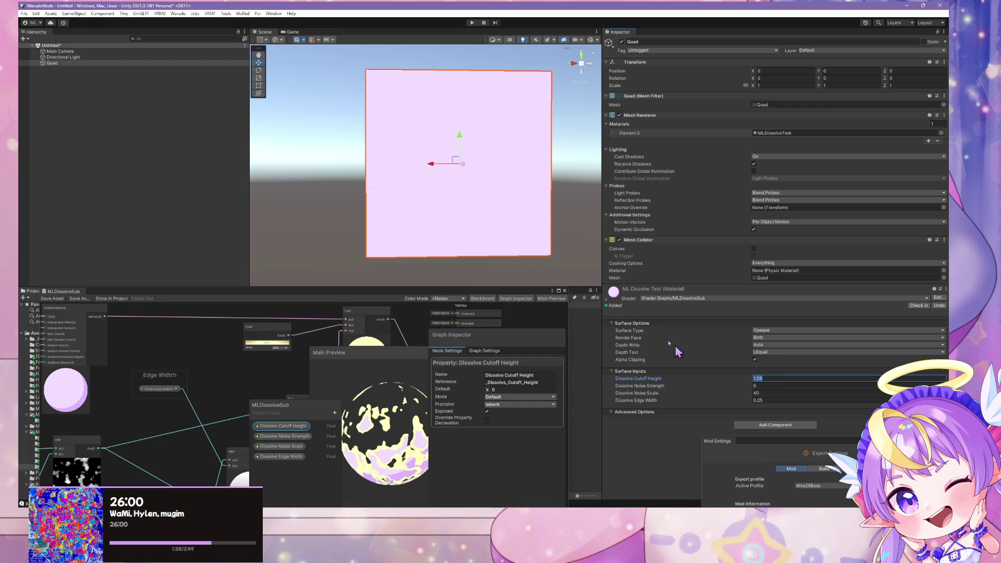
pyautogui.moveTo(542, 232)
pyautogui.mouseDown()
pyautogui.moveTo(531, 194)
pyautogui.moveTo(576, 233)
pyautogui.moveTo(558, 269)
pyautogui.moveTo(556, 224)
pyautogui.moveTo(530, 217)
pyautogui.moveTo(542, 228)
pyautogui.mouseUp()
pyautogui.scroll(2, 543, 228)
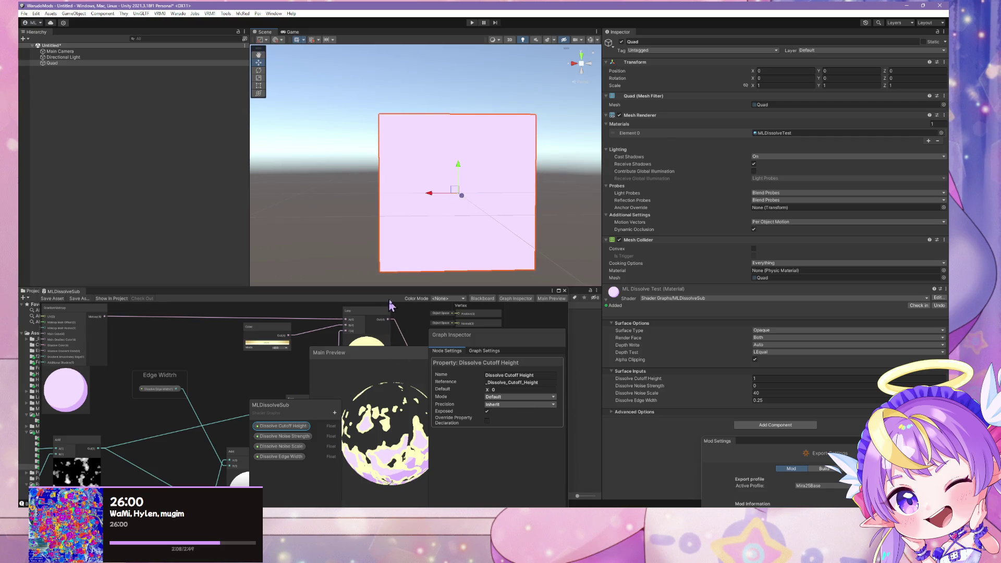
# Float the MLDissolveSub Shader Graph in its own enlarged window and frame all nodes.
pyautogui.moveTo(63, 291); pyautogui.dragTo(116, 91)
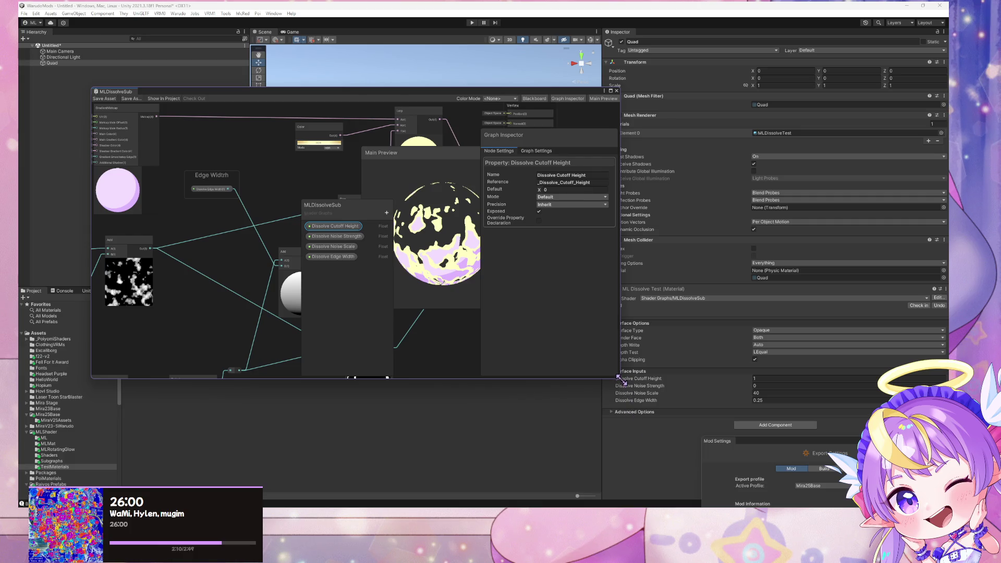
pyautogui.moveTo(621, 379); pyautogui.dragTo(761, 470)
pyautogui.press('a')
pyautogui.moveTo(363, 306)
pyautogui.mouseDown()
pyautogui.moveTo(241, 204)
pyautogui.moveTo(231, 241)
pyautogui.mouseUp()
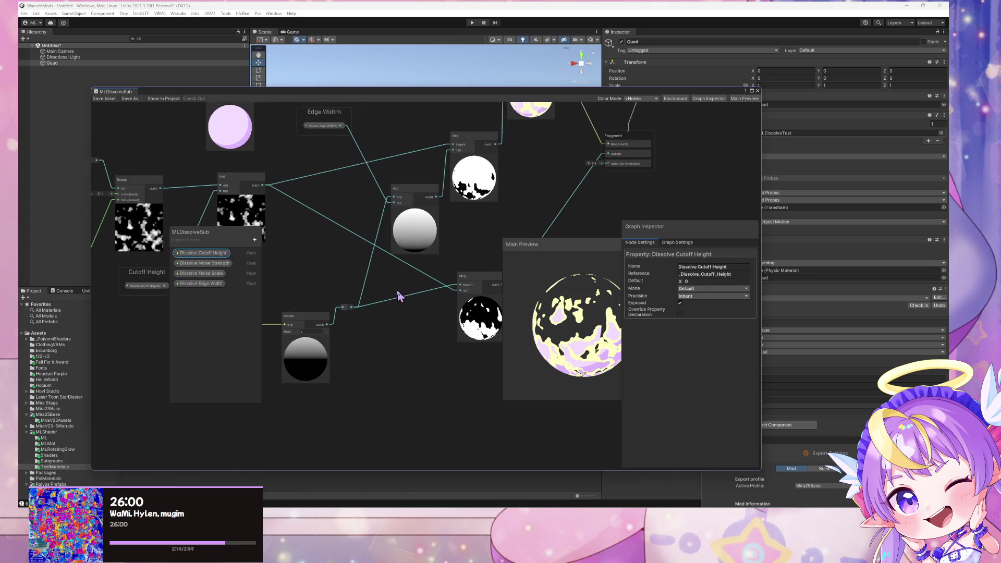
pyautogui.moveTo(384, 350)
pyautogui.mouseDown()
pyautogui.moveTo(402, 353)
pyautogui.moveTo(380, 353)
pyautogui.moveTo(421, 438)
pyautogui.moveTo(452, 422)
pyautogui.moveTo(431, 409)
pyautogui.mouseUp()
# Sweep Dissolve Cutoff Height to watch the band move, then set it back to 0.
pyautogui.moveTo(655, 95)
pyautogui.mouseDown()
pyautogui.moveTo(545, 131)
pyautogui.moveTo(442, 302)
pyautogui.mouseUp()
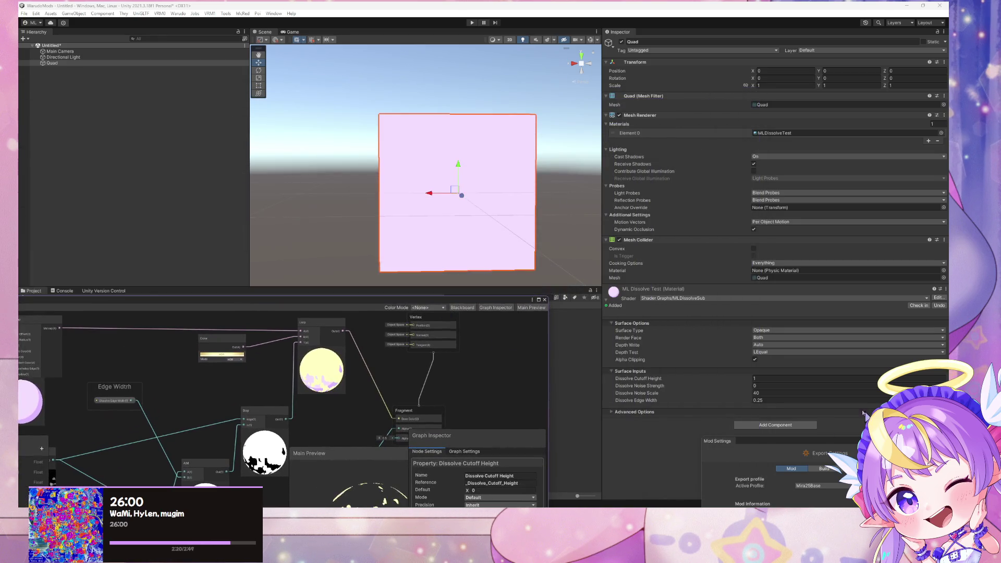
pyautogui.click(750, 383)
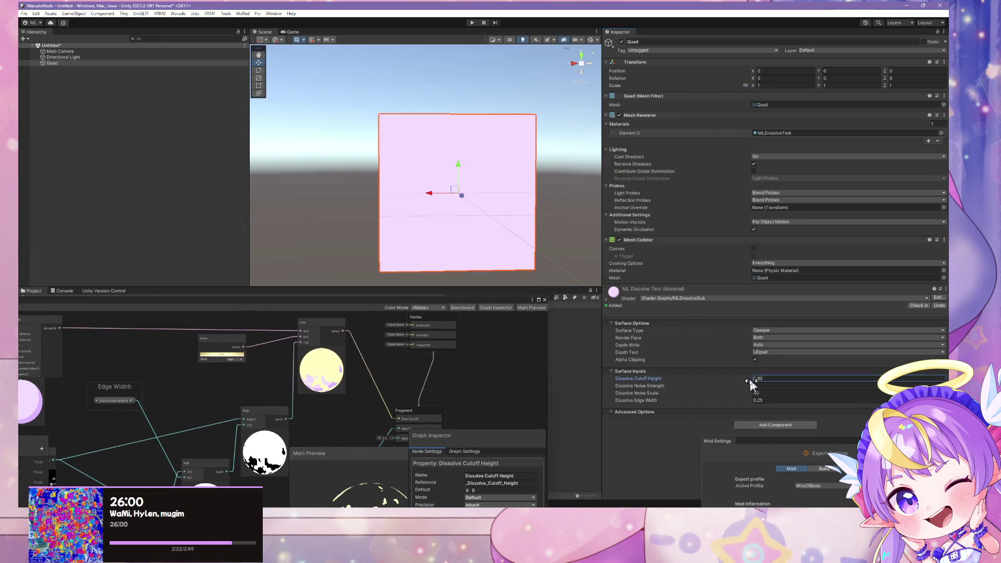
pyautogui.moveTo(750, 383); pyautogui.dragTo(746, 386)
pyautogui.write('0')
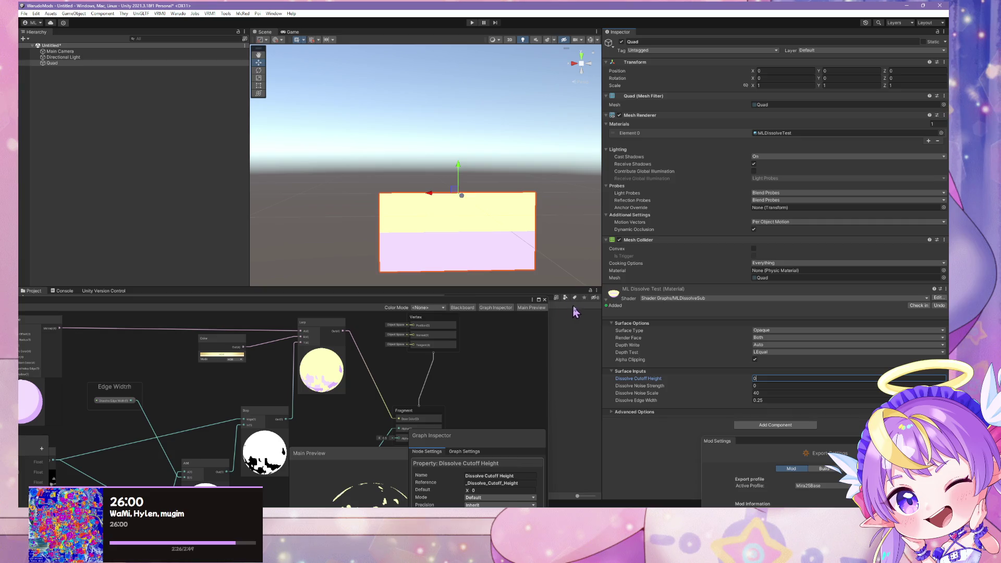
pyautogui.moveTo(484, 305)
pyautogui.mouseDown()
pyautogui.moveTo(493, 156)
pyautogui.moveTo(589, 318)
pyautogui.moveTo(594, 286)
pyautogui.moveTo(557, 156)
pyautogui.moveTo(508, 156)
pyautogui.moveTo(396, 242)
pyautogui.moveTo(511, 235)
pyautogui.moveTo(549, 136)
pyautogui.moveTo(485, 146)
pyautogui.moveTo(636, 251)
pyautogui.moveTo(507, 252)
pyautogui.moveTo(571, 254)
pyautogui.moveTo(449, 150)
pyautogui.moveTo(605, 86)
pyautogui.moveTo(711, 84)
pyautogui.moveTo(451, 81)
pyautogui.moveTo(506, 73)
pyautogui.mouseUp()
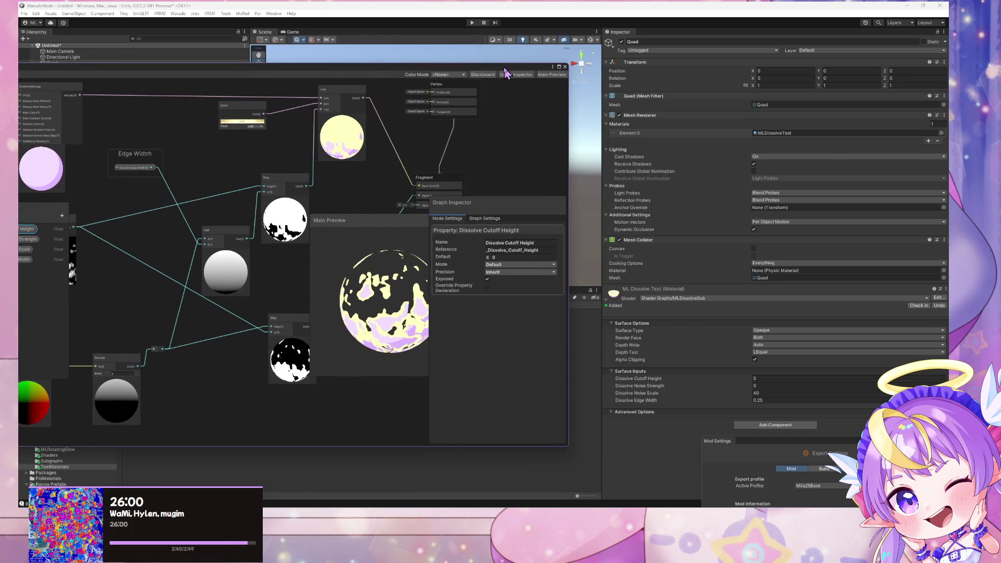
pyautogui.moveTo(442, 71); pyautogui.dragTo(646, 72)
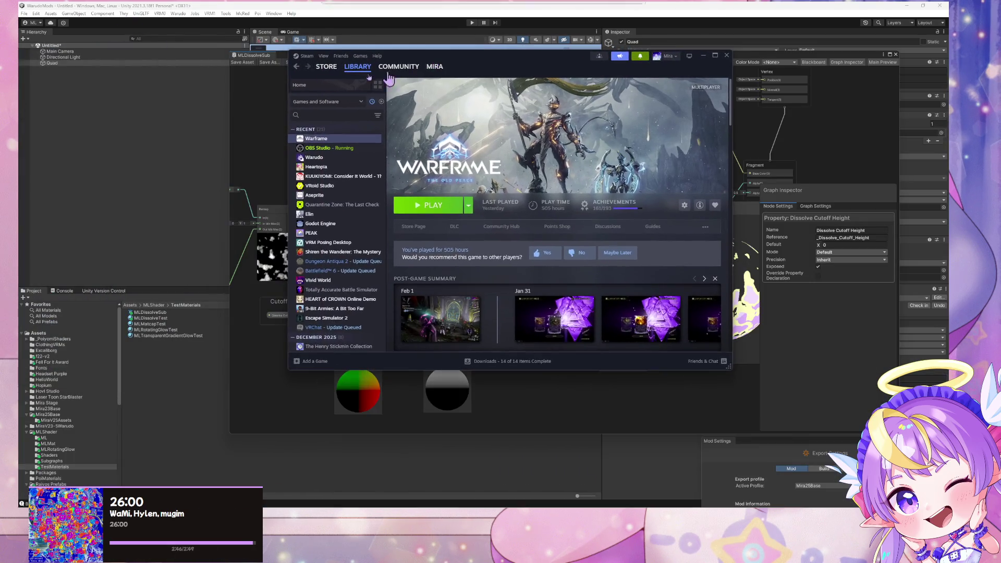
# Select Warudo in the Steam Library and launch it.
pyautogui.click(318, 156)
pyautogui.click(427, 206)
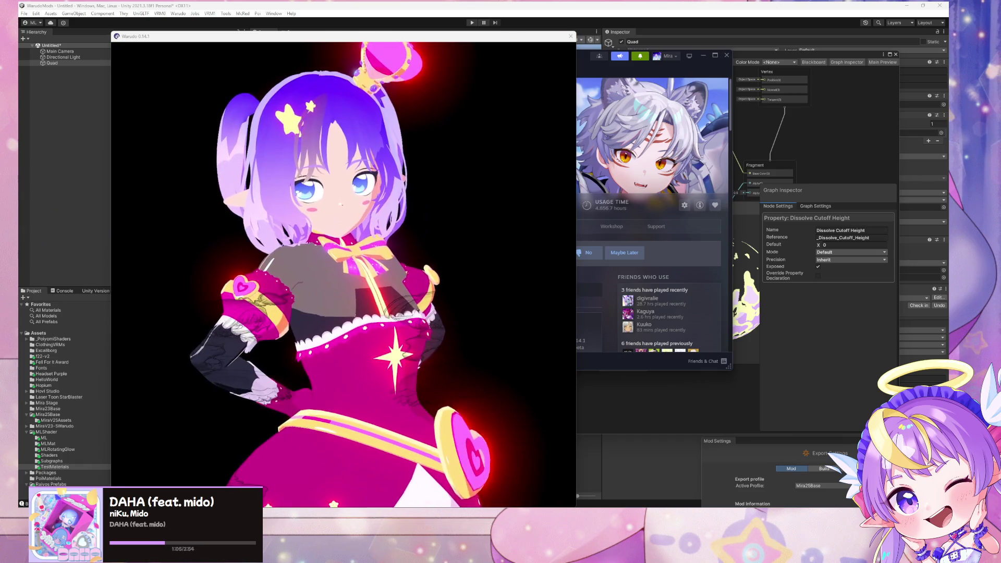
# Open the ReShade overlay in Warudo and switch to the CLEAR 1 depth buffer.
pyautogui.click(447, 360)
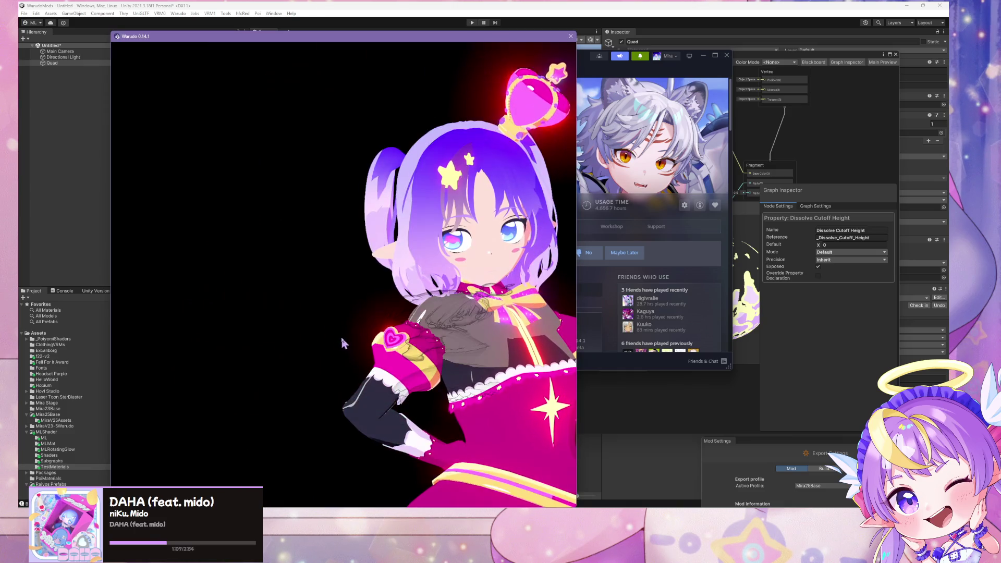
pyautogui.press('Home')
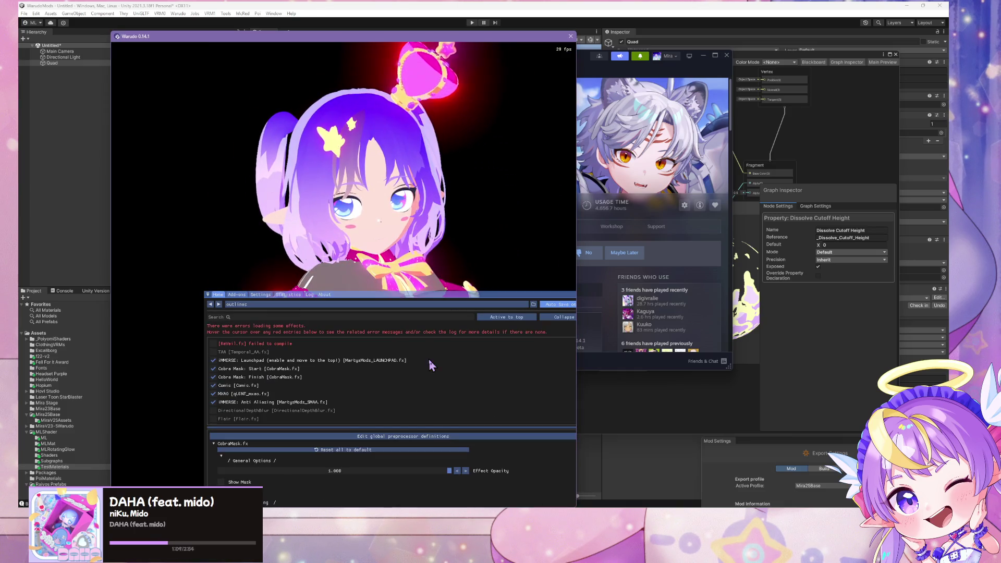
pyautogui.click(237, 294)
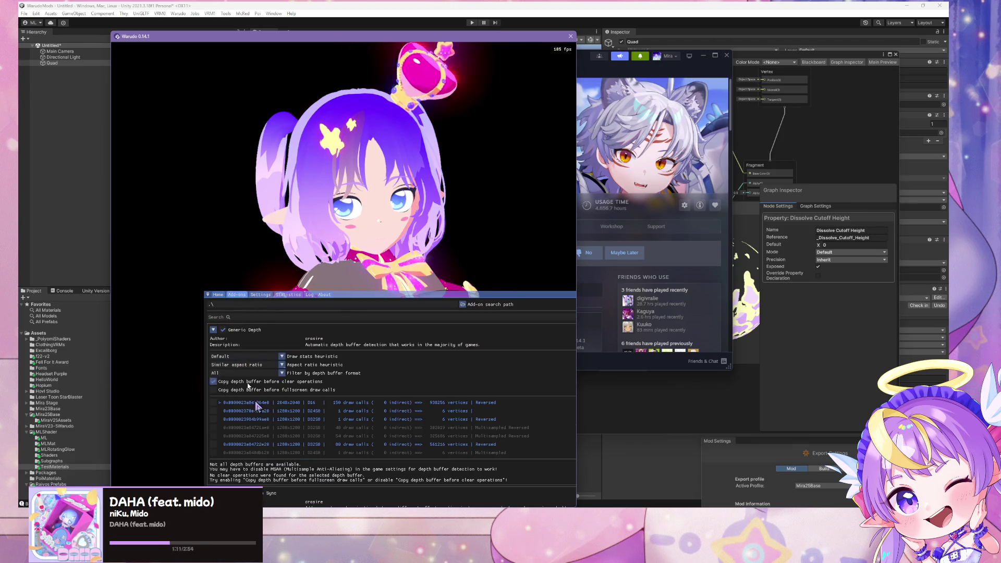
pyautogui.click(214, 427)
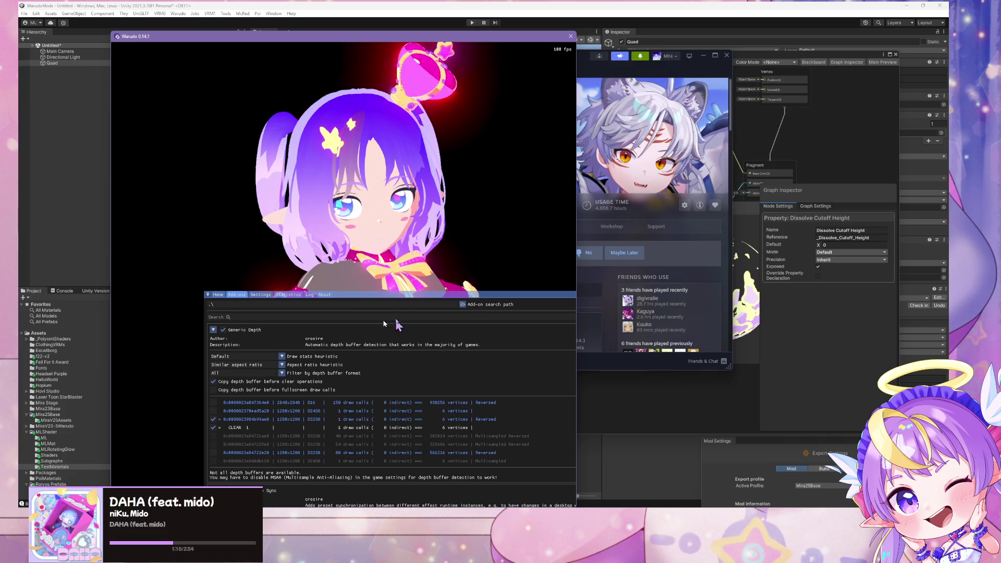
pyautogui.moveTo(397, 298)
pyautogui.mouseDown()
pyautogui.moveTo(365, 494)
pyautogui.moveTo(265, 217)
pyautogui.moveTo(278, 197)
pyautogui.mouseUp()
pyautogui.click(273, 194)
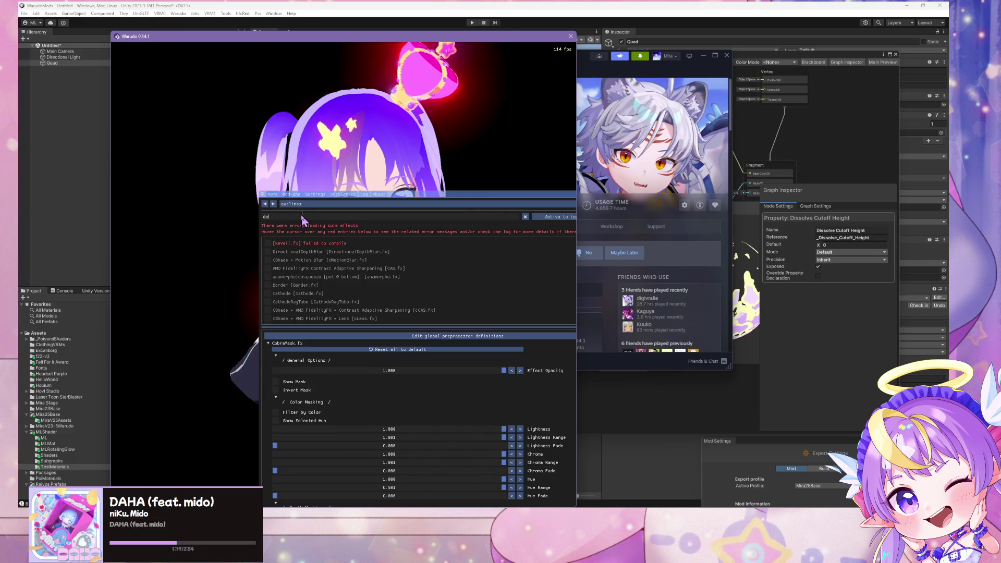
# Preview depth with DisplayDepth, pick a different depth buffer, then turn DisplayDepth off.
pyautogui.press('BackSpace')
pyautogui.press('BackSpace')
pyautogui.write('isplay')
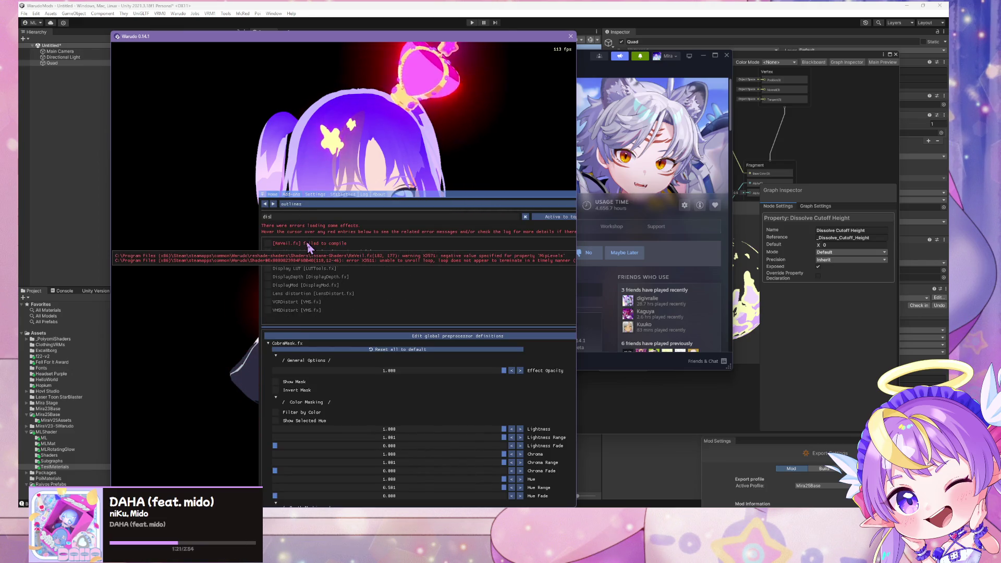
pyautogui.click(308, 259)
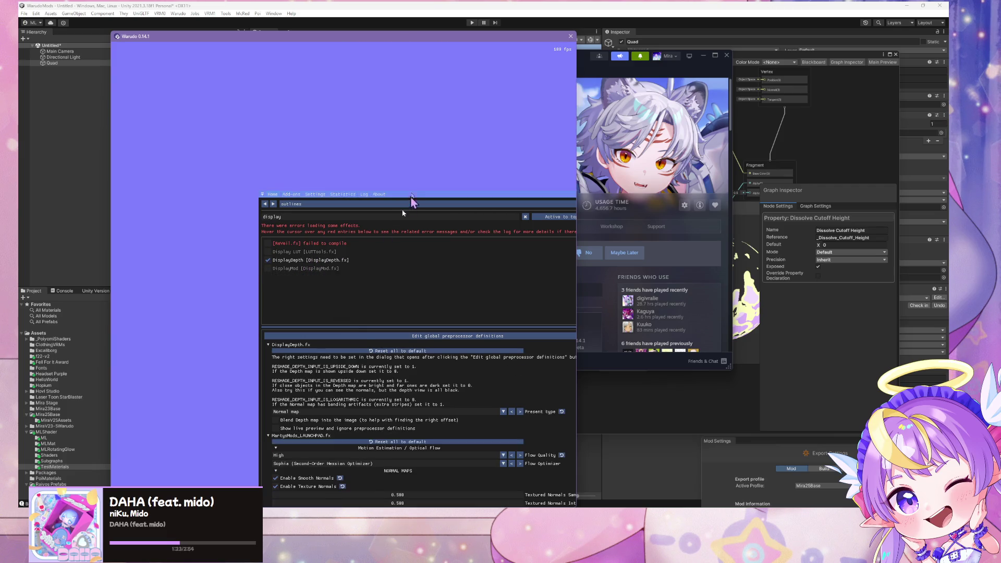
pyautogui.click(293, 194)
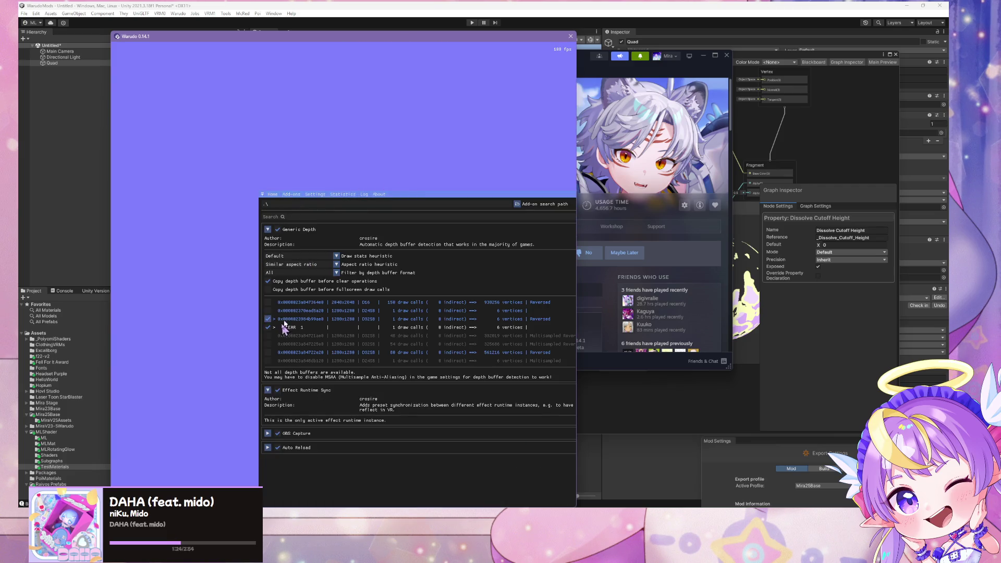
pyautogui.click(268, 352)
pyautogui.click(276, 194)
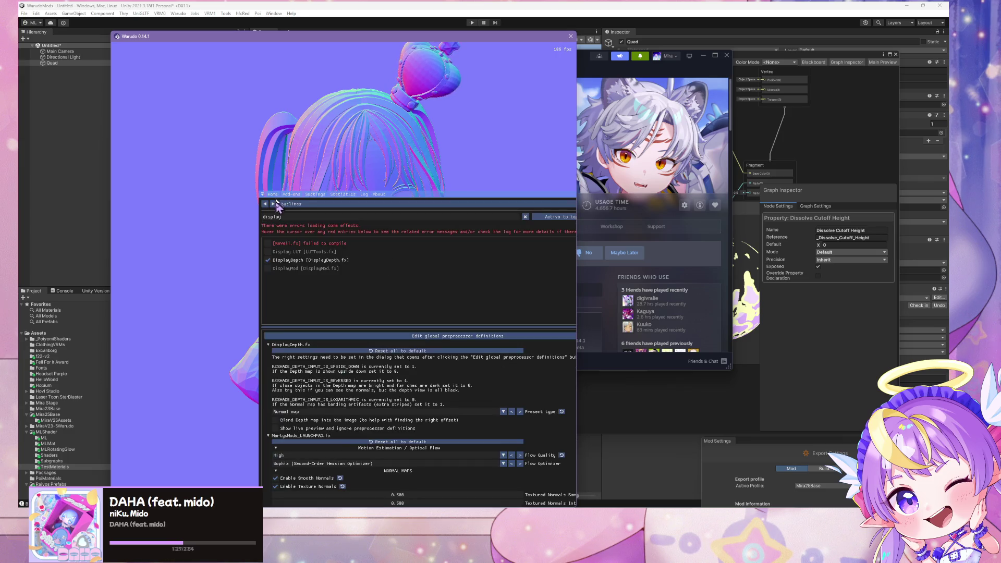
pyautogui.click(268, 260)
# Disable the Comic effect and close the ReShade overlay.
pyautogui.moveTo(431, 197)
pyautogui.mouseDown()
pyautogui.moveTo(423, 386)
pyautogui.moveTo(429, 273)
pyautogui.mouseUp()
pyautogui.press('BackSpace')
pyautogui.press('BackSpace')
pyautogui.press('BackSpace')
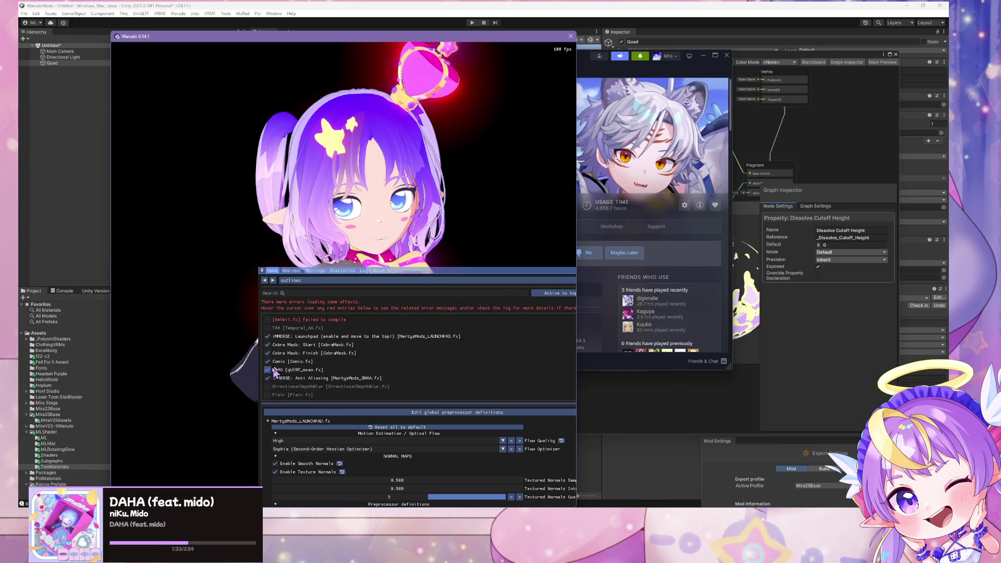
pyautogui.click(267, 362)
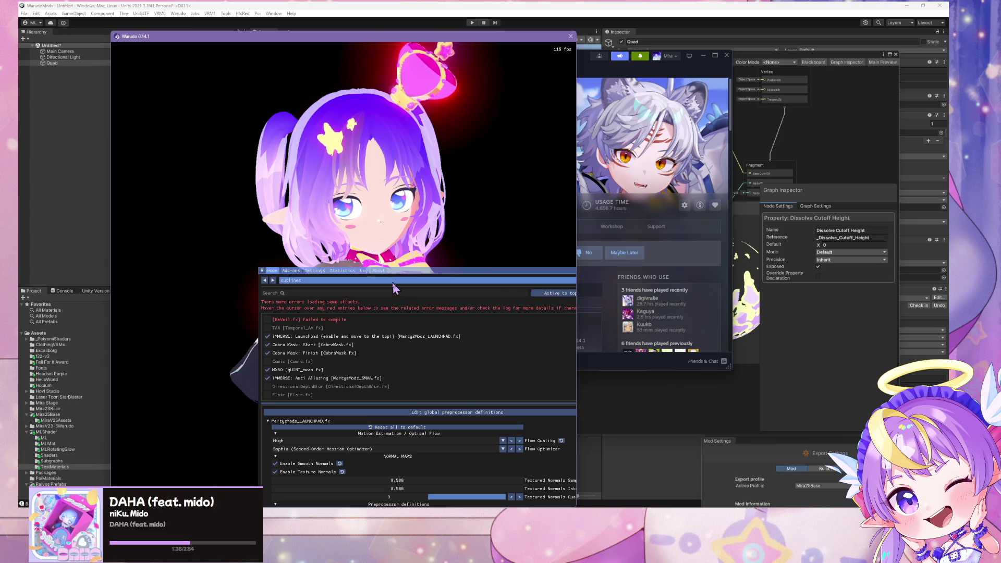
pyautogui.press('Home')
# Zoom and orbit around the avatar, then bring the Unity shader graph to the front.
pyautogui.scroll(5, 400, 302)
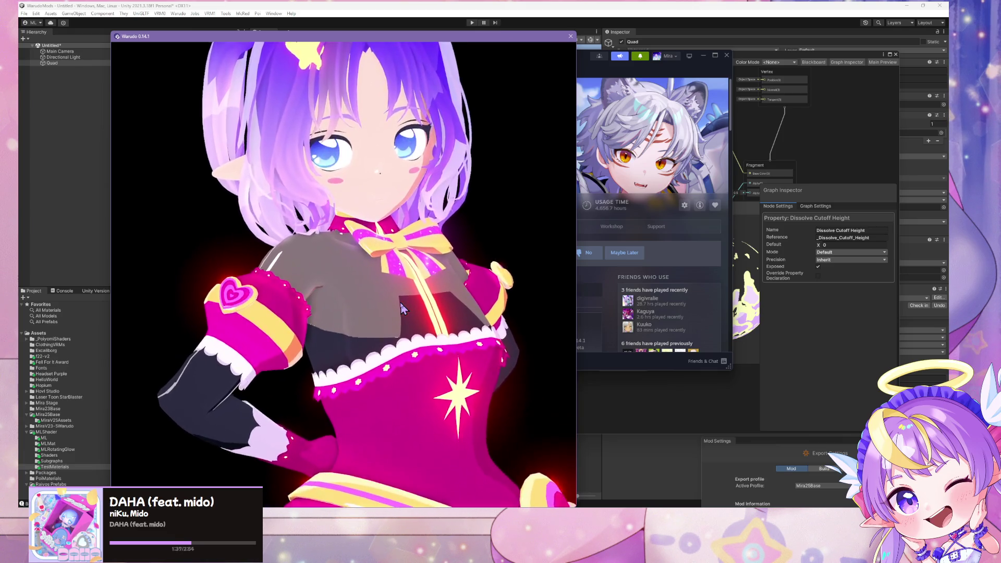
pyautogui.scroll(-3, 401, 302)
pyautogui.scroll(3, 401, 302)
pyautogui.moveTo(400, 302)
pyautogui.mouseDown()
pyautogui.moveTo(245, 274)
pyautogui.moveTo(328, 288)
pyautogui.mouseUp()
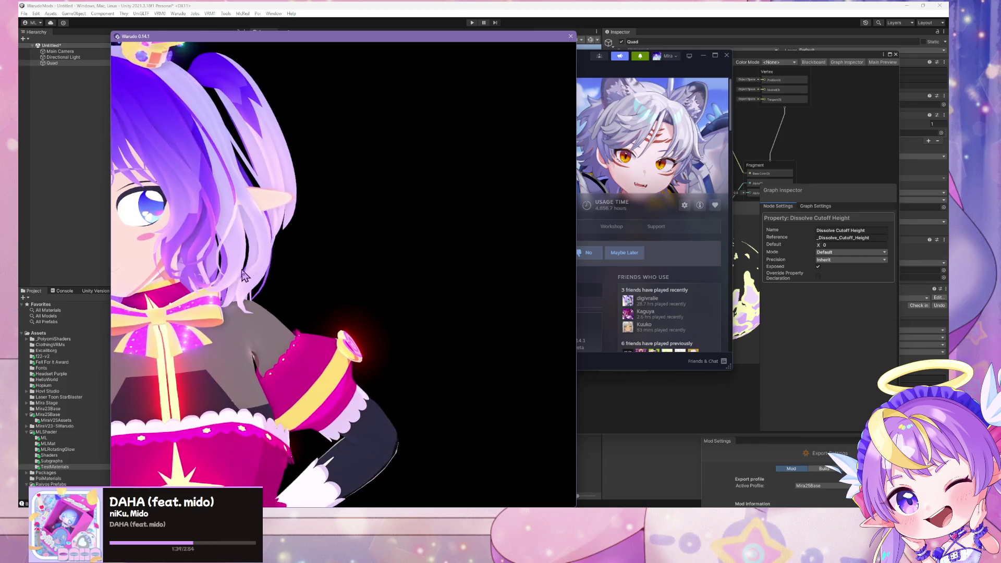
pyautogui.scroll(-2, 328, 288)
pyautogui.scroll(2, 329, 289)
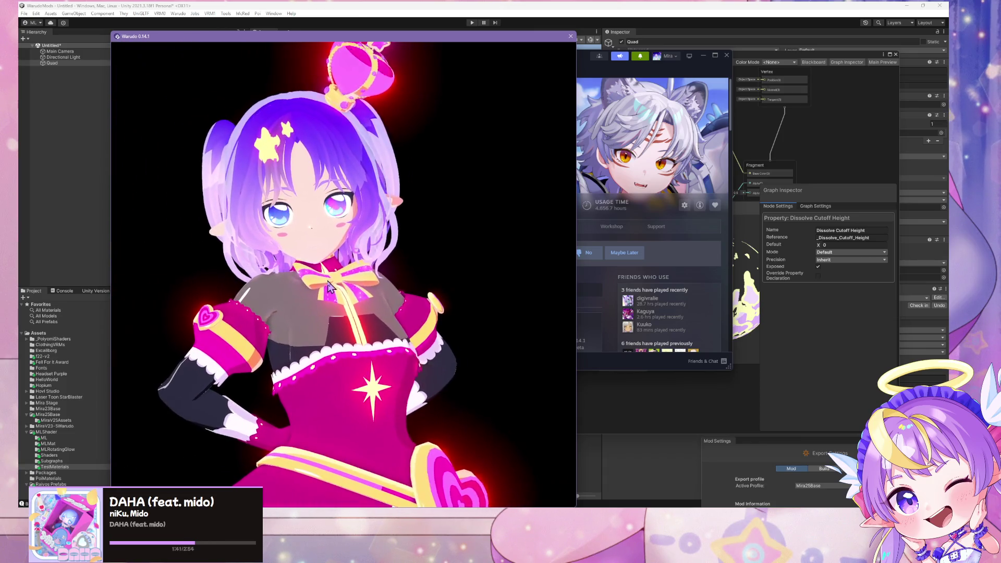
pyautogui.click(707, 402)
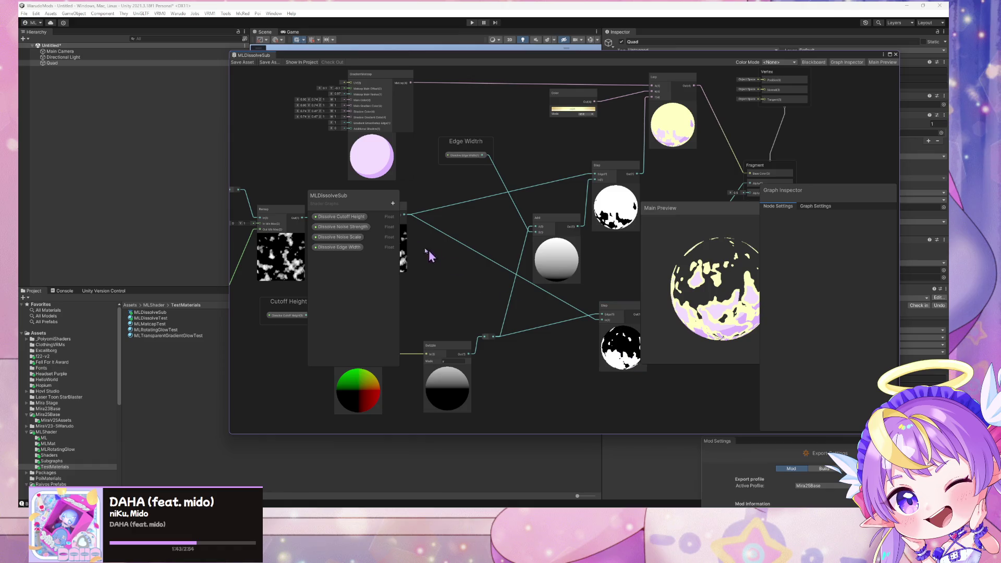
# Place the shader graph beside the Quad's Inspector, select Dissolve Cutoff Height, and list new property types.
pyautogui.moveTo(395, 54)
pyautogui.mouseDown()
pyautogui.moveTo(783, 188)
pyautogui.moveTo(685, 162)
pyautogui.moveTo(645, 131)
pyautogui.mouseUp()
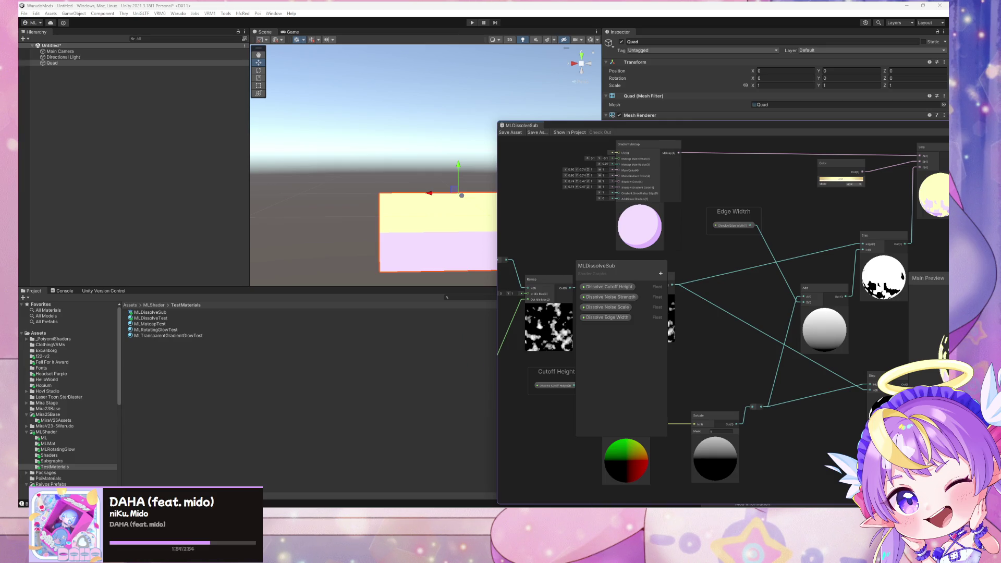
pyautogui.click(140, 63)
pyautogui.moveTo(695, 123)
pyautogui.mouseDown()
pyautogui.moveTo(480, 334)
pyautogui.moveTo(496, 255)
pyautogui.moveTo(385, 102)
pyautogui.moveTo(429, 67)
pyautogui.moveTo(560, 139)
pyautogui.moveTo(490, 111)
pyautogui.mouseUp()
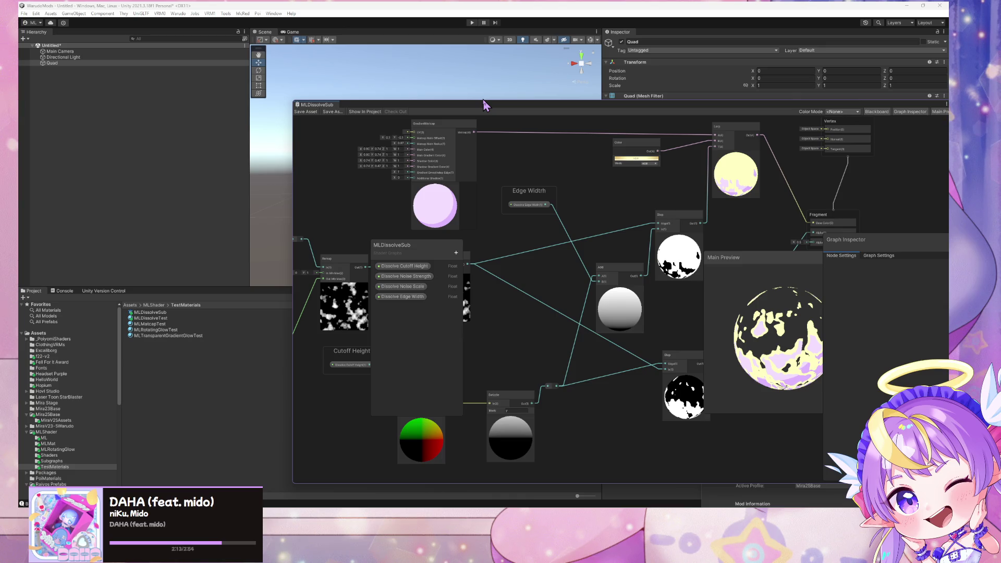
pyautogui.click(414, 266)
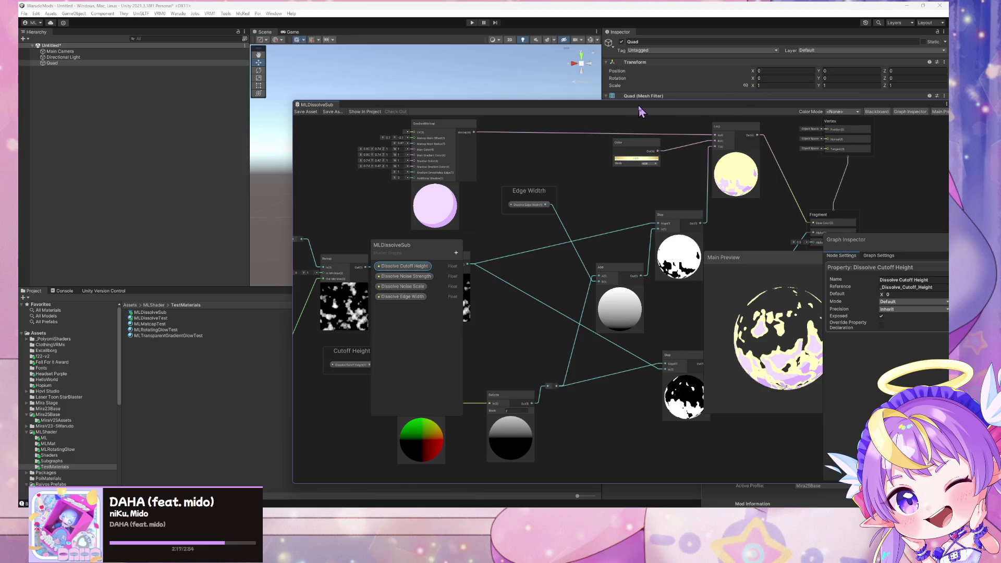
pyautogui.moveTo(640, 111)
pyautogui.mouseDown()
pyautogui.moveTo(404, 54)
pyautogui.moveTo(373, 86)
pyautogui.moveTo(411, 69)
pyautogui.mouseUp()
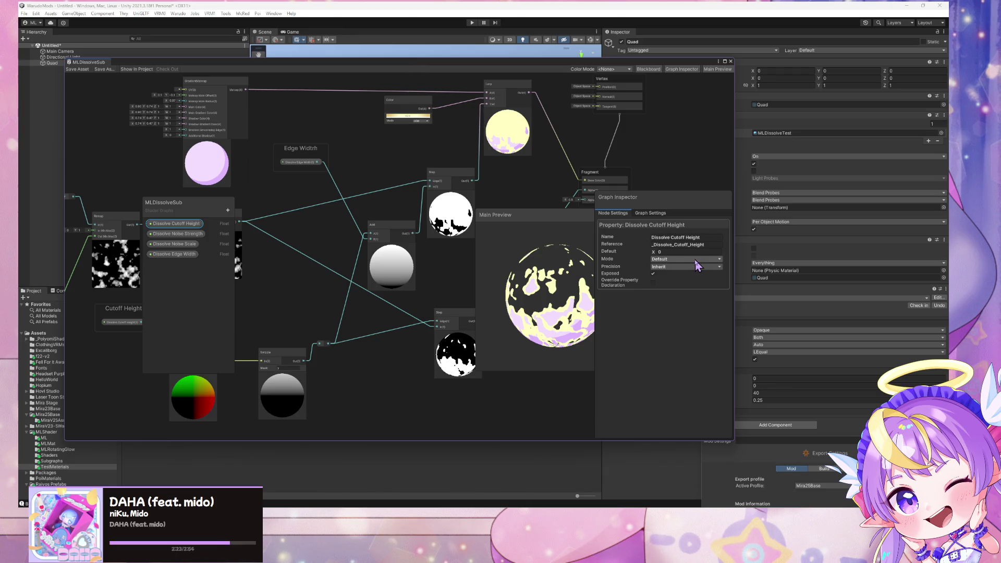
pyautogui.click(227, 213)
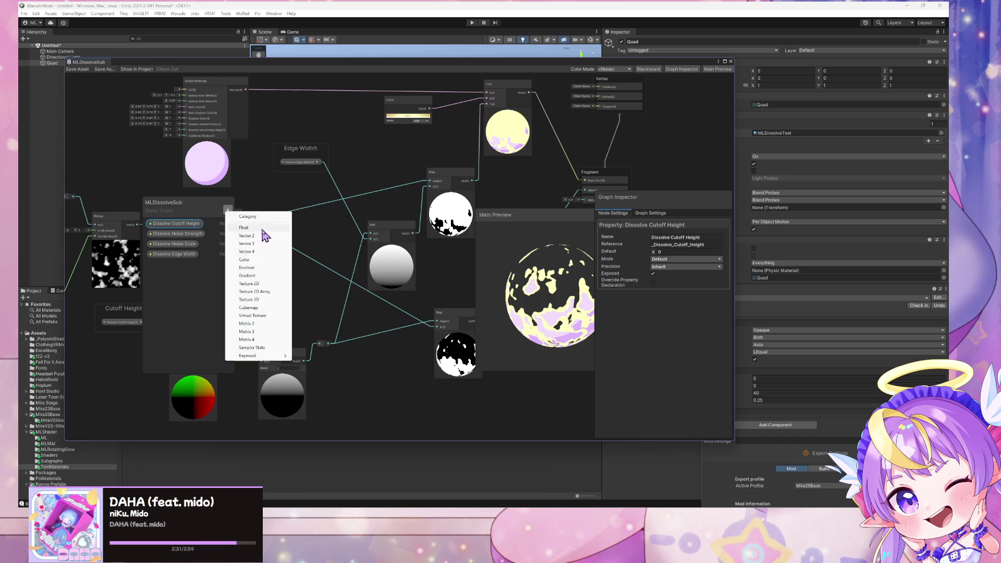
# Add a non-exposed Float property named Dissolve Cutoff Root Y and place its node on the canvas.
pyautogui.click(262, 229)
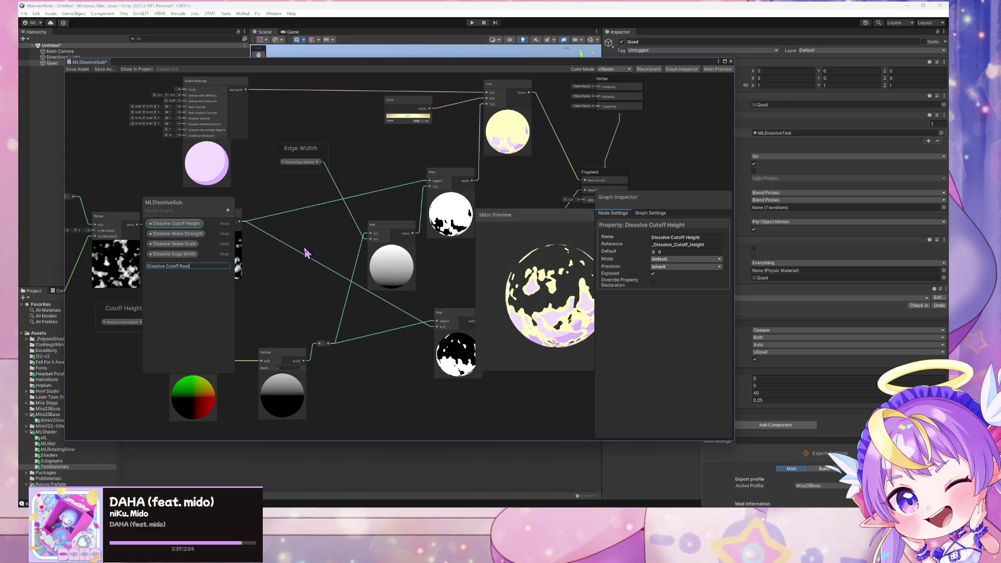
pyautogui.write('Dissolve Cutoff Root Y')
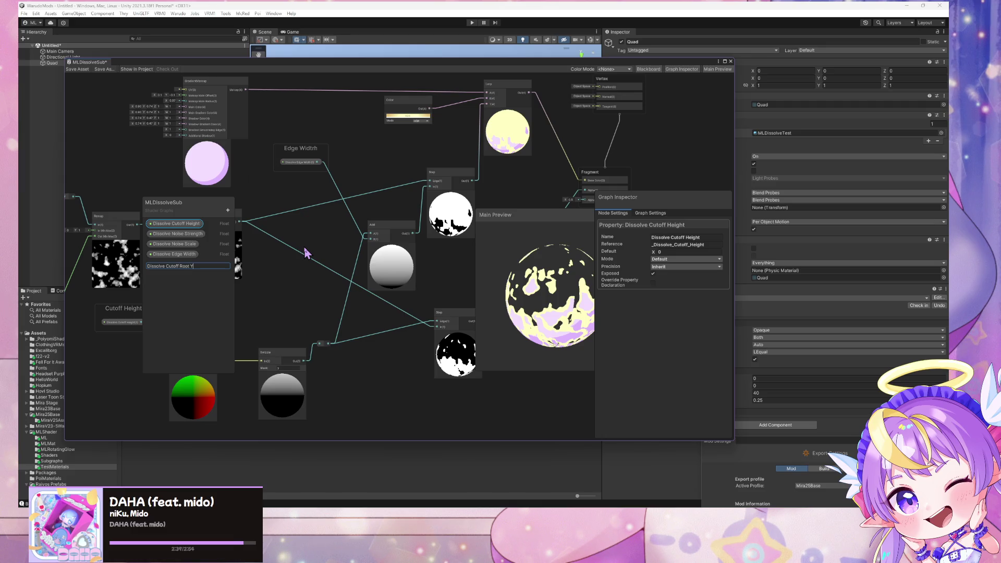
pyautogui.press('Return')
pyautogui.click(177, 264)
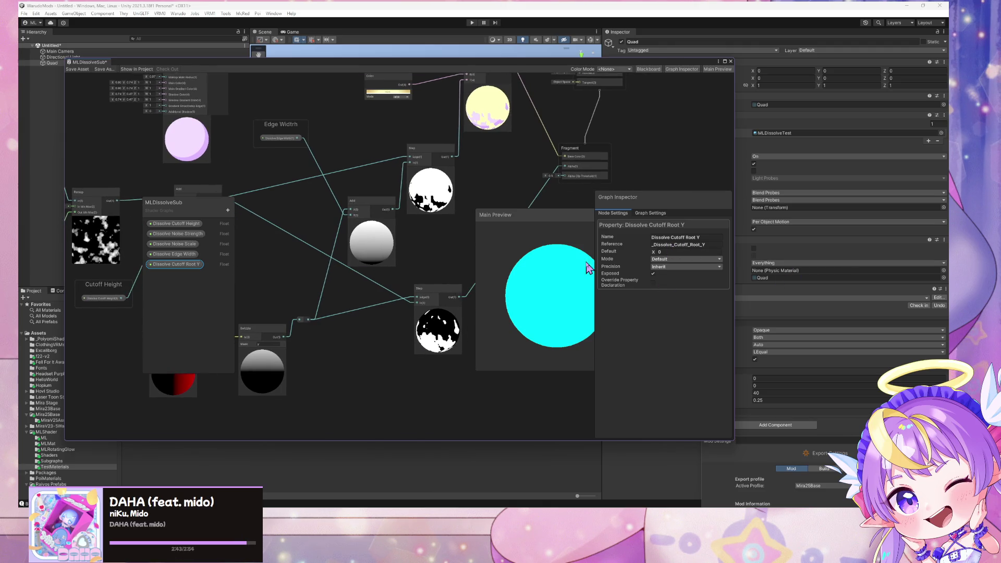
pyautogui.click(652, 273)
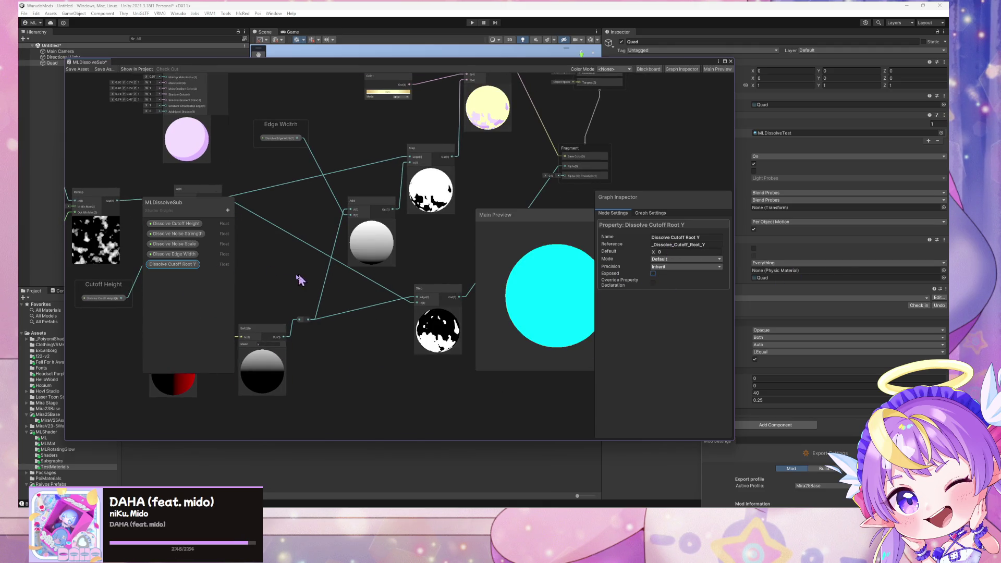
pyautogui.moveTo(172, 264)
pyautogui.mouseDown()
pyautogui.moveTo(161, 268)
pyautogui.moveTo(360, 357)
pyautogui.mouseUp()
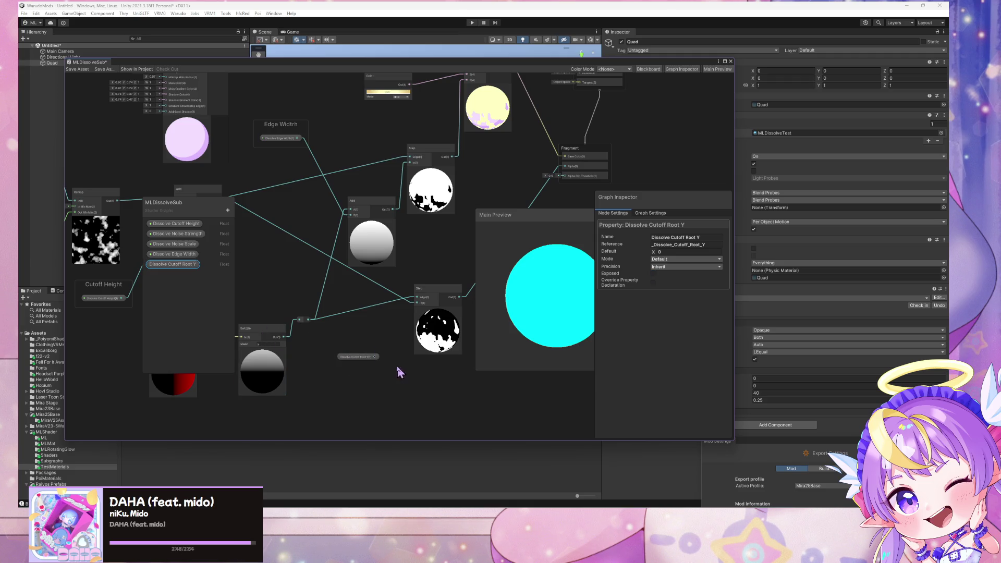
pyautogui.rightClick(358, 358)
pyautogui.moveTo(292, 284)
pyautogui.mouseDown()
pyautogui.moveTo(334, 297)
pyautogui.moveTo(415, 380)
pyautogui.moveTo(496, 217)
pyautogui.moveTo(448, 218)
pyautogui.moveTo(416, 295)
pyautogui.moveTo(344, 296)
pyautogui.mouseUp()
pyautogui.moveTo(459, 315)
pyautogui.mouseDown()
pyautogui.moveTo(302, 258)
pyautogui.moveTo(436, 251)
pyautogui.moveTo(354, 280)
pyautogui.moveTo(347, 269)
pyautogui.mouseUp()
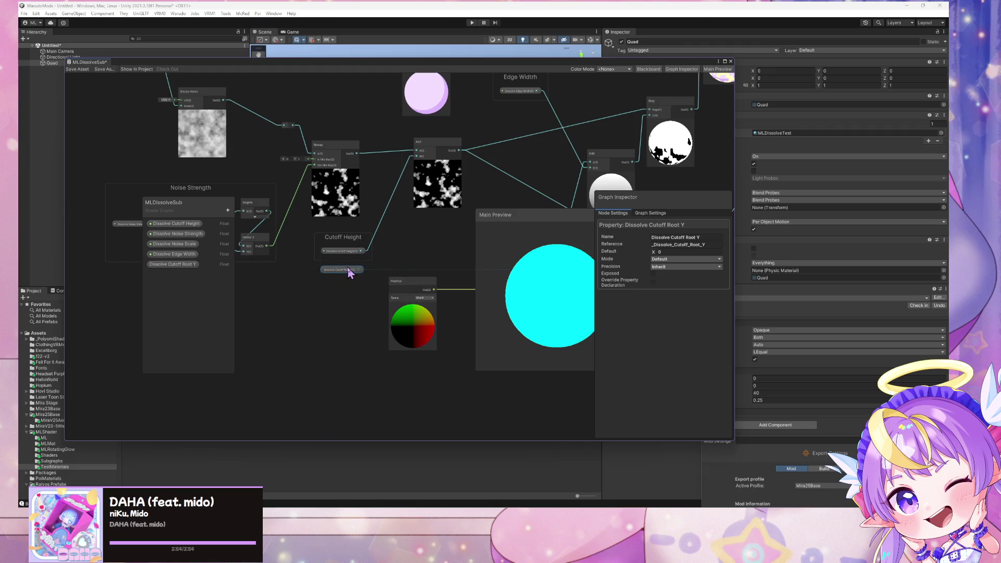
# Rename the property to Dissolve Cutoff Height Start.
pyautogui.doubleClick(186, 266)
pyautogui.click(217, 267)
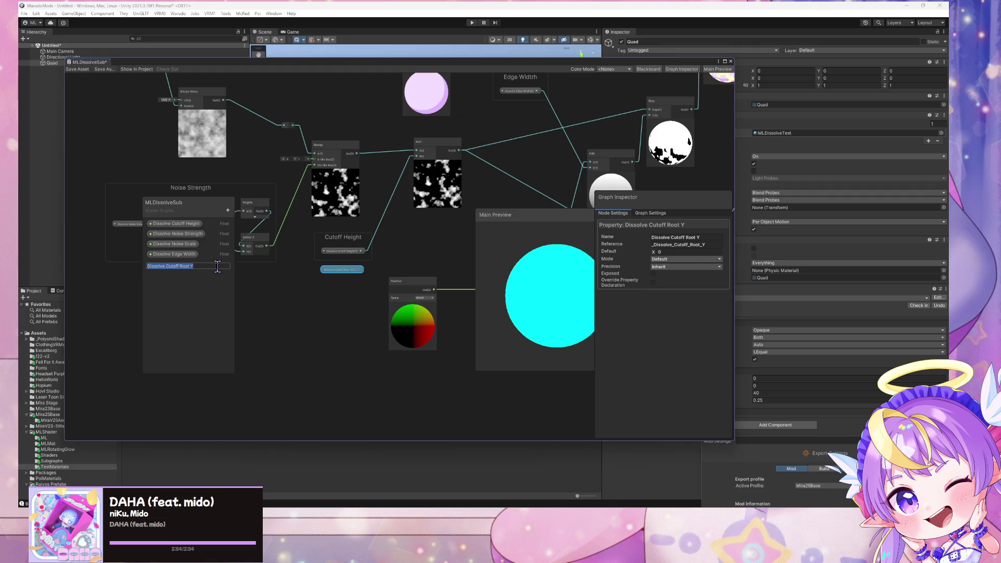
pyautogui.press('BackSpace')
pyautogui.press('BackSpace')
pyautogui.press('BackSpace')
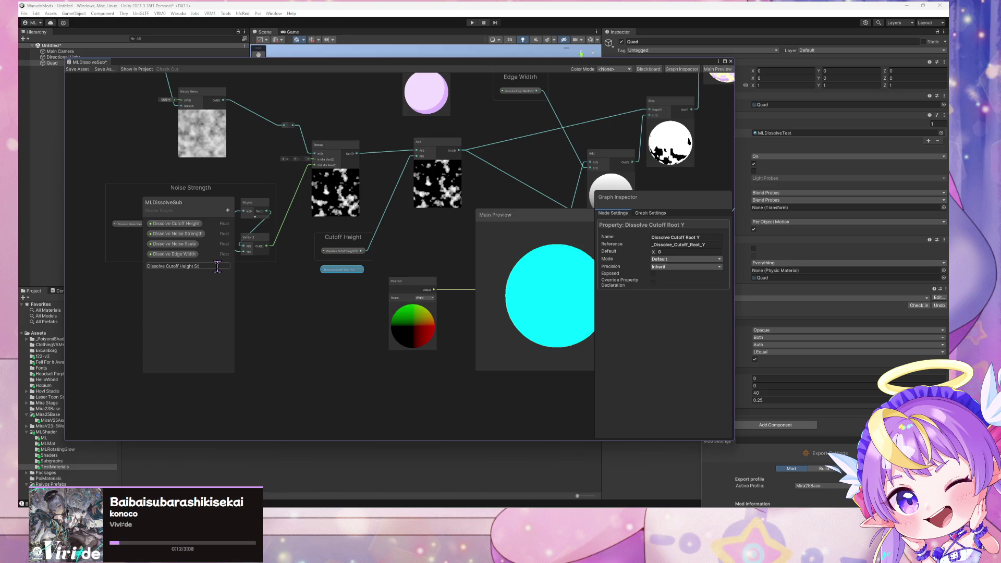
pyautogui.press('Return')
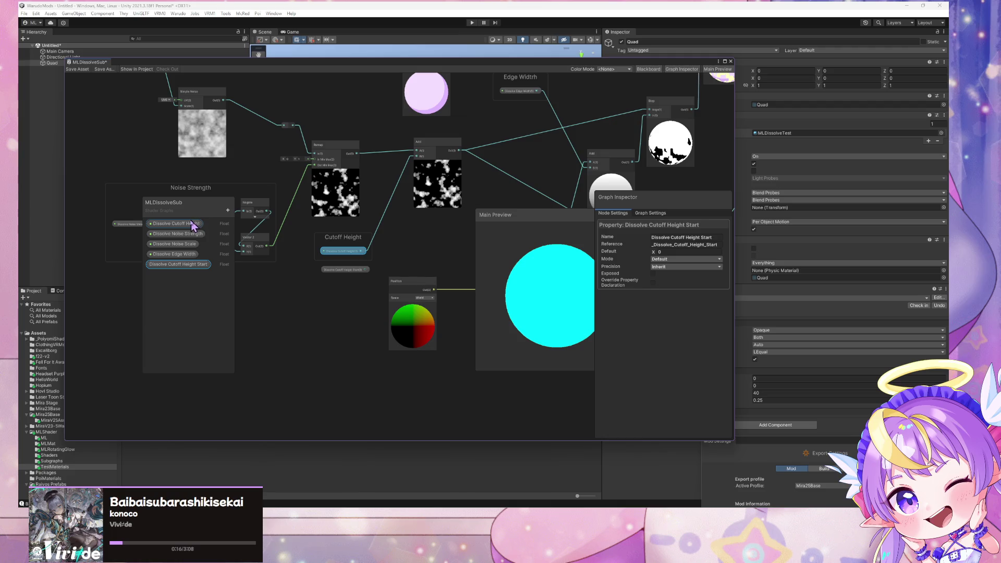
# Move Dissolve Cutoff Height fourth in the list and create a collapsed Add node beside the Cutoff Height group.
pyautogui.moveTo(192, 226); pyautogui.dragTo(193, 260)
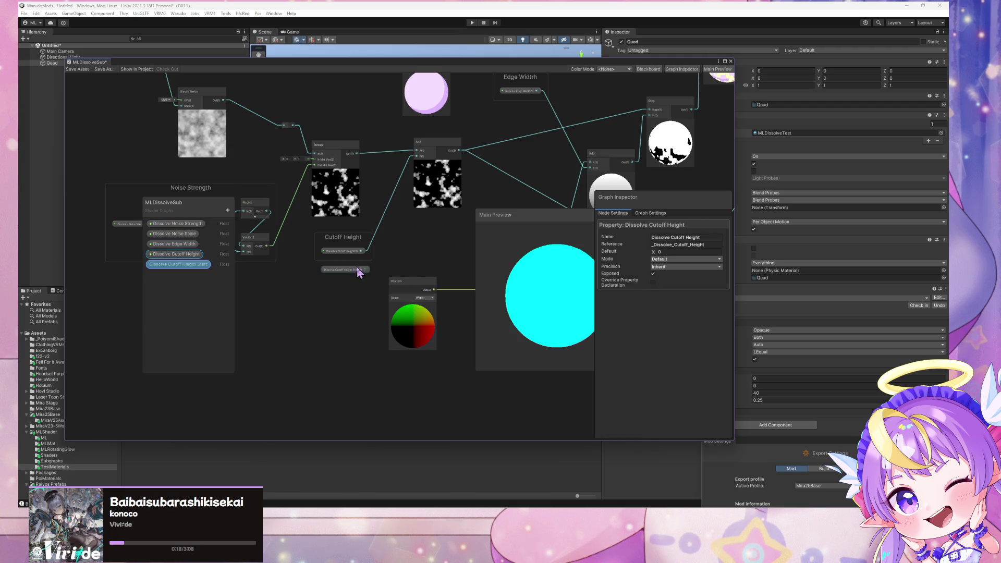
pyautogui.click(417, 250)
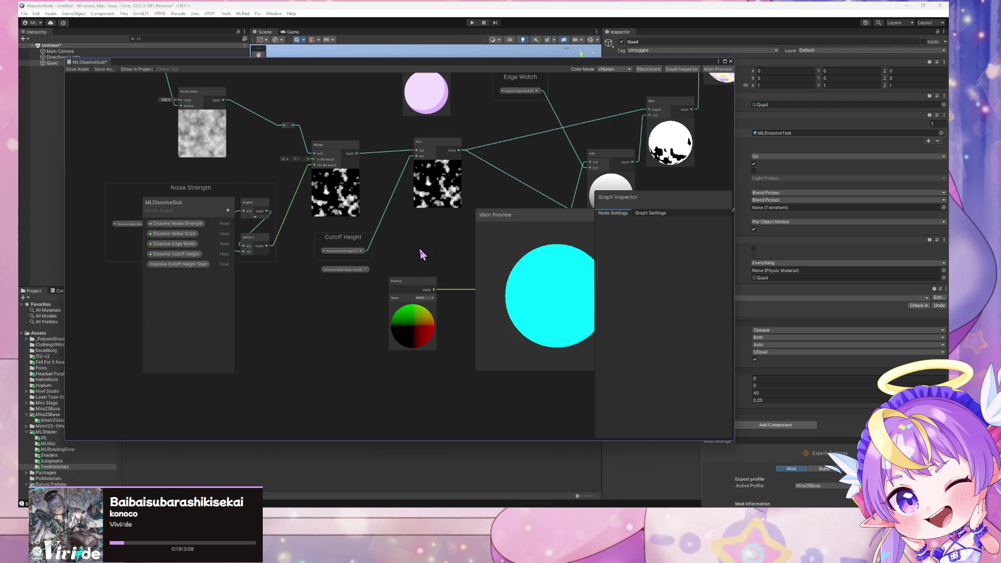
pyautogui.press('space')
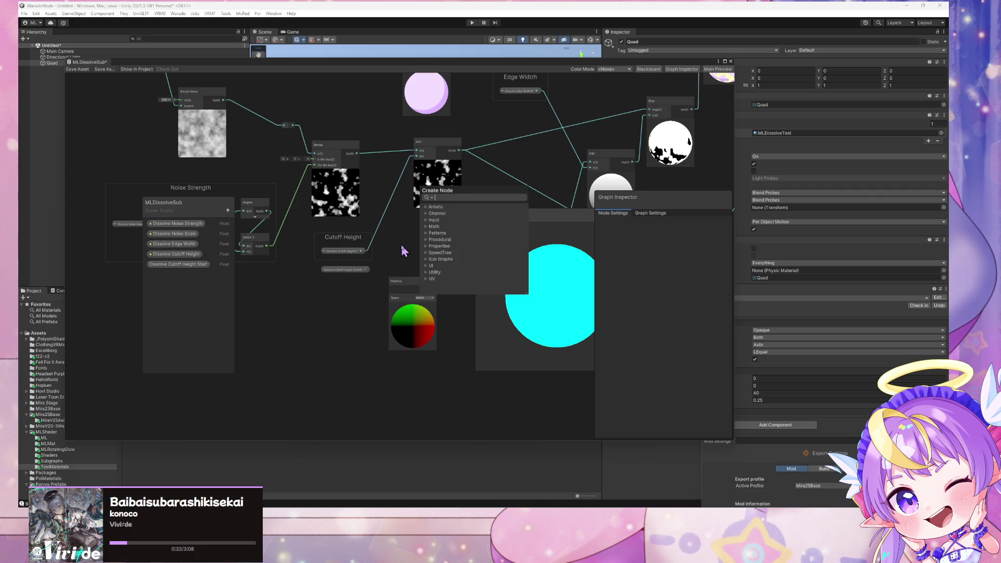
pyautogui.write('add')
pyautogui.press('Return')
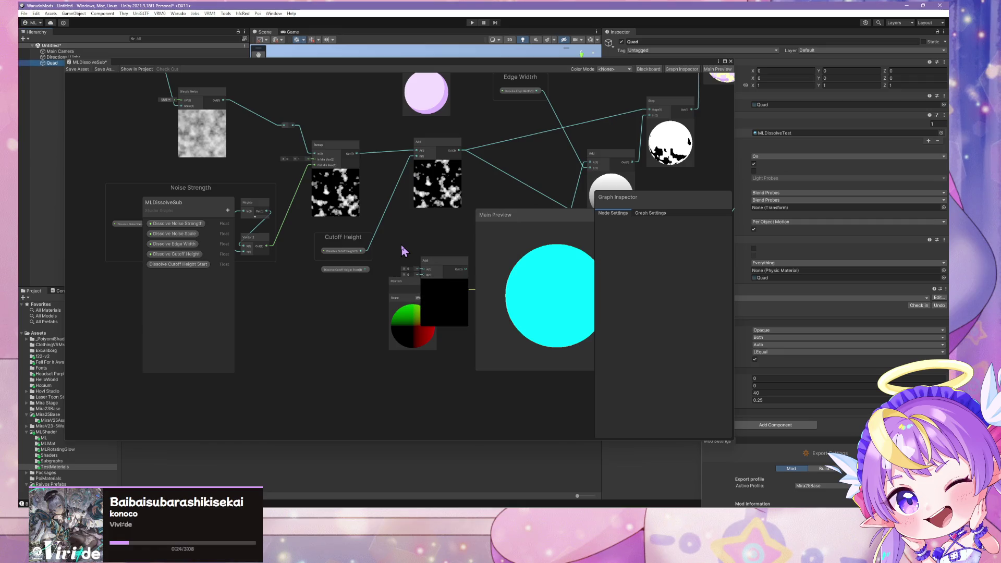
pyautogui.moveTo(398, 282); pyautogui.dragTo(398, 312)
pyautogui.click(444, 282)
pyautogui.moveTo(439, 263)
pyautogui.mouseDown()
pyautogui.moveTo(410, 235)
pyautogui.moveTo(388, 172)
pyautogui.moveTo(395, 179)
pyautogui.mouseUp()
# Wire both cutoff properties into the Add node, move Cutoff Height Start into the group, and save the graph.
pyautogui.click(387, 209)
pyautogui.moveTo(367, 251)
pyautogui.mouseDown()
pyautogui.moveTo(401, 240)
pyautogui.moveTo(368, 269)
pyautogui.mouseUp()
pyautogui.moveTo(346, 269); pyautogui.dragTo(341, 265)
pyautogui.hotkey('ctrl', 's')
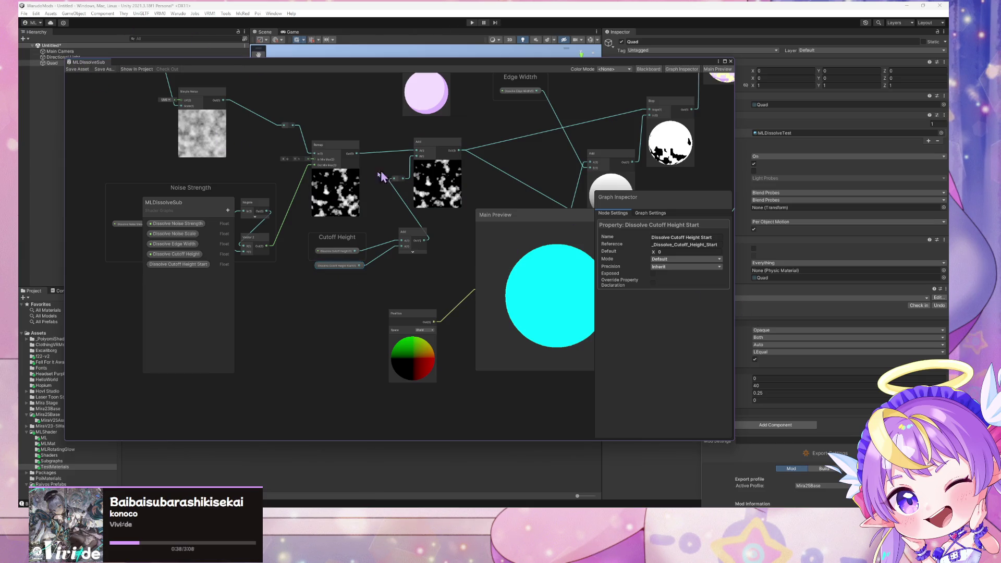
pyautogui.moveTo(268, 65)
pyautogui.mouseDown()
pyautogui.moveTo(453, 69)
pyautogui.moveTo(650, 94)
pyautogui.moveTo(327, 82)
pyautogui.moveTo(457, 129)
pyautogui.mouseUp()
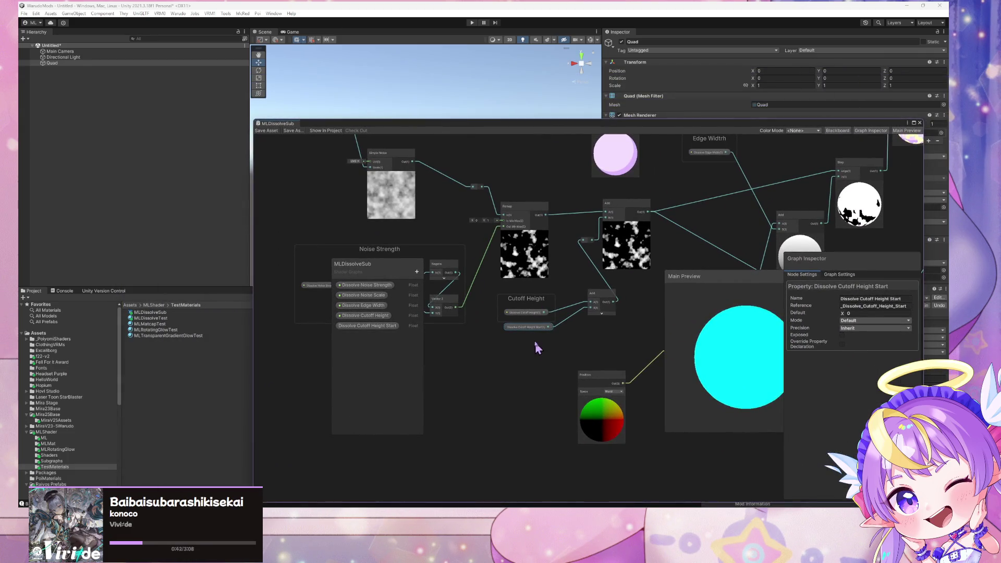
pyautogui.moveTo(533, 327); pyautogui.dragTo(533, 320)
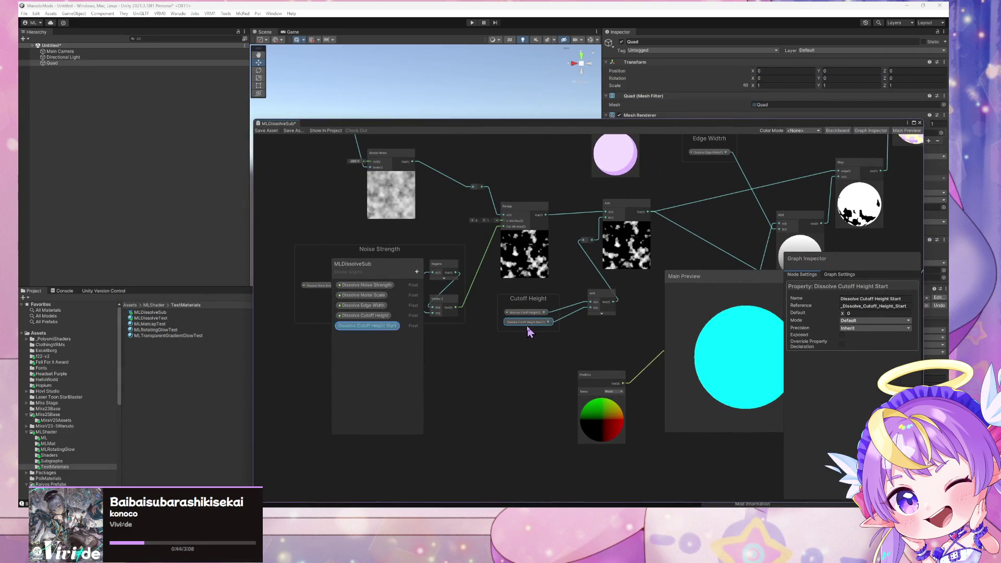
pyautogui.click(268, 132)
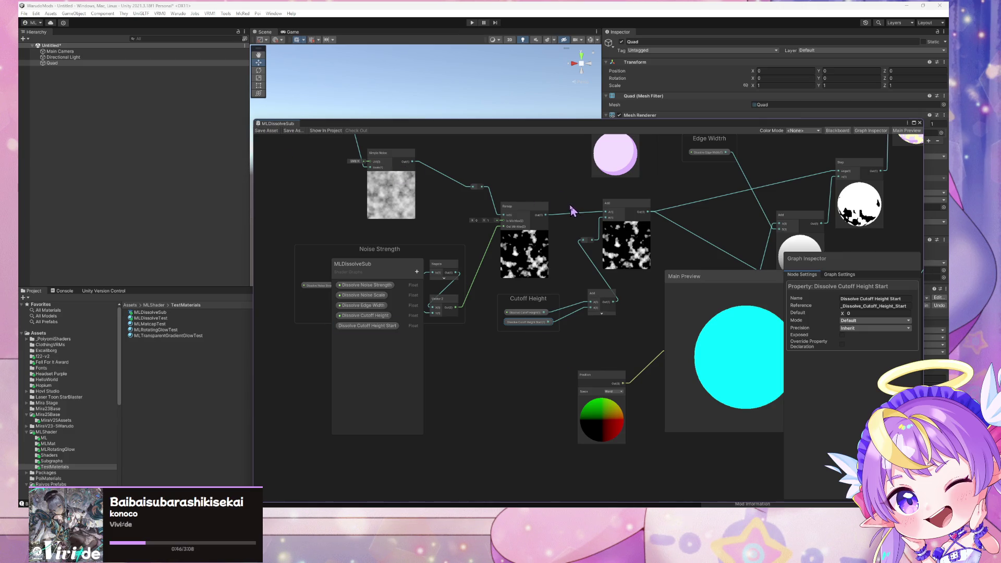
pyautogui.moveTo(514, 123)
pyautogui.mouseDown()
pyautogui.moveTo(442, 217)
pyautogui.moveTo(335, 290)
pyautogui.moveTo(646, 250)
pyautogui.moveTo(569, 248)
pyautogui.mouseUp()
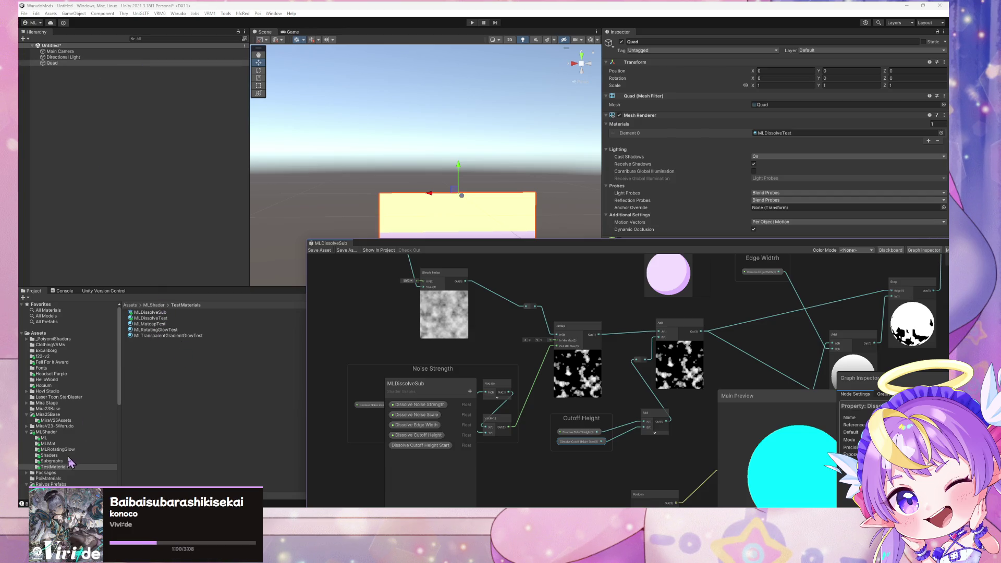
pyautogui.click(67, 432)
# Create a folder named Scripts inside MLShader.
pyautogui.rightClick(152, 386)
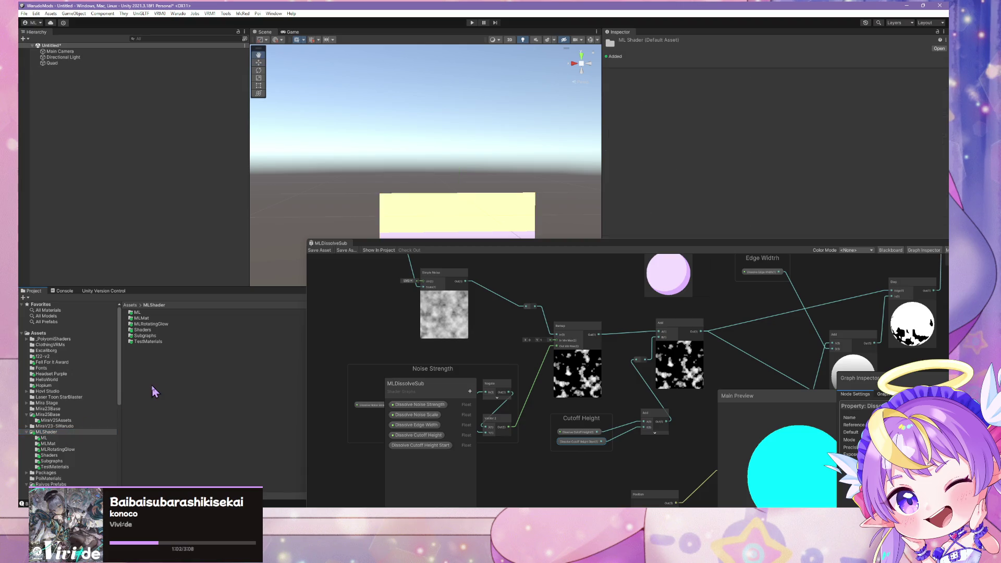
pyautogui.moveTo(223, 163)
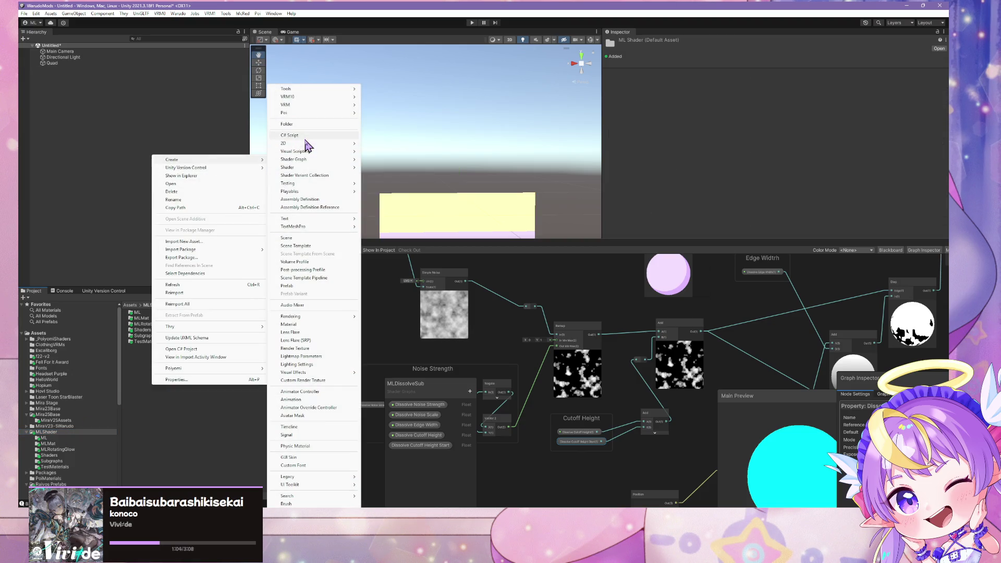
pyautogui.click(315, 124)
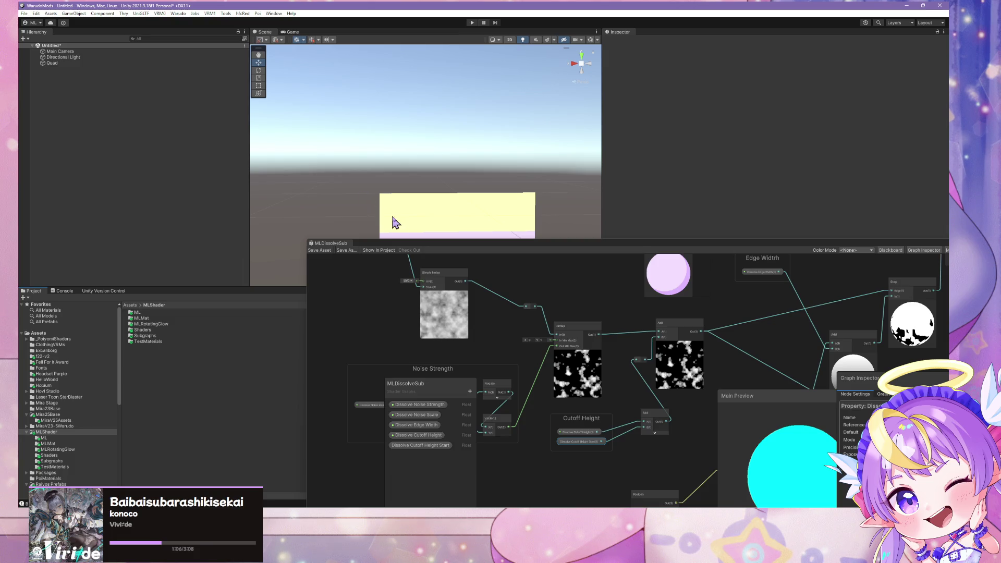
pyautogui.moveTo(394, 246)
pyautogui.mouseDown()
pyautogui.moveTo(604, 244)
pyautogui.moveTo(604, 261)
pyautogui.mouseUp()
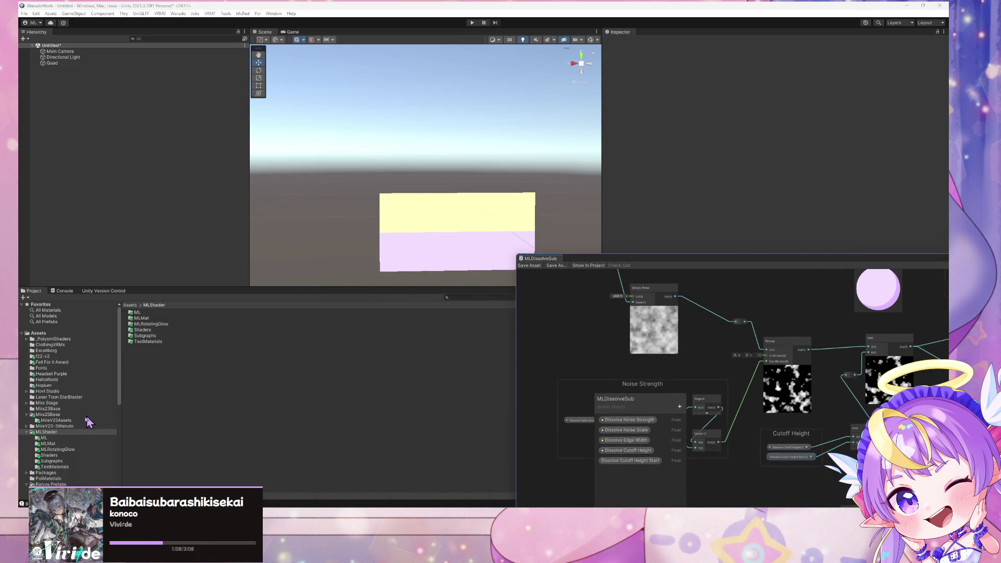
pyautogui.rightClick(140, 369)
pyautogui.moveTo(211, 140)
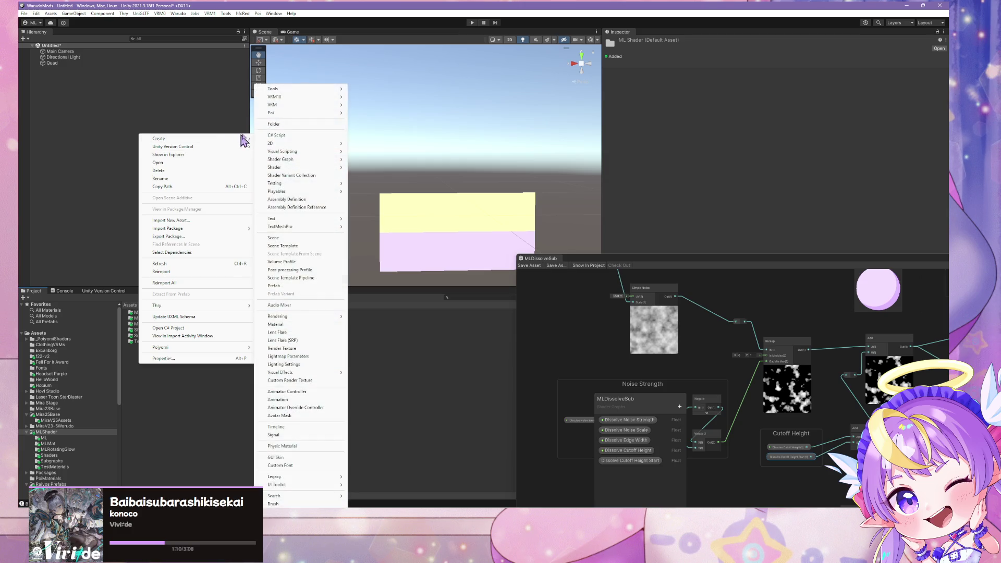
pyautogui.click(288, 130)
pyautogui.write('Scripts')
pyautogui.press('Return')
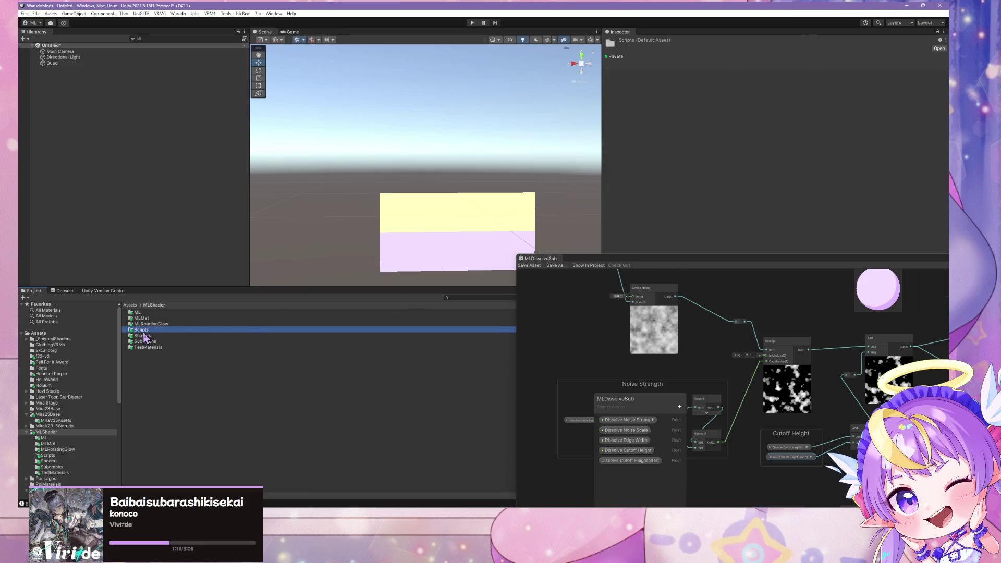
# Create the C# script MLUpdateDissolveCutoffHeightStart in Scripts and open it in the code editor.
pyautogui.doubleClick(142, 330)
pyautogui.rightClick(180, 319)
pyautogui.moveTo(279, 92)
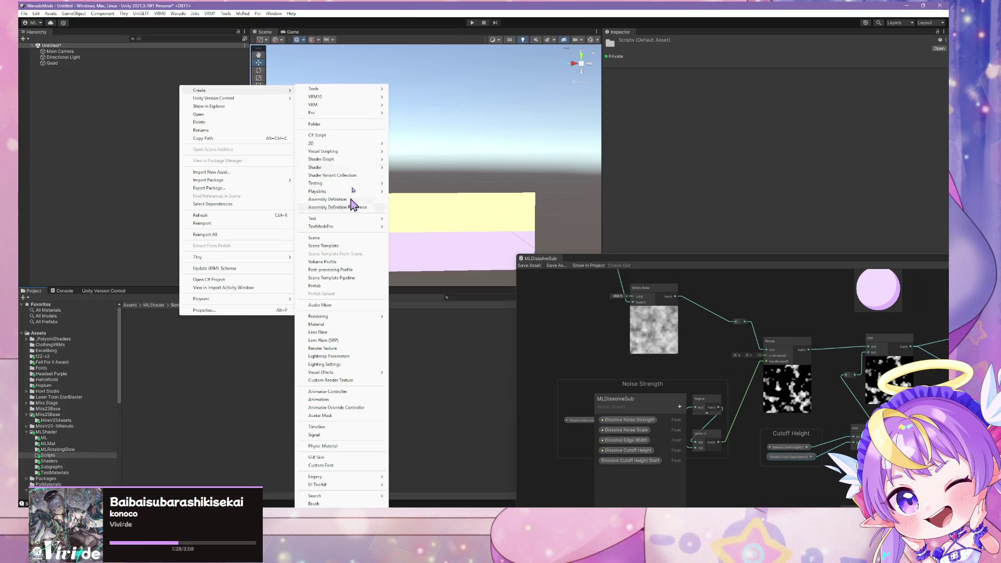
pyautogui.click(339, 136)
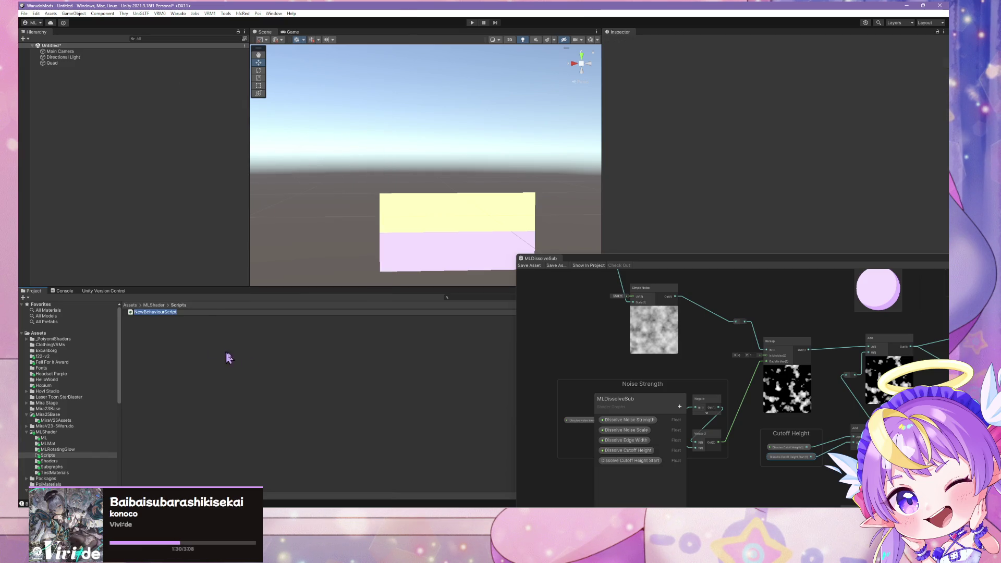
pyautogui.write('MLUpdateDissolveCutto')
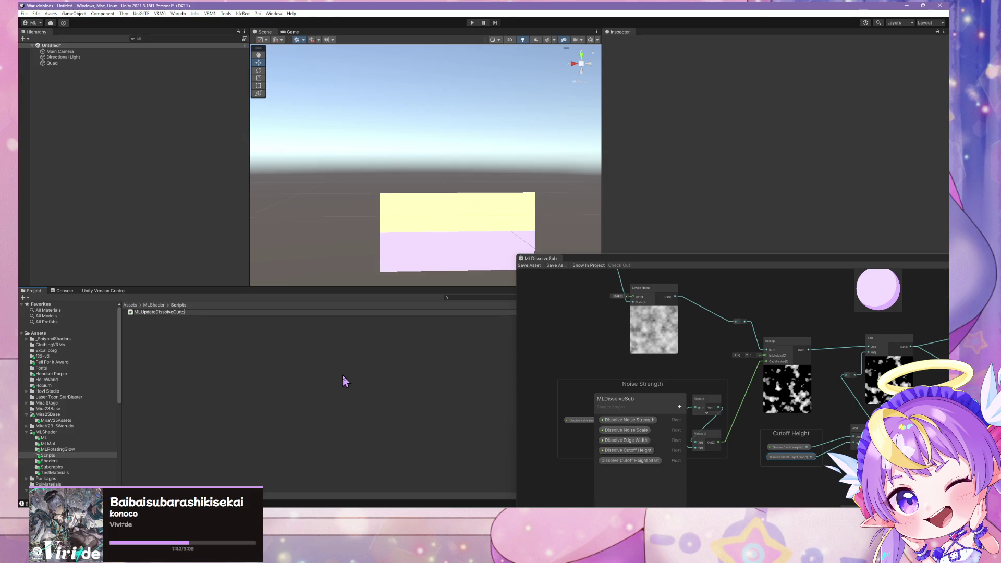
pyautogui.write('ffHeight')
pyautogui.write('Start')
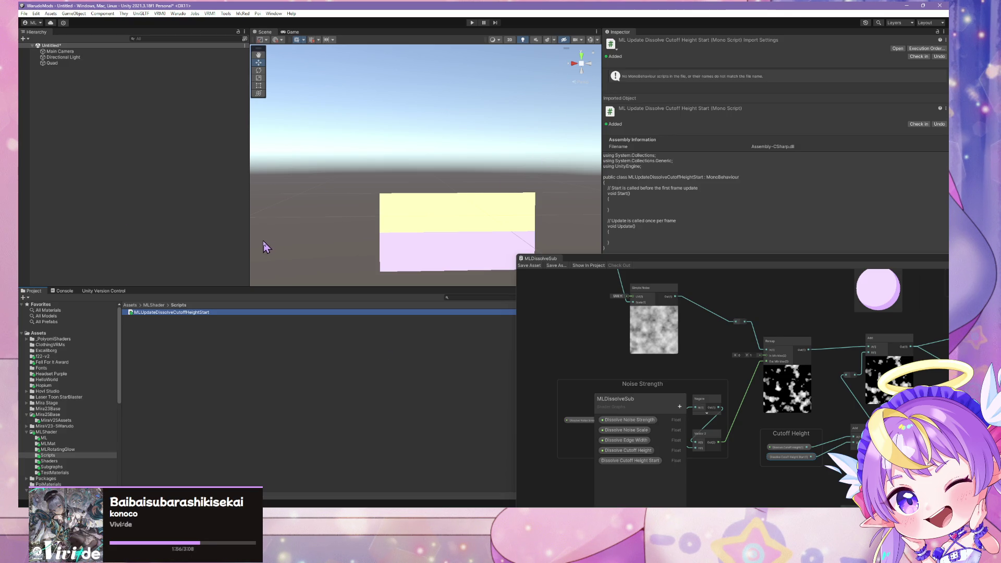
pyautogui.rightClick(172, 312)
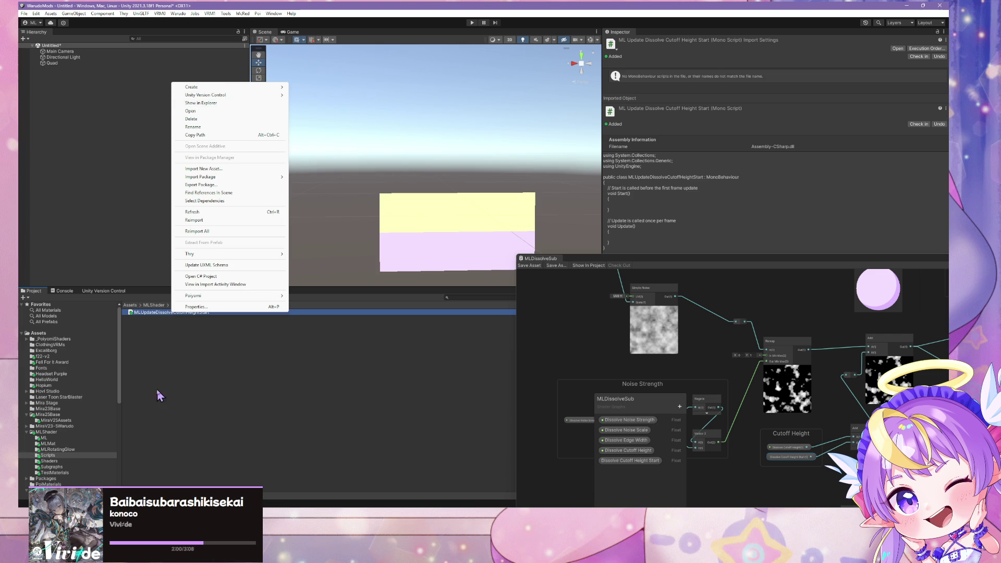
pyautogui.click(152, 317)
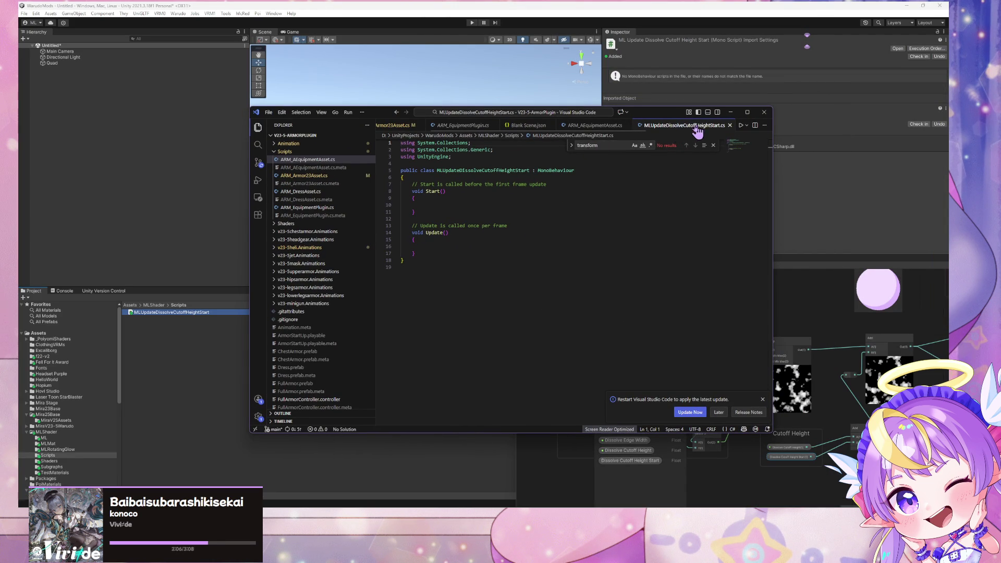
# Delete the empty Start method and its comment, letting Unity recompile the script.
pyautogui.moveTo(448, 212); pyautogui.dragTo(387, 187)
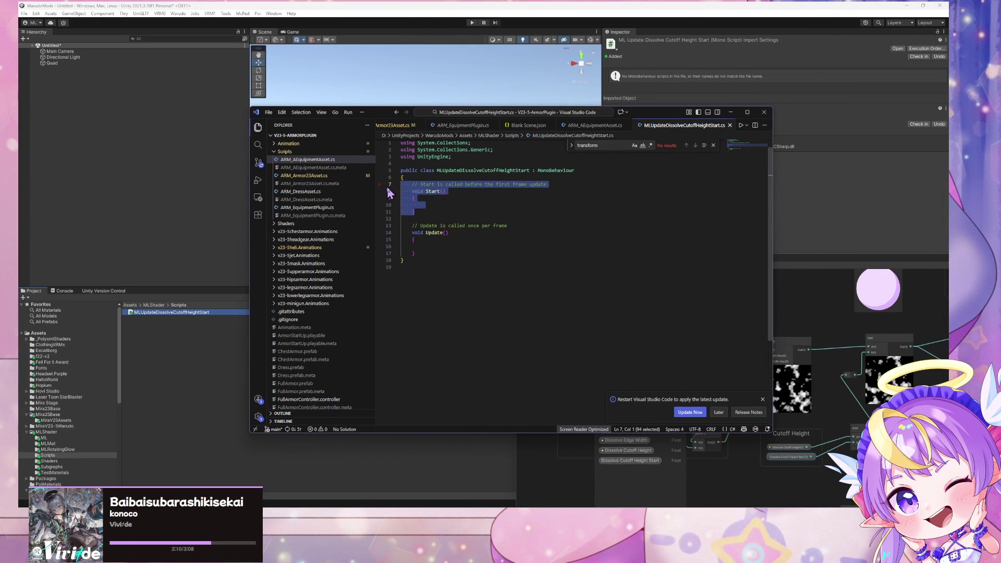
pyautogui.press('BackSpace')
pyautogui.press('BackSpace')
pyautogui.press('BackSpace')
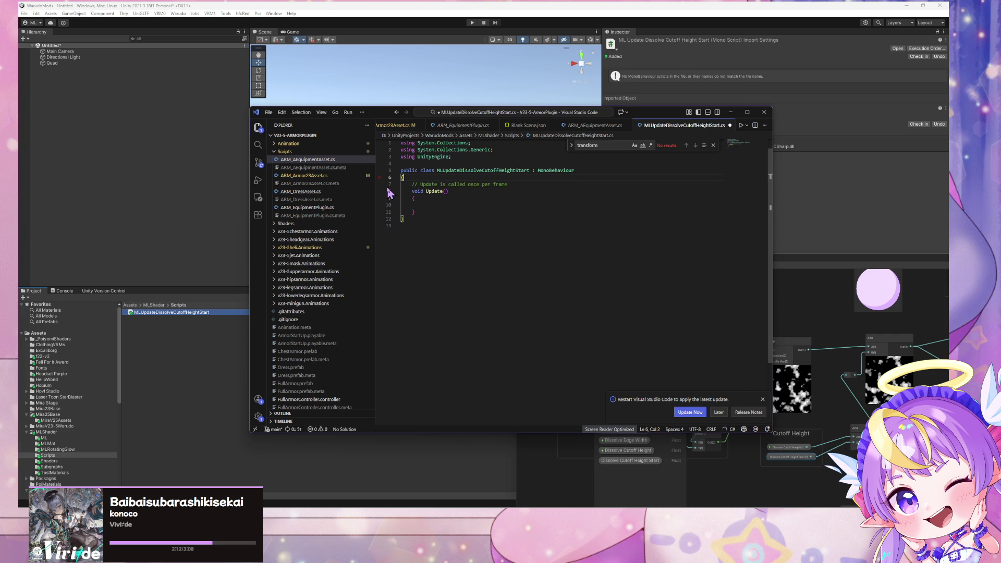
pyautogui.moveTo(460, 505)
pyautogui.moveTo(460, 475)
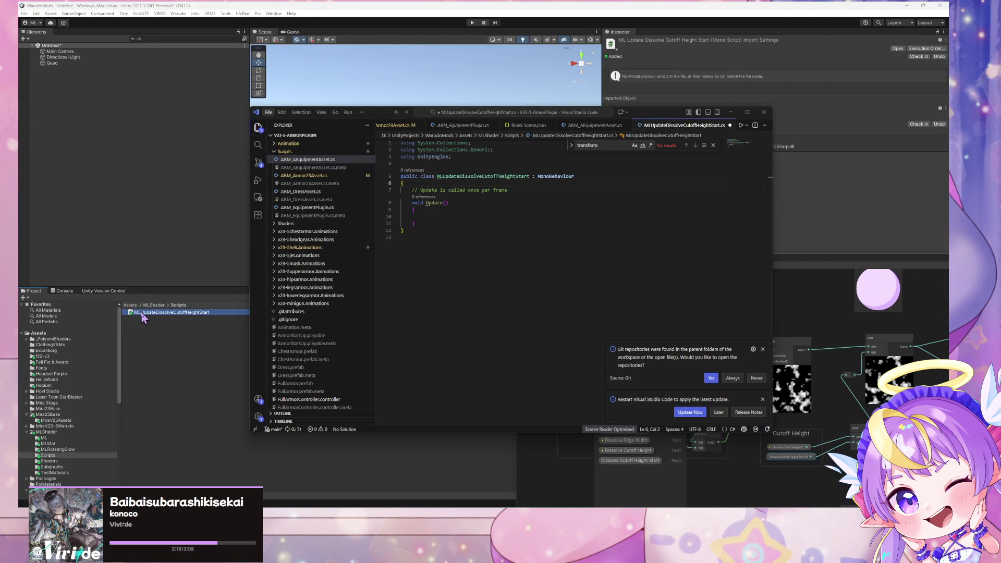
pyautogui.click(67, 68)
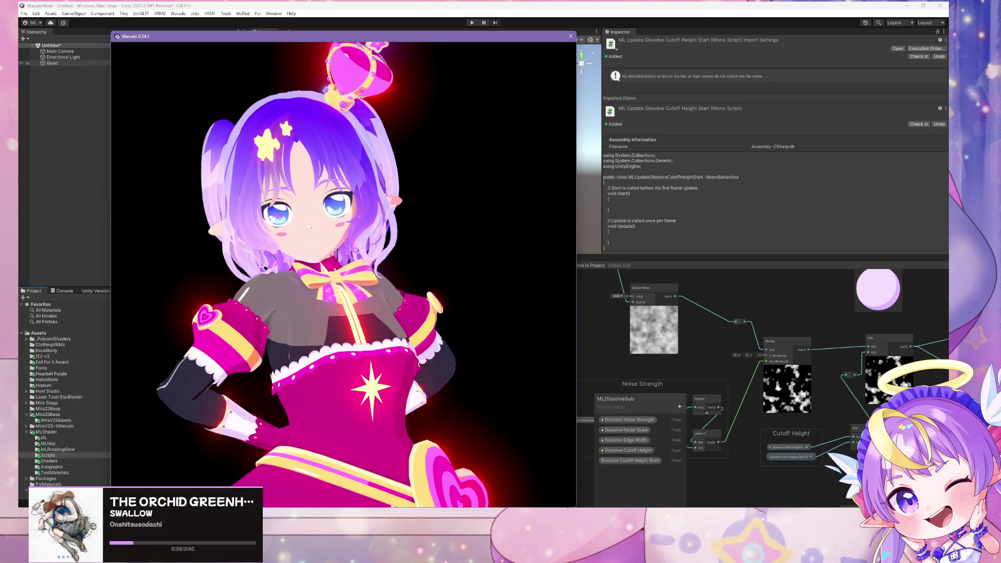
pyautogui.moveTo(563, 467)
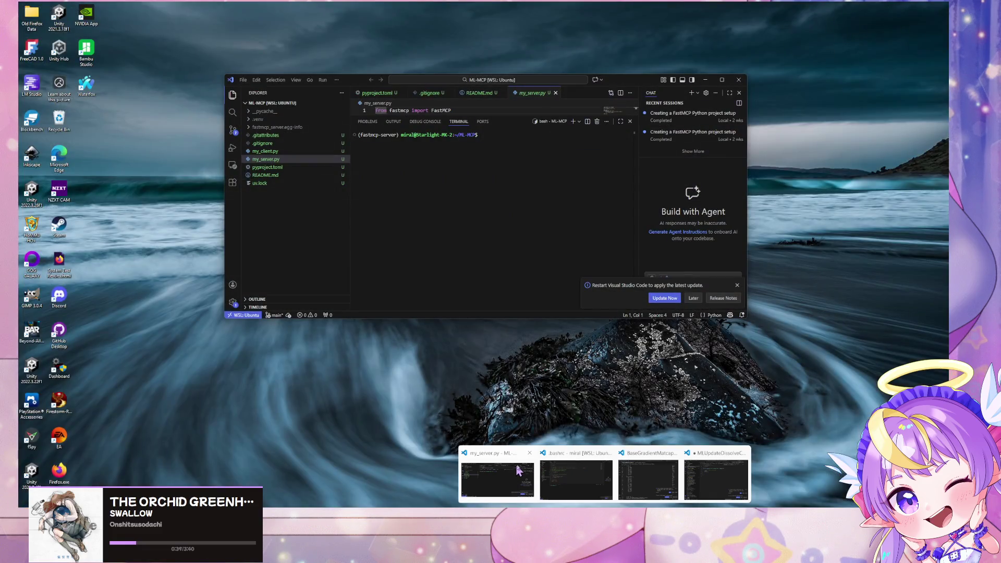
pyautogui.click(713, 490)
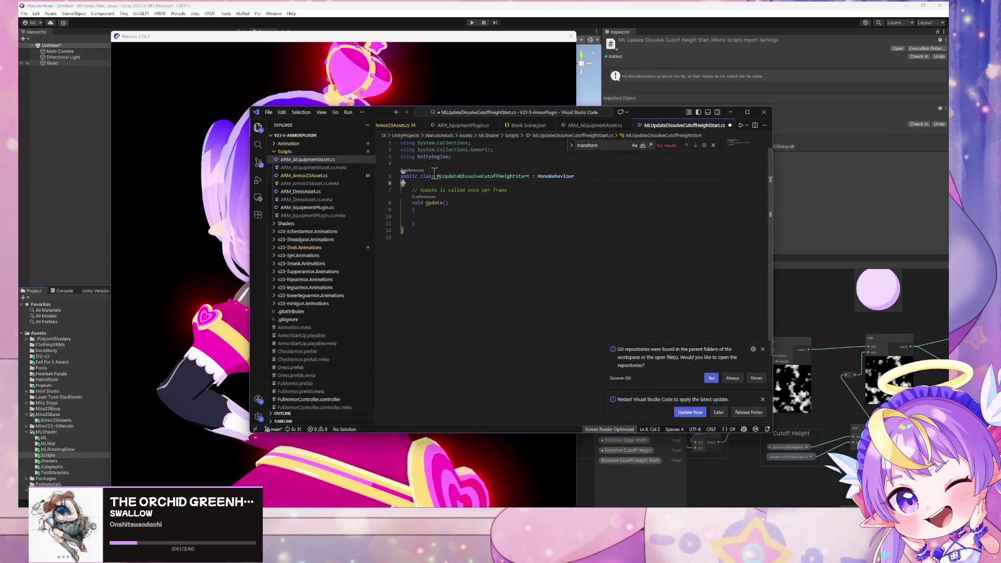
# Begin a 'public transform' field line in the class, correcting the mistaken TransformBlock type.
pyautogui.press('Return')
pyautogui.write('public TransformBlock')
pyautogui.press('BackSpace')
pyautogui.press('BackSpace')
pyautogui.press('BackSpace')
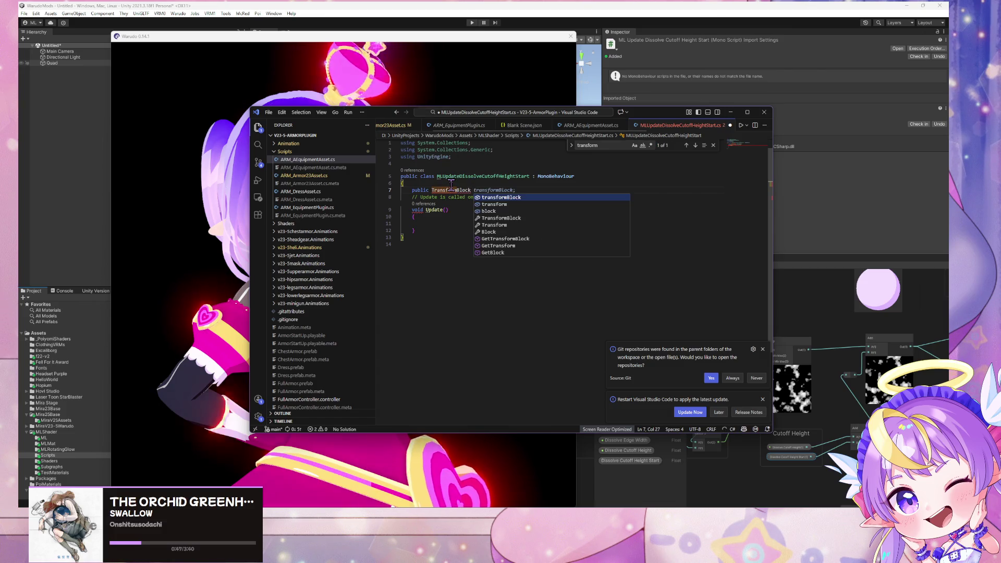
pyautogui.press('Tab')
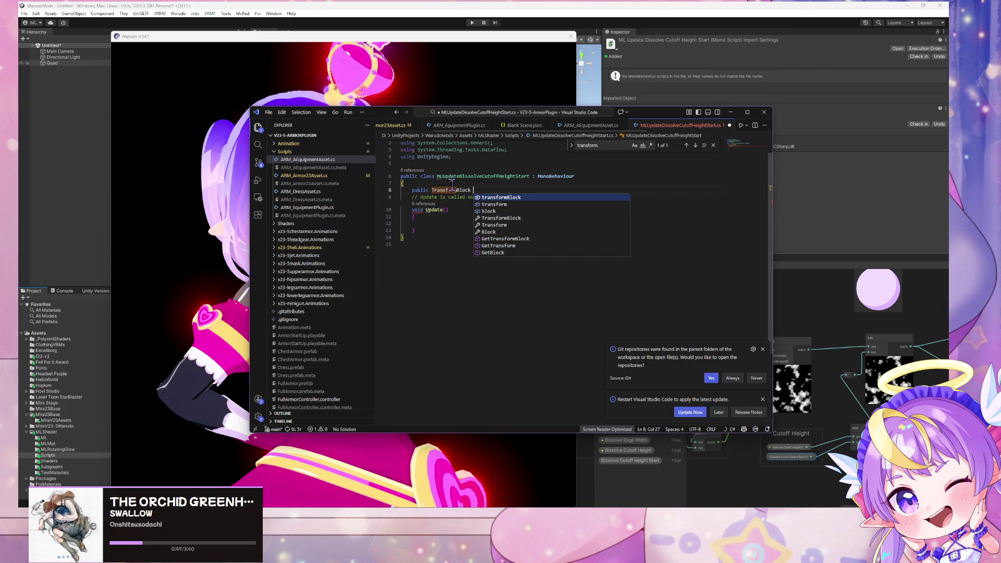
pyautogui.press('Down')
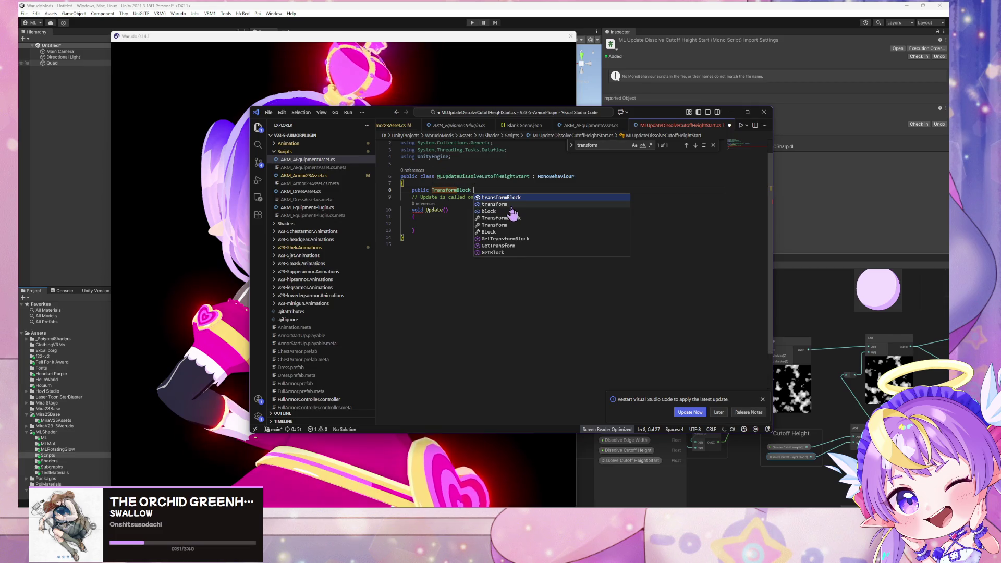
pyautogui.press('Tab')
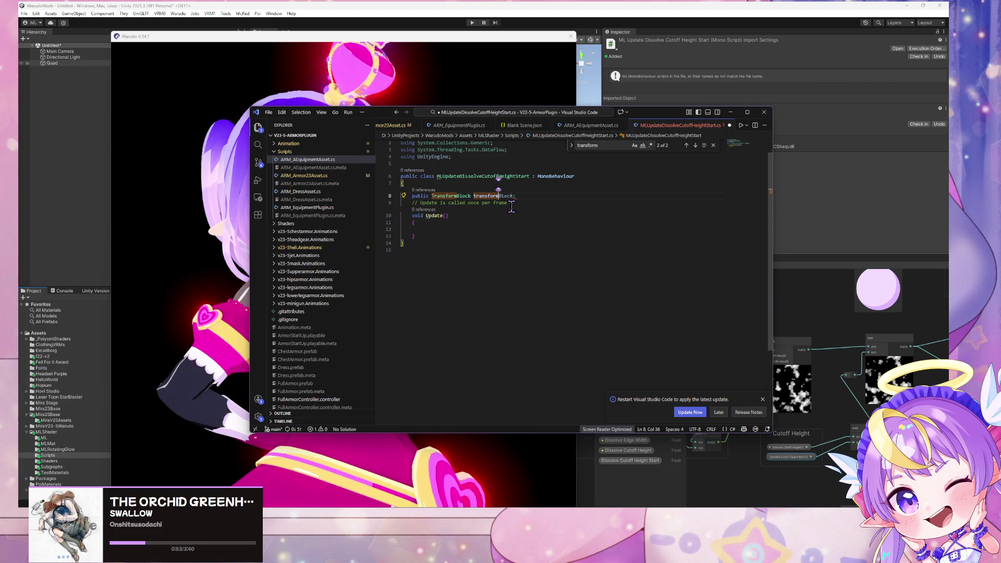
pyautogui.hotkey('ctrl', 'a')
pyautogui.moveTo(499, 196)
pyautogui.mouseDown()
pyautogui.moveTo(400, 196)
pyautogui.moveTo(433, 196)
pyautogui.mouseUp()
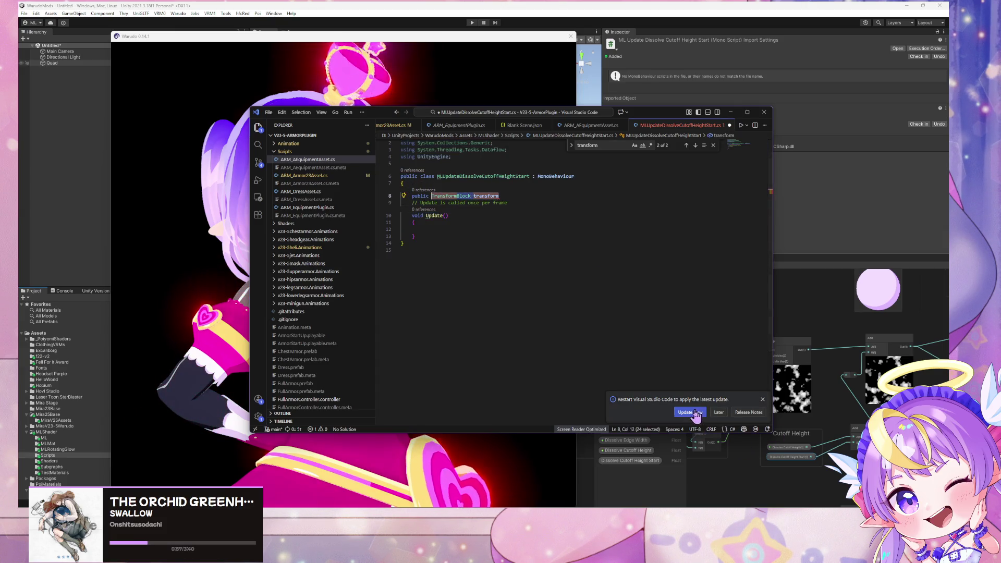
pyautogui.press('BackSpace')
pyautogui.write('transform')
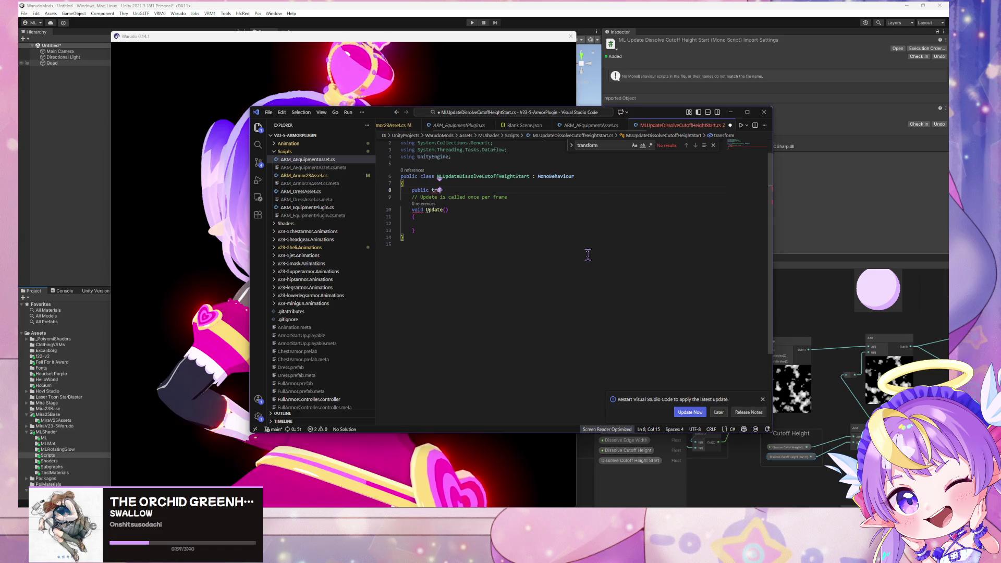
pyautogui.press('Down')
pyautogui.press('Down')
pyautogui.press('Down')
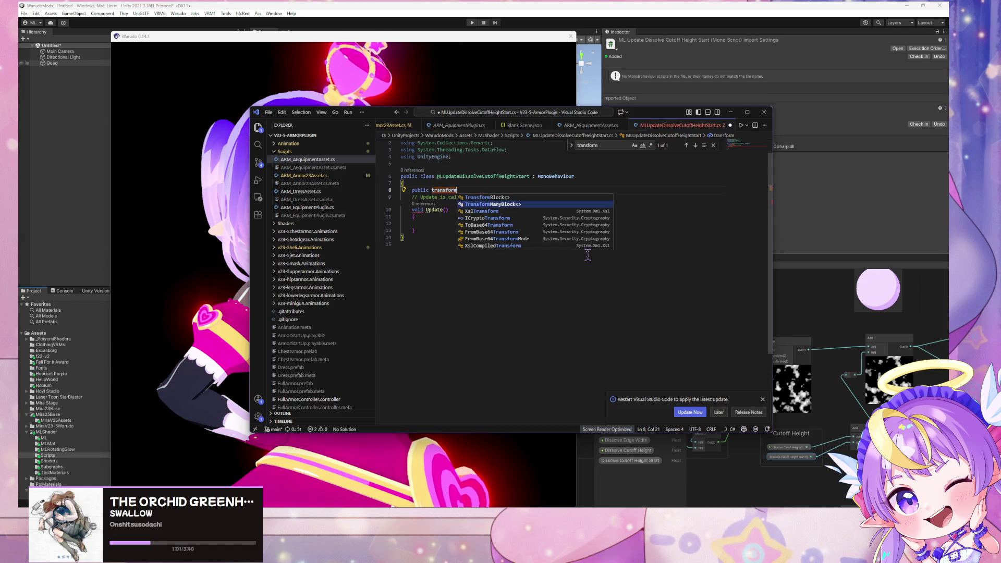
pyautogui.press('Escape')
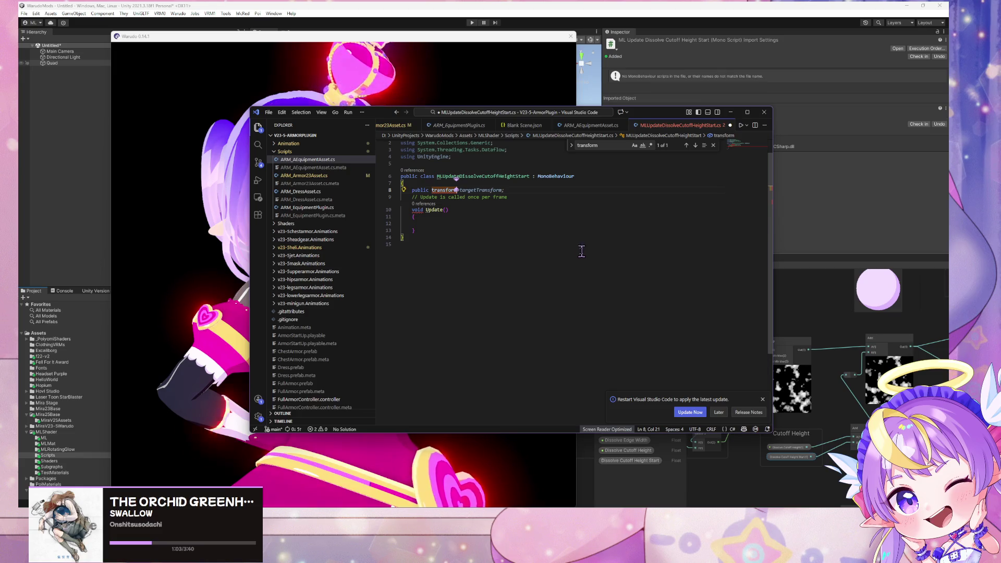
# Search Windows for Visual Studio Code.
pyautogui.press('super')
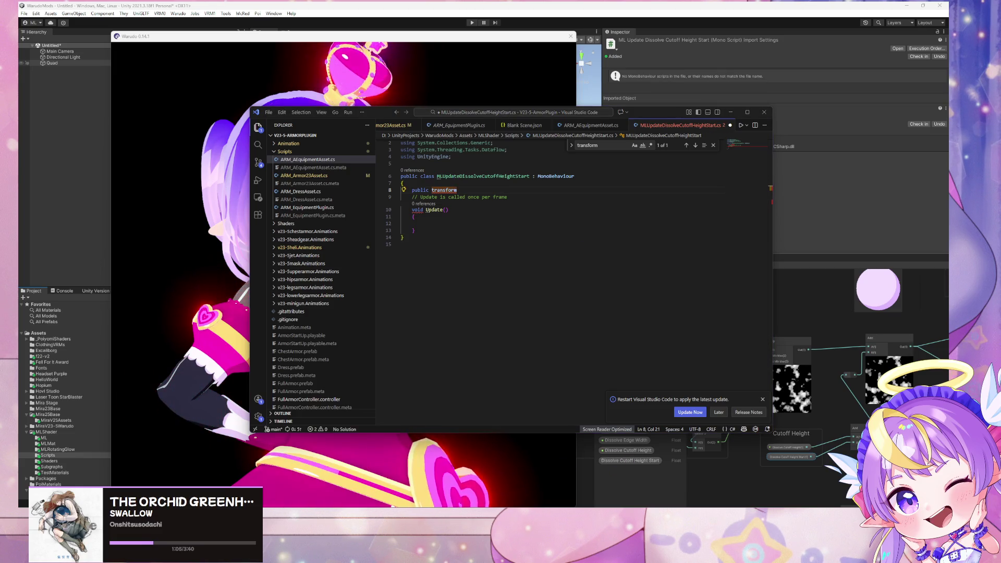
pyautogui.press('Escape')
pyautogui.press('super')
pyautogui.write('visual Studio Code')
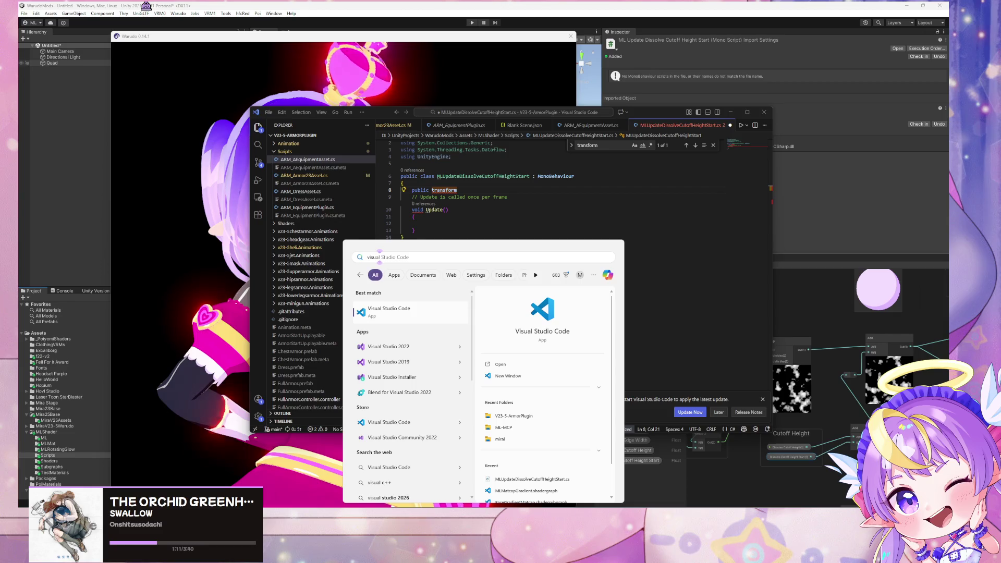
# Launch Visual Studio 2022, decline the recovered files, and open WarudoMods.sln from recent projects.
pyautogui.click(398, 363)
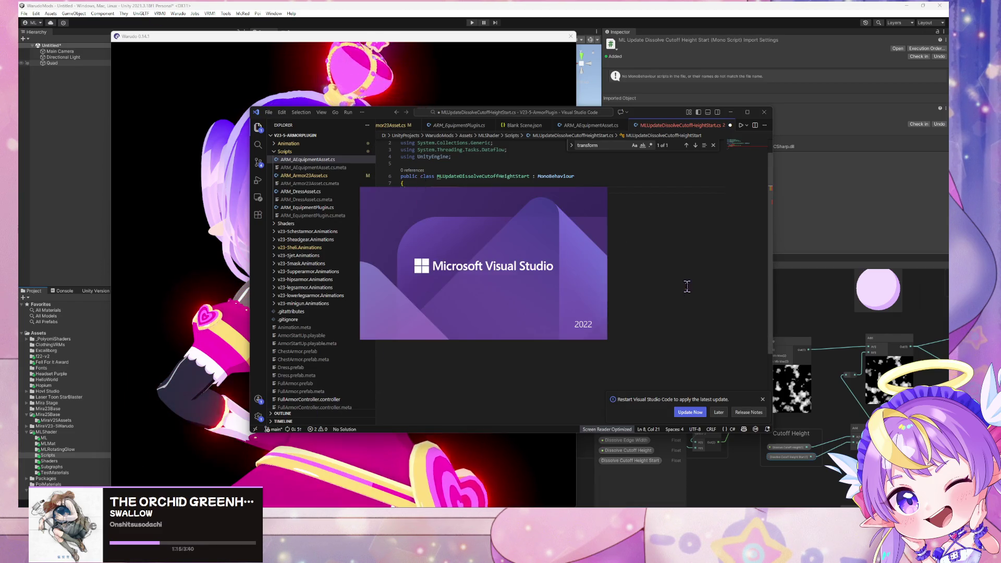
pyautogui.click(400, 244)
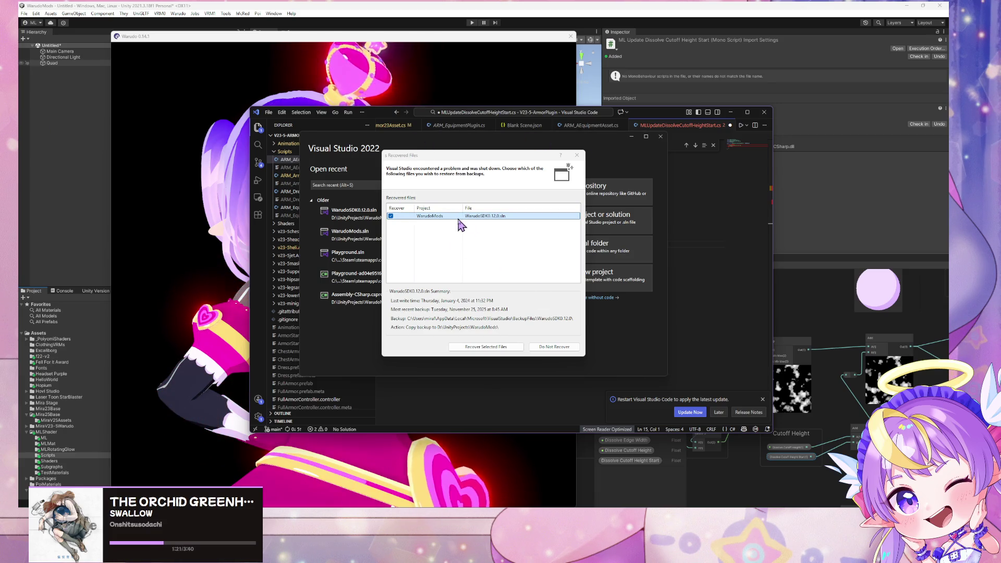
pyautogui.click(548, 347)
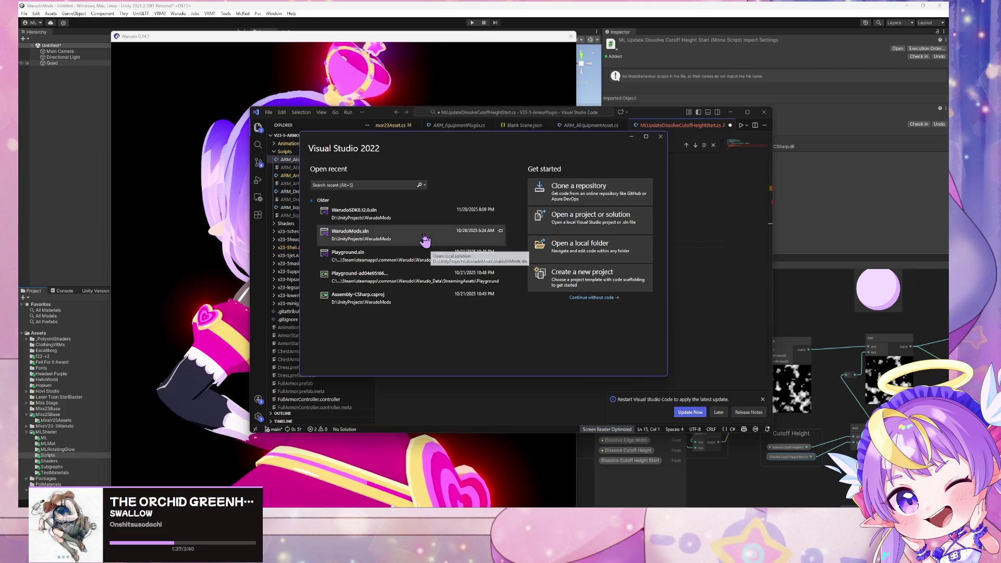
pyautogui.click(425, 238)
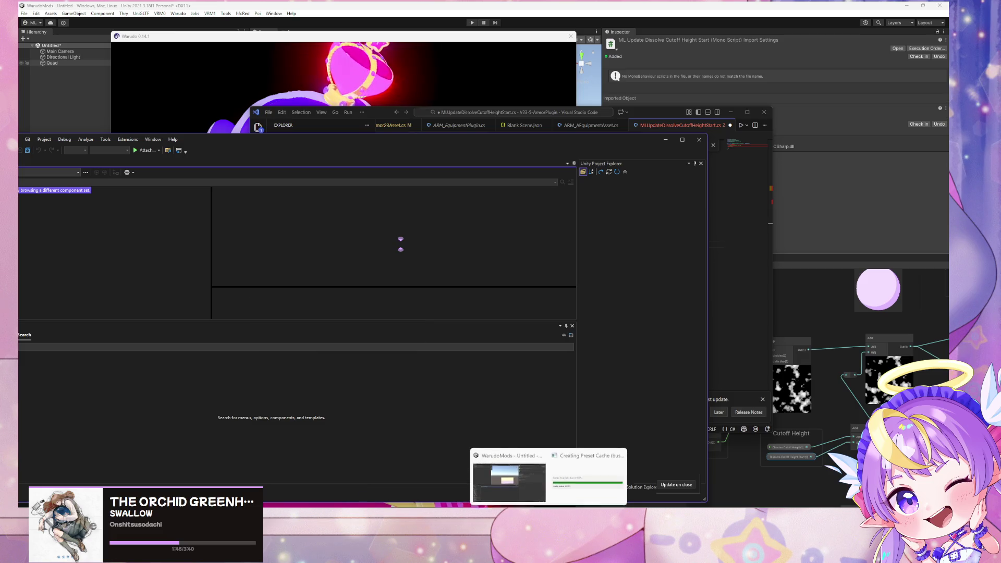
pyautogui.click(570, 494)
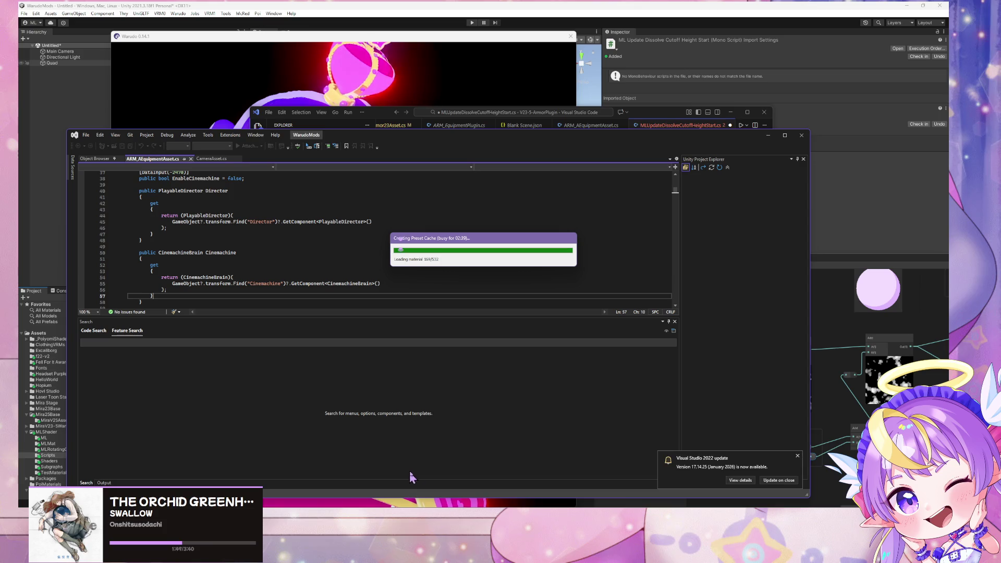
# Scroll through the open ARM_EquipmentAsset.cs code.
pyautogui.click(241, 255)
pyautogui.scroll(7, 276, 225)
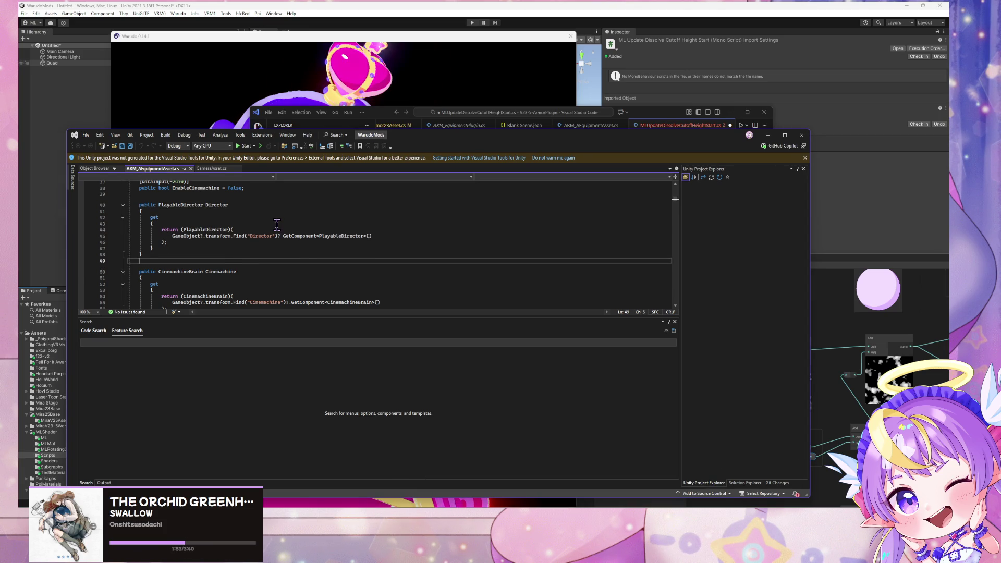
pyautogui.scroll(5, 277, 224)
pyautogui.scroll(-5, 275, 222)
pyautogui.scroll(2, 278, 223)
pyautogui.scroll(2, 279, 222)
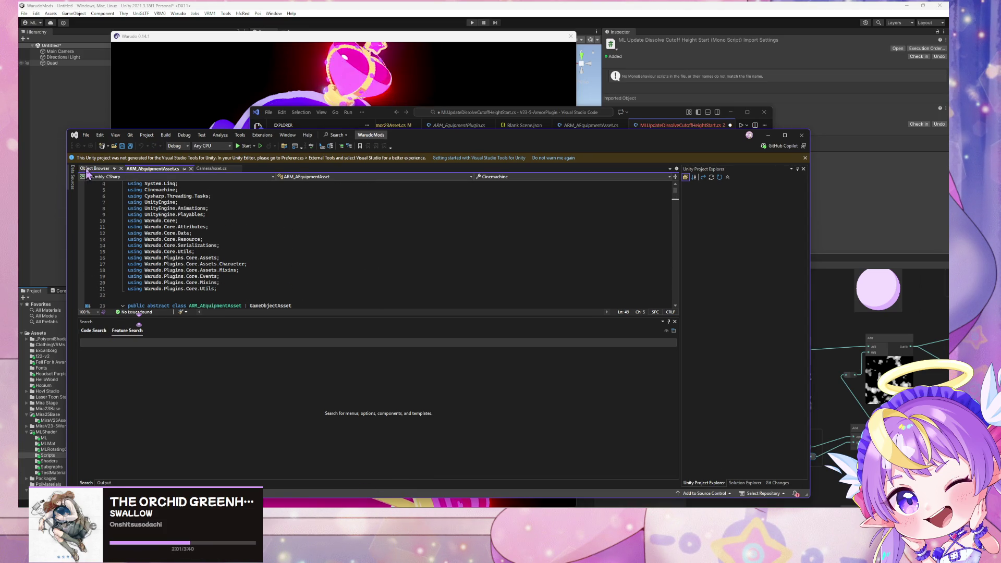
pyautogui.click(156, 169)
# Show the Unity Project Explorer, move the window right, and open the File > Open submenu.
pyautogui.click(693, 178)
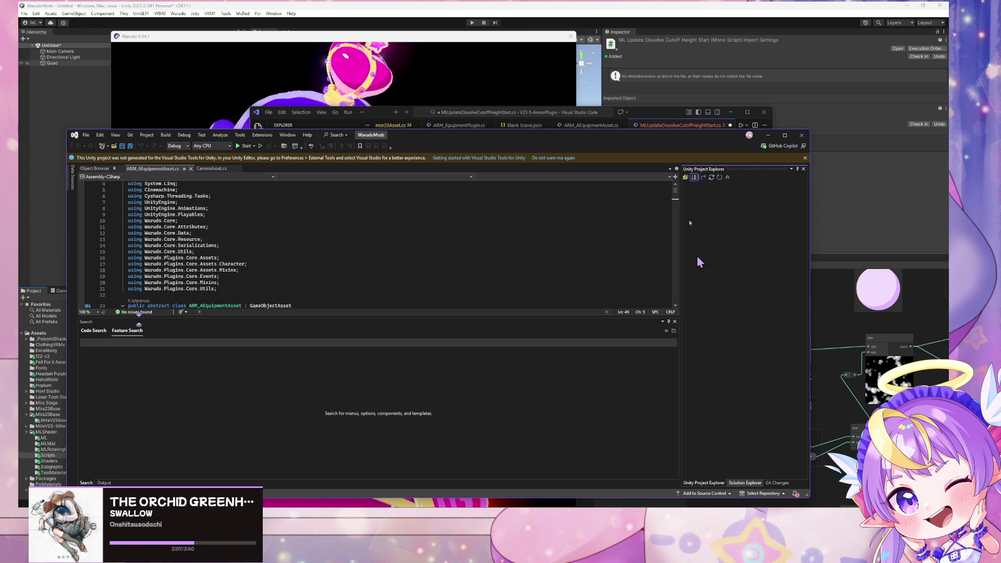
pyautogui.scroll(-7, 754, 290)
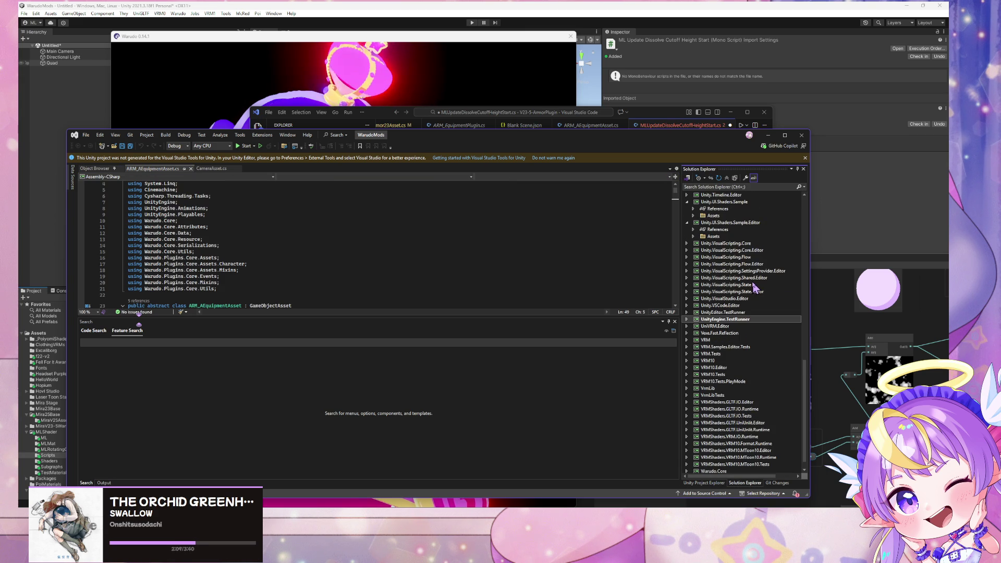
pyautogui.scroll(20, 754, 287)
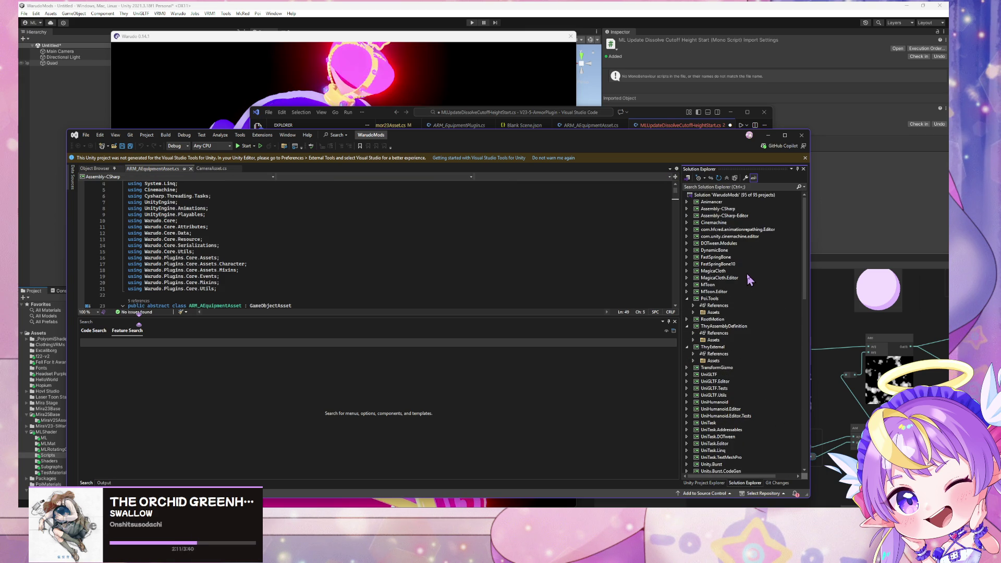
pyautogui.scroll(-18, 749, 281)
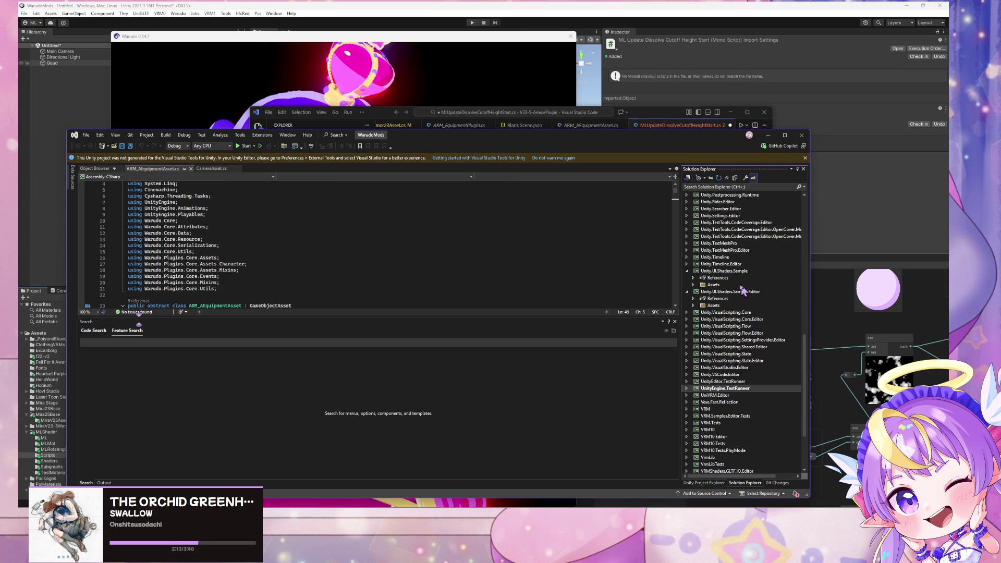
pyautogui.scroll(20, 698, 292)
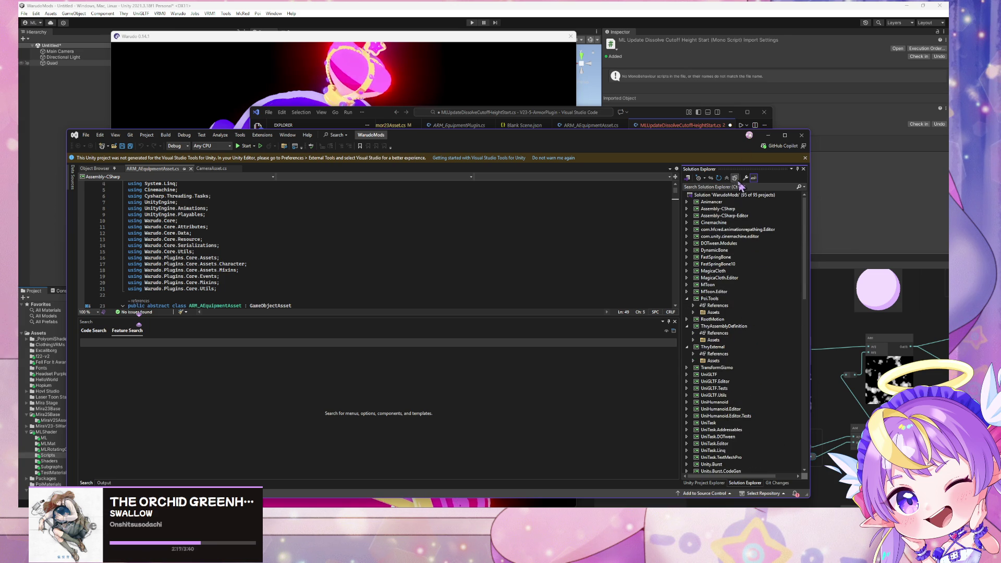
pyautogui.scroll(-20, 714, 287)
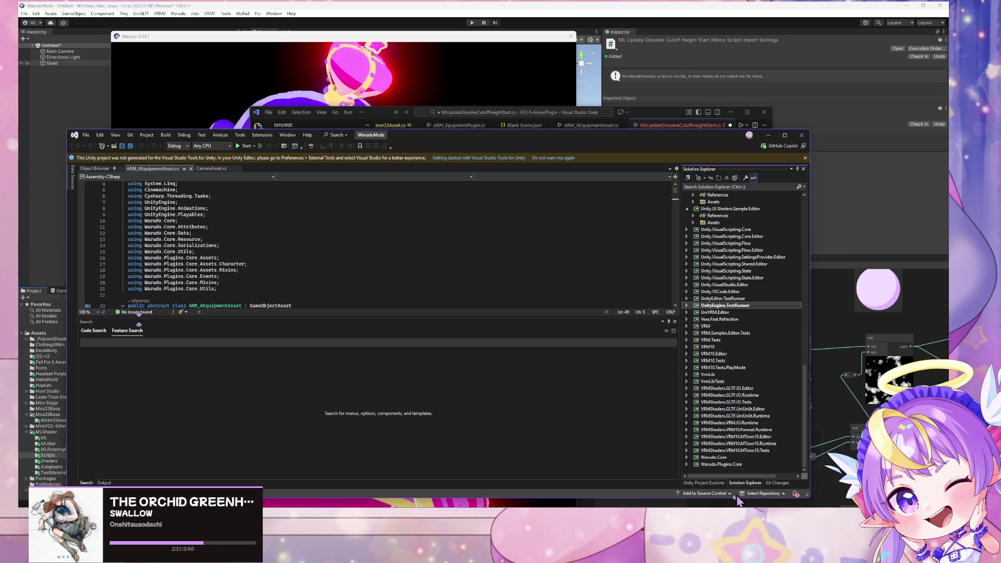
pyautogui.click(717, 483)
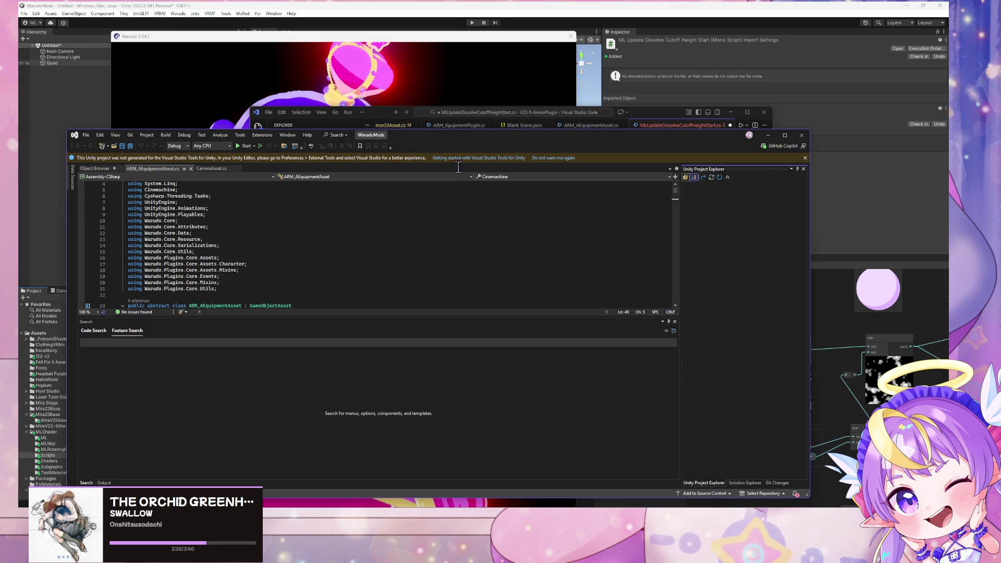
pyautogui.moveTo(423, 138); pyautogui.dragTo(528, 145)
pyautogui.click(191, 138)
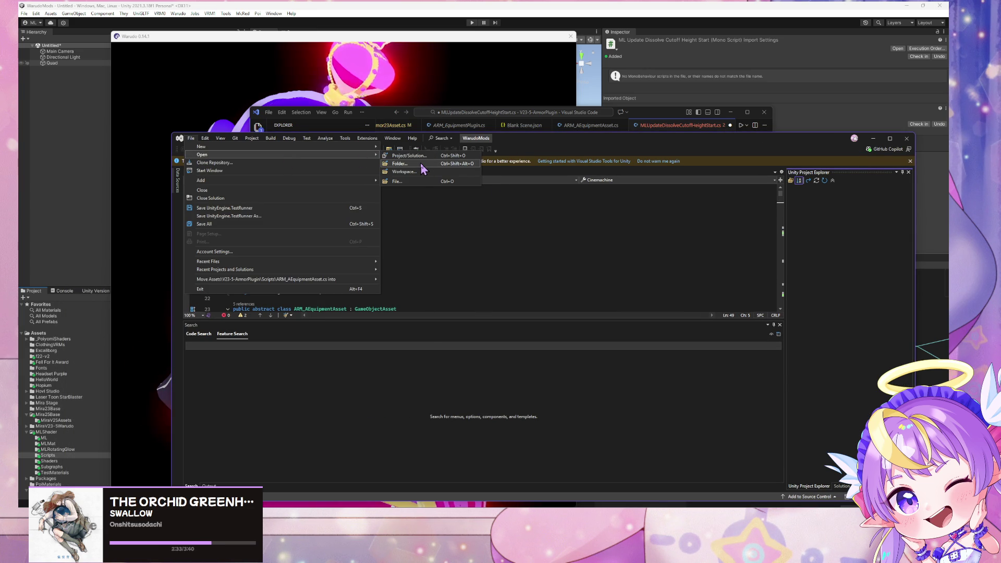
# Show Solution Explorer and collapse the Poi.Tools, ThryExternal and ThryAssemblyDefinition projects.
pyautogui.click(826, 257)
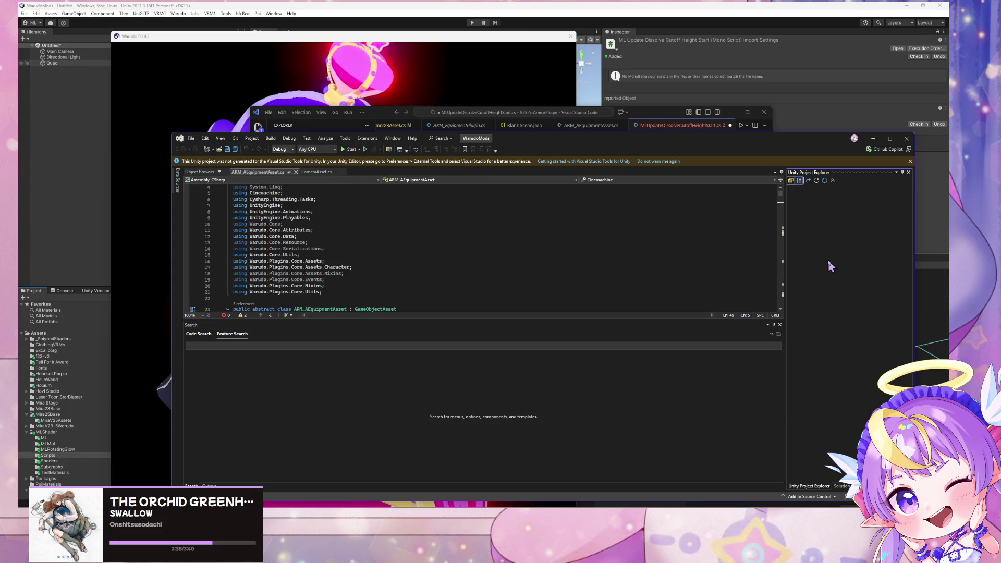
pyautogui.click(841, 486)
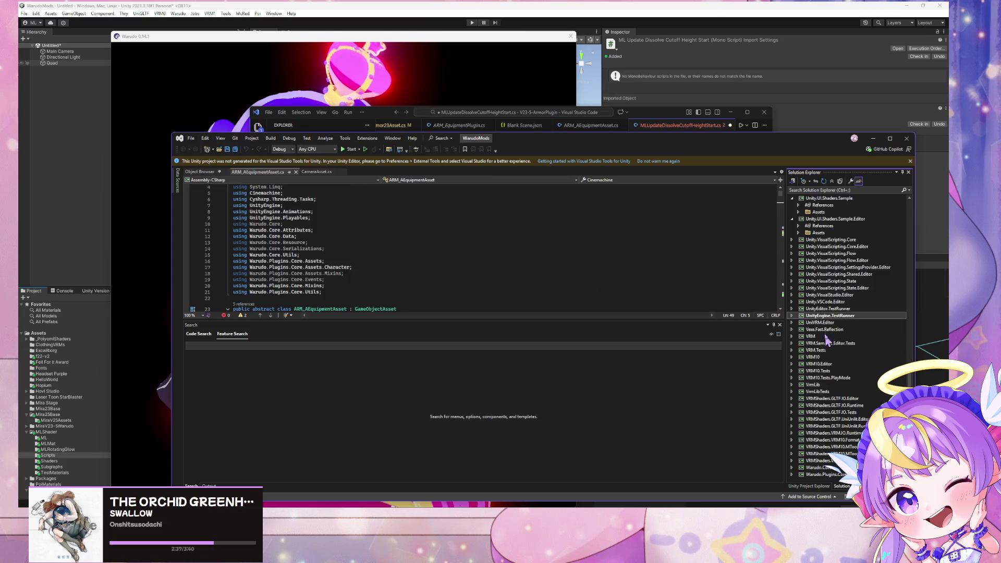
pyautogui.scroll(-5, 835, 313)
pyautogui.scroll(5, 836, 311)
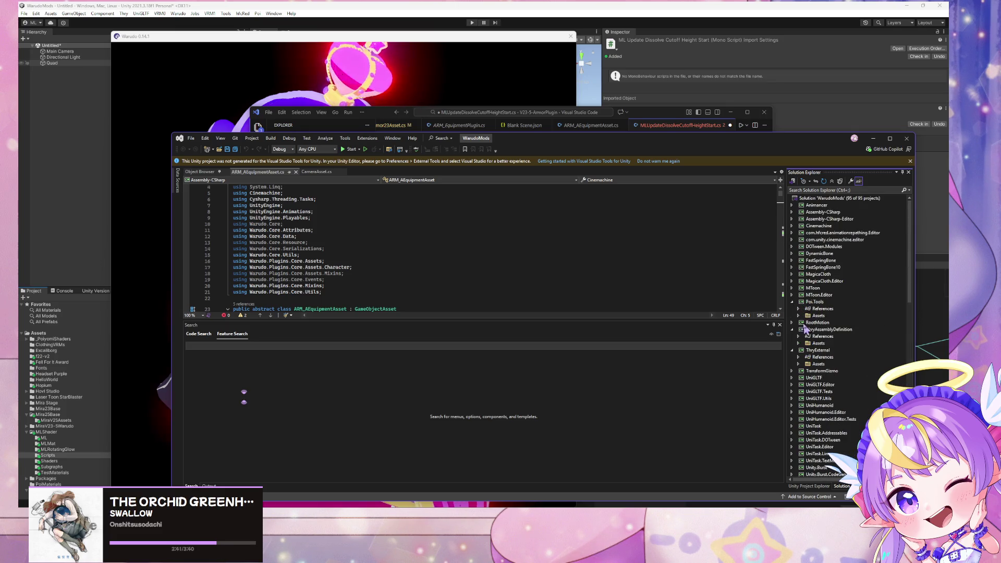
pyautogui.click(792, 301)
pyautogui.click(792, 336)
pyautogui.click(792, 316)
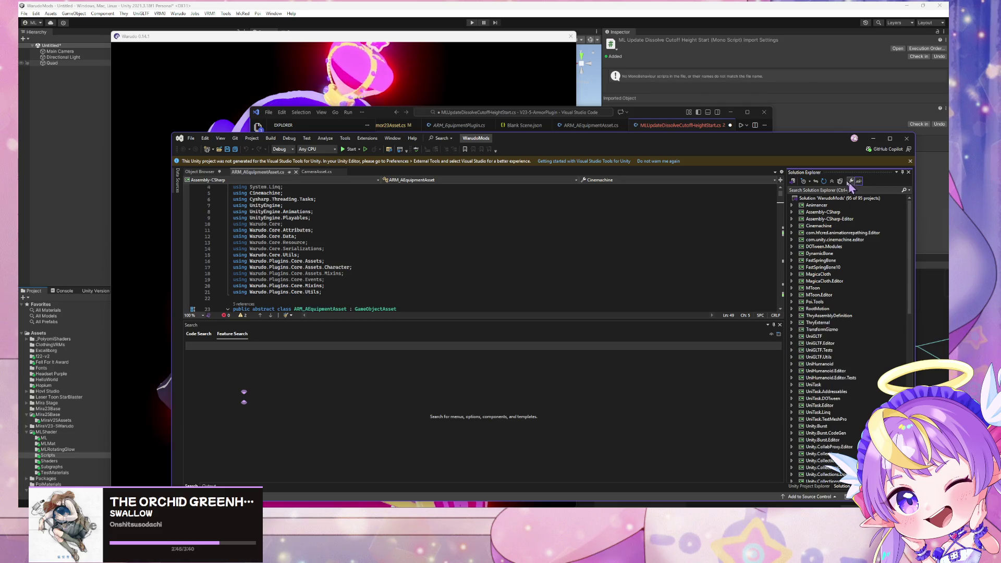
pyautogui.scroll(-10, 829, 332)
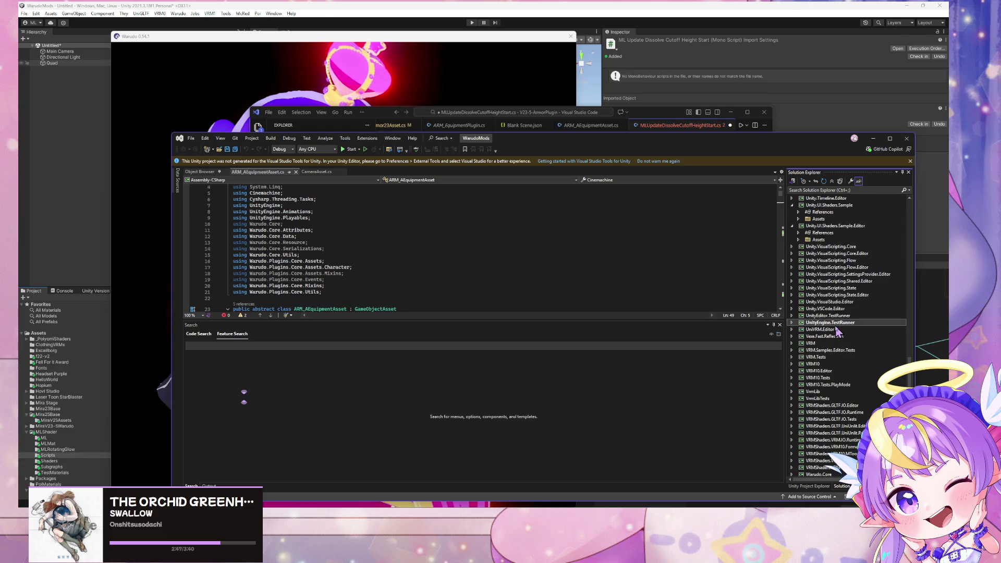
pyautogui.hscroll(2, 847, 334)
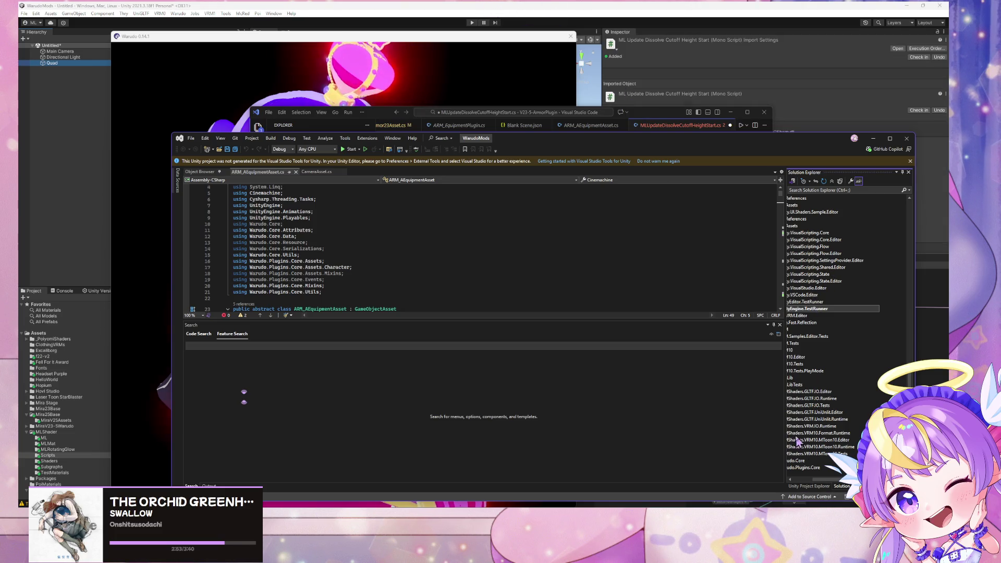
pyautogui.moveTo(832, 479); pyautogui.dragTo(766, 473)
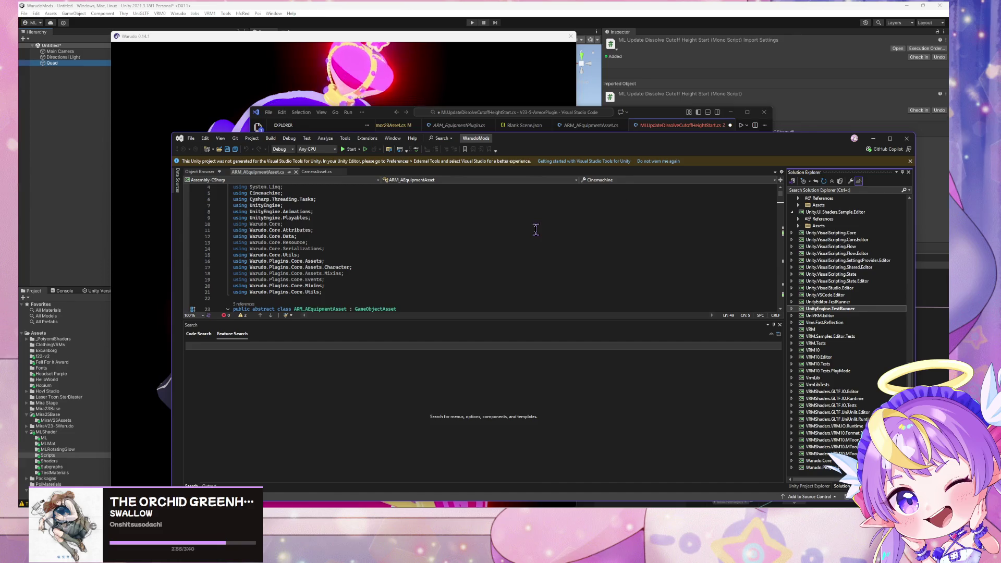
# Search the code for 'f: MLUpdate', then open and cancel the File > Open > File dialog.
pyautogui.click(200, 333)
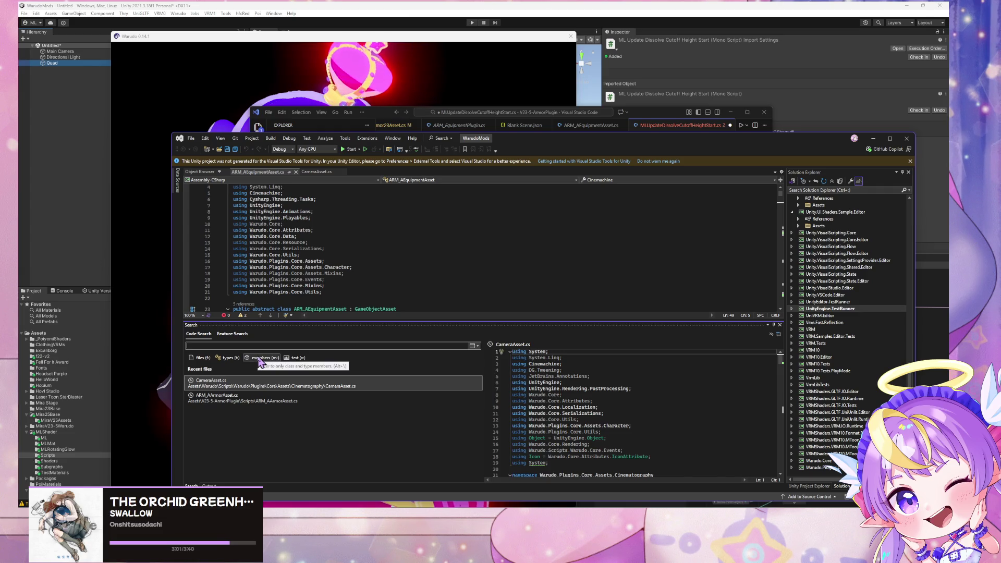
pyautogui.write('f:')
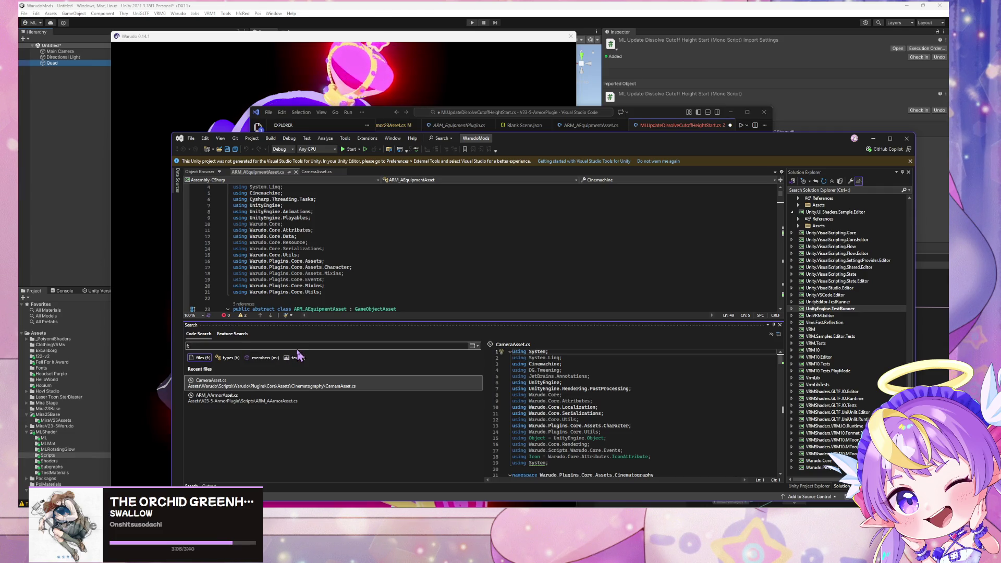
pyautogui.write(' ML')
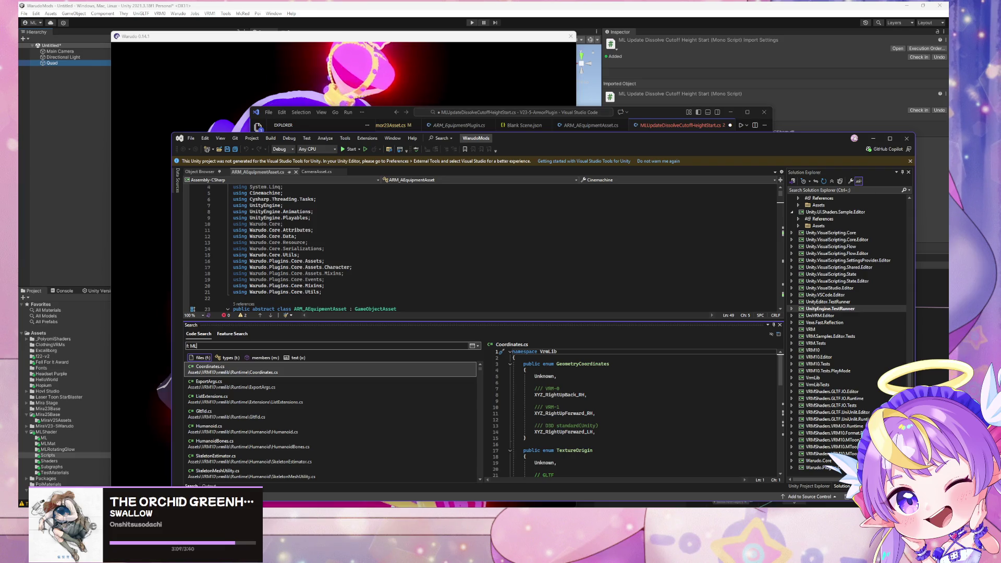
pyautogui.write('Update')
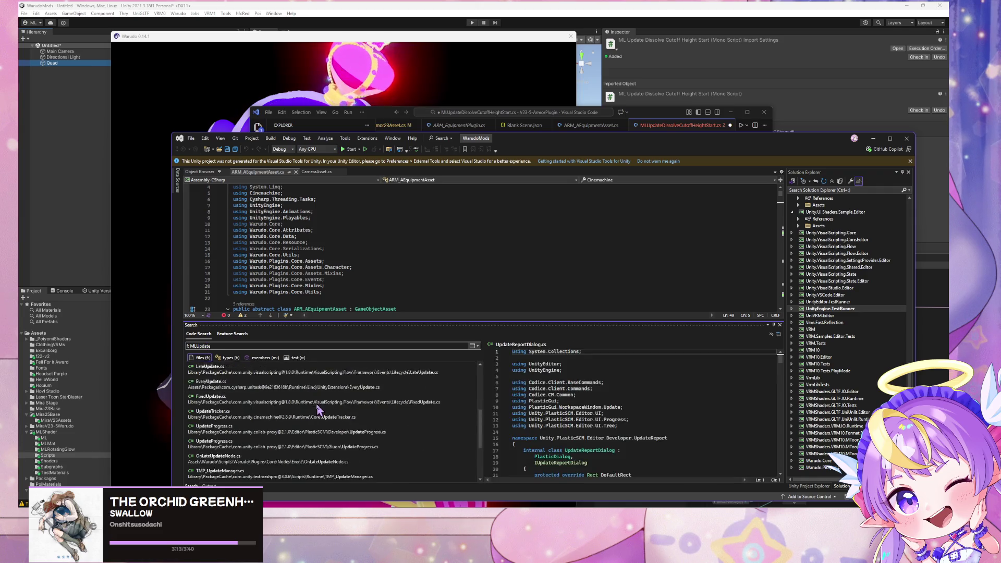
pyautogui.click(191, 138)
pyautogui.moveTo(339, 158)
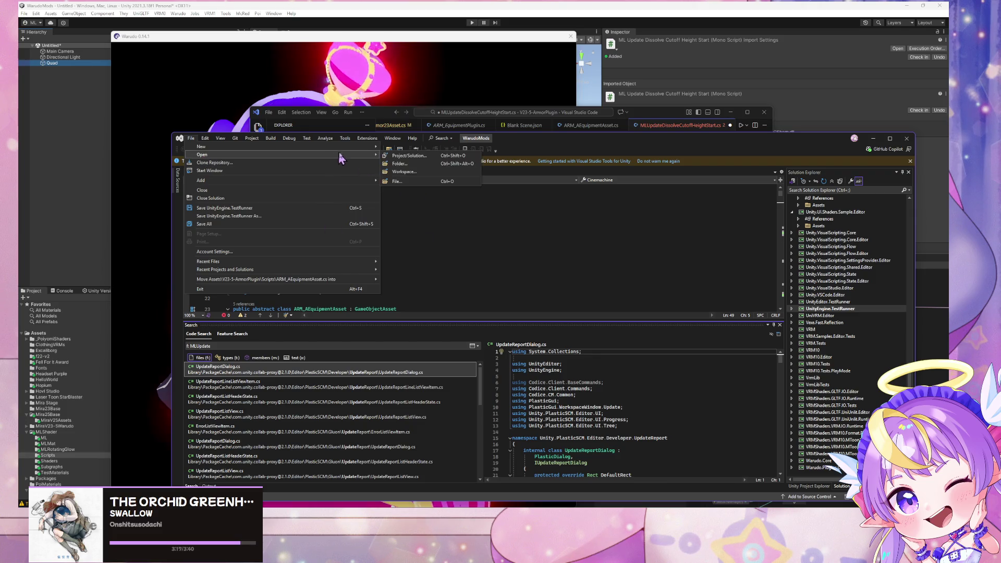
pyautogui.click(398, 181)
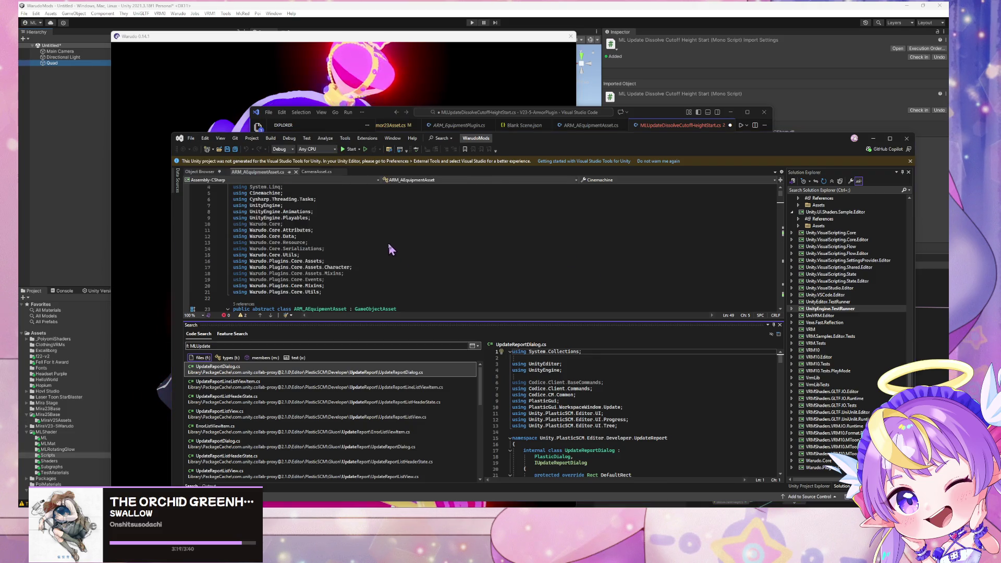
pyautogui.moveTo(346, 104)
pyautogui.mouseDown()
pyautogui.moveTo(527, 265)
pyautogui.moveTo(485, 212)
pyautogui.mouseUp()
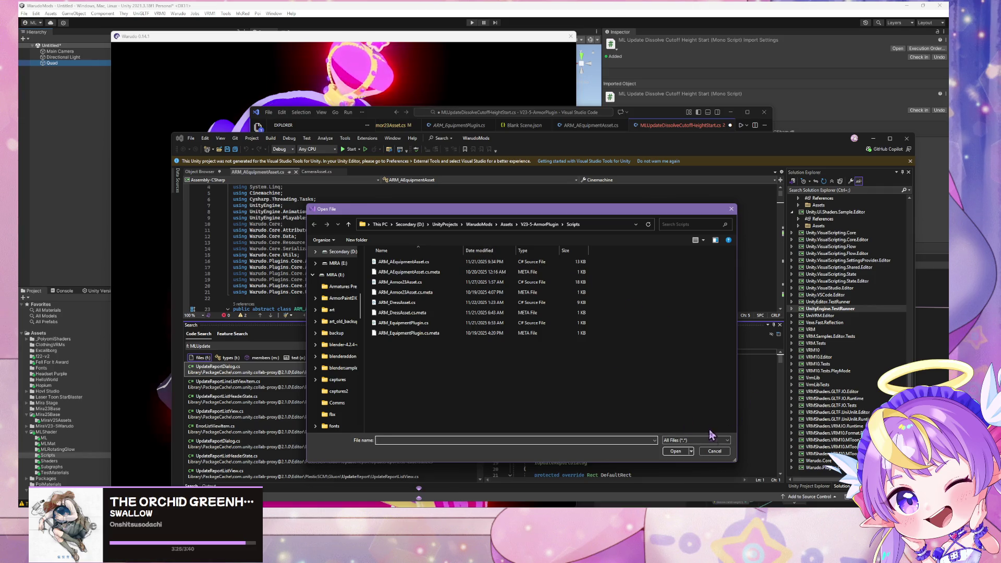
pyautogui.click(713, 451)
pyautogui.moveTo(571, 151)
pyautogui.mouseDown()
pyautogui.moveTo(612, 276)
pyautogui.moveTo(563, 173)
pyautogui.moveTo(563, 146)
pyautogui.mouseUp()
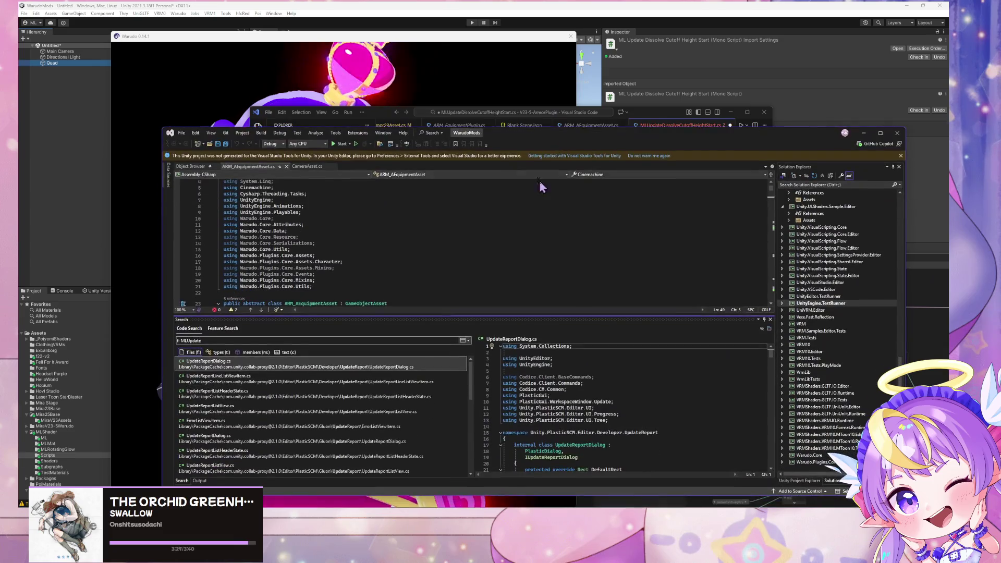
# Set Unity's External Script Editor to Microsoft Visual Studio 2022 and regenerate project files.
pyautogui.click(372, 8)
pyautogui.click(34, 13)
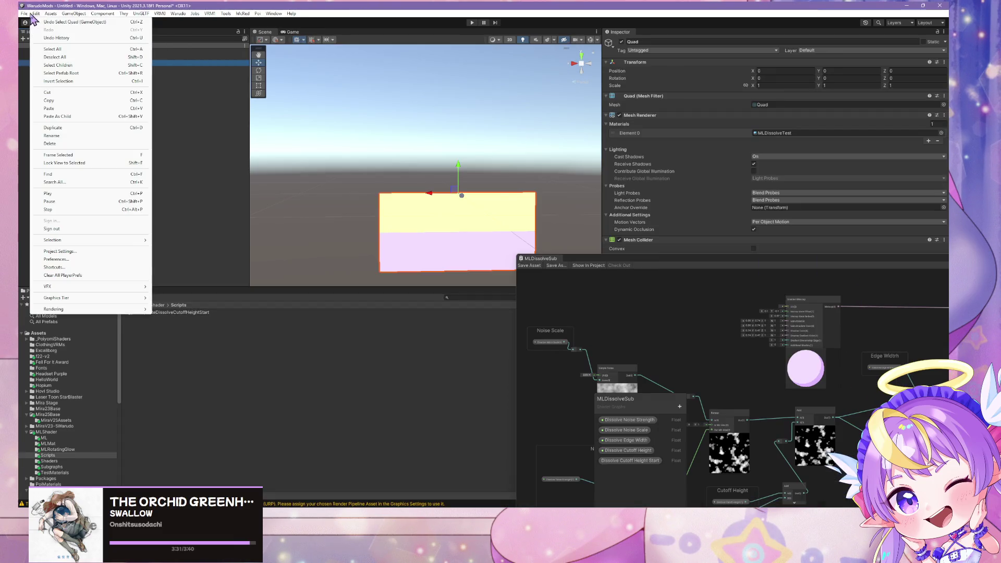
pyautogui.moveTo(25, 14)
pyautogui.click(114, 260)
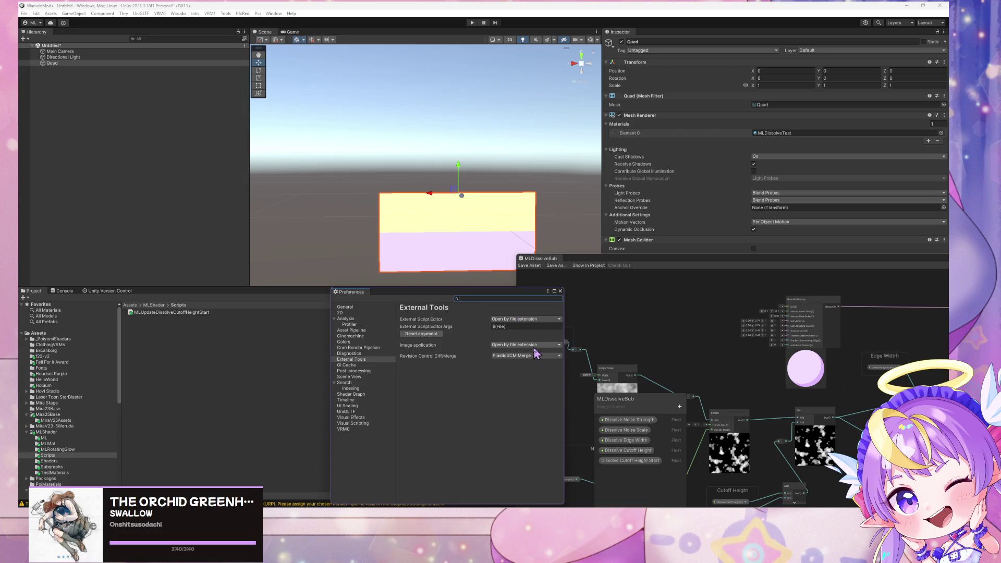
pyautogui.click(541, 320)
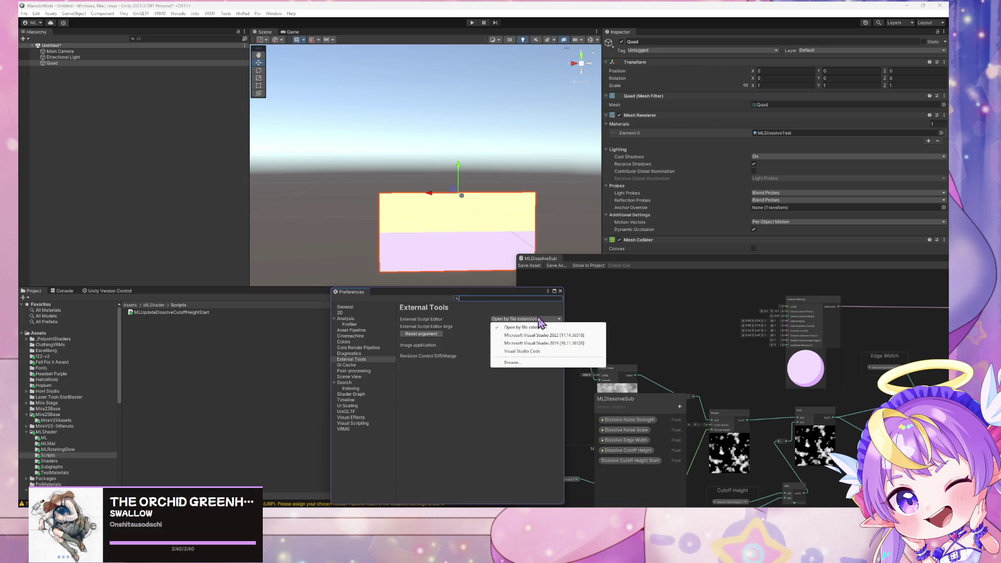
pyautogui.click(574, 346)
pyautogui.click(480, 399)
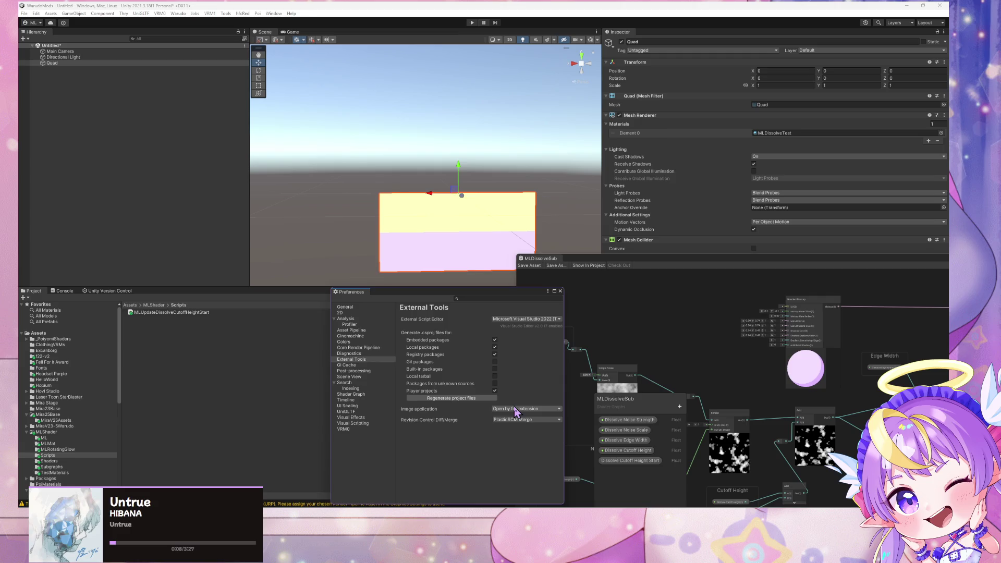
pyautogui.click(177, 314)
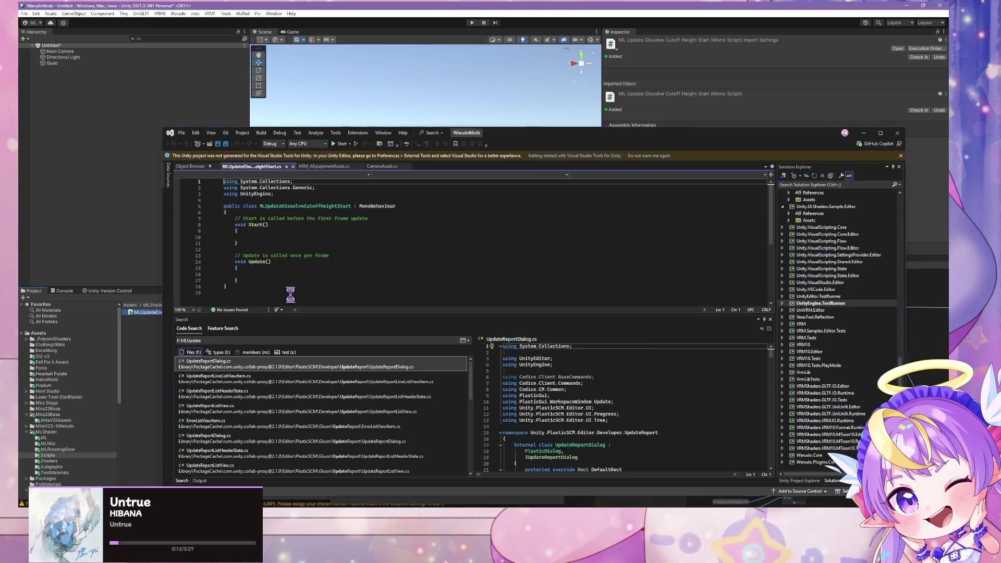
# Reload the externally modified script and delete its Start method and comment.
pyautogui.click(511, 334)
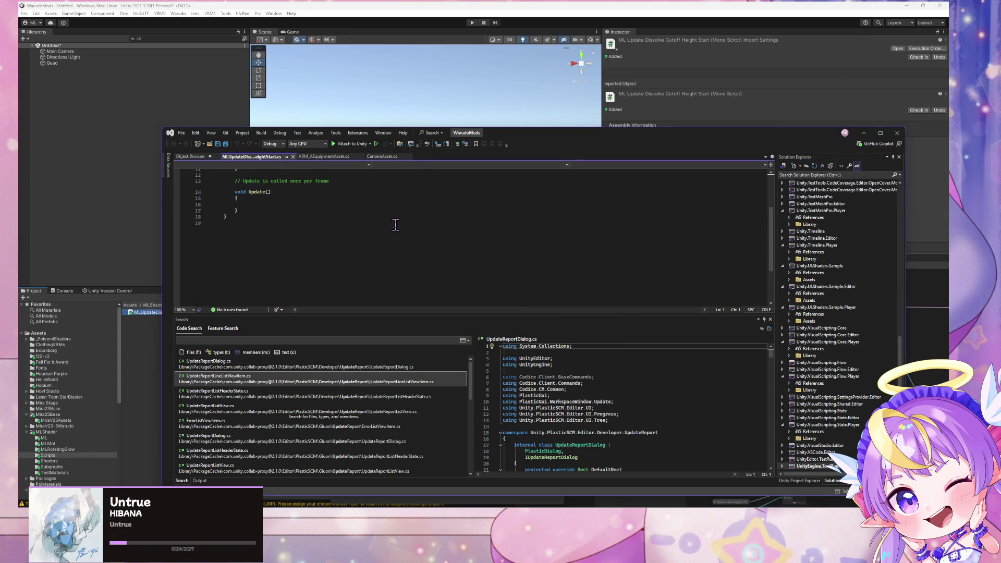
pyautogui.scroll(4, 397, 222)
pyautogui.moveTo(272, 245); pyautogui.dragTo(168, 215)
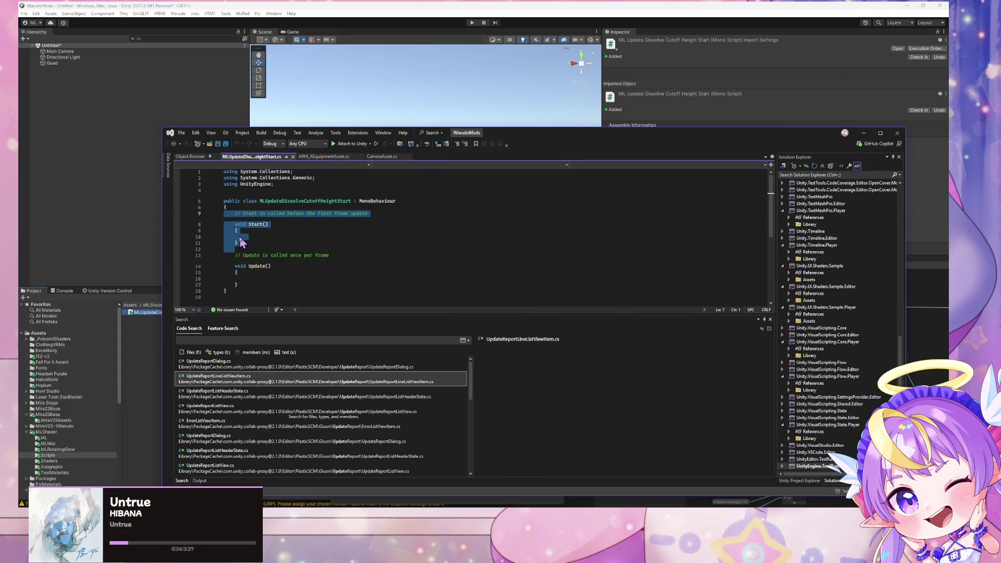
pyautogui.press('BackSpace')
pyautogui.press('BackSpace')
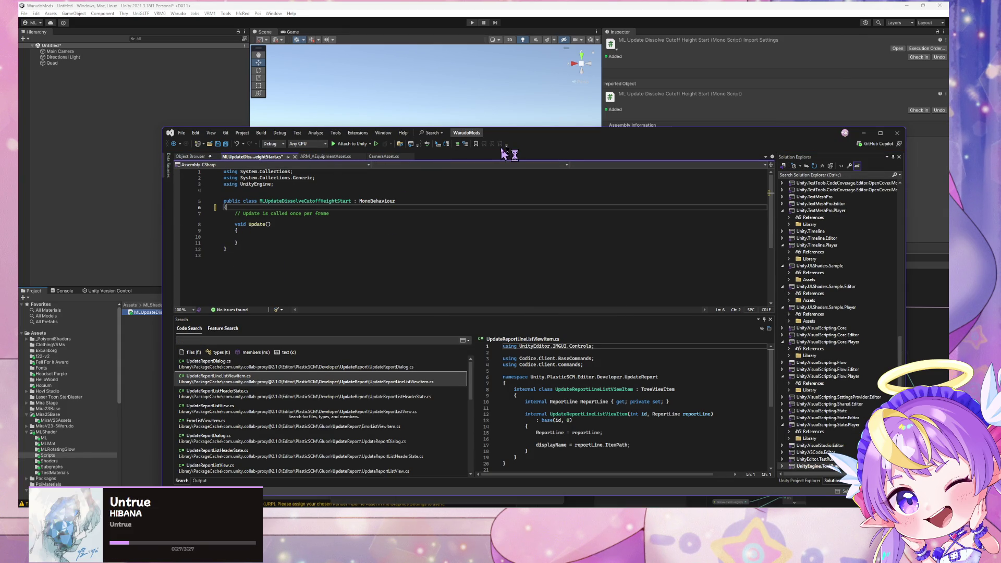
pyautogui.moveTo(534, 136)
pyautogui.mouseDown()
pyautogui.moveTo(737, 193)
pyautogui.moveTo(699, 218)
pyautogui.mouseUp()
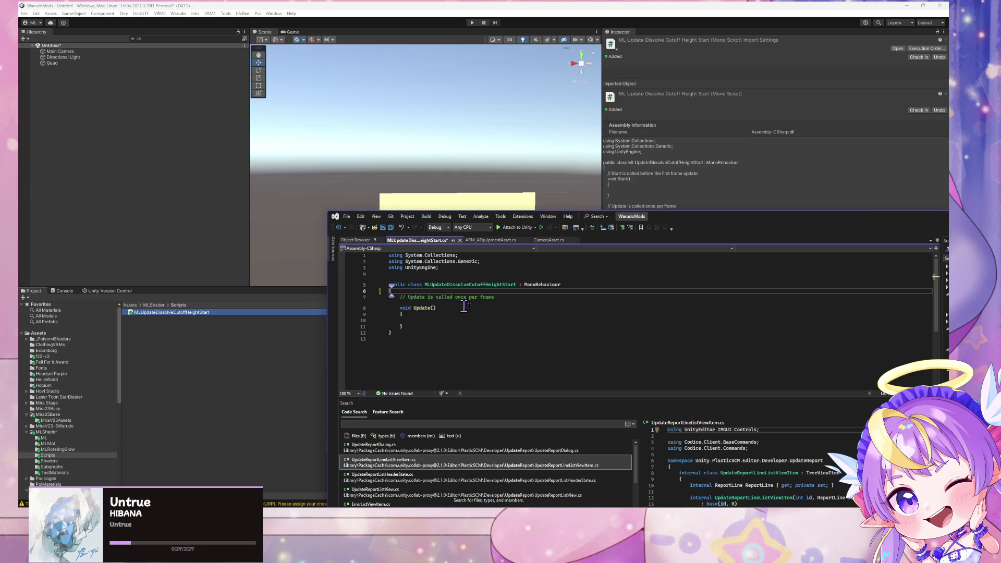
# Add 'public Transform rootTransform;' at the top of the class body.
pyautogui.press('Return')
pyautogui.write('public tran')
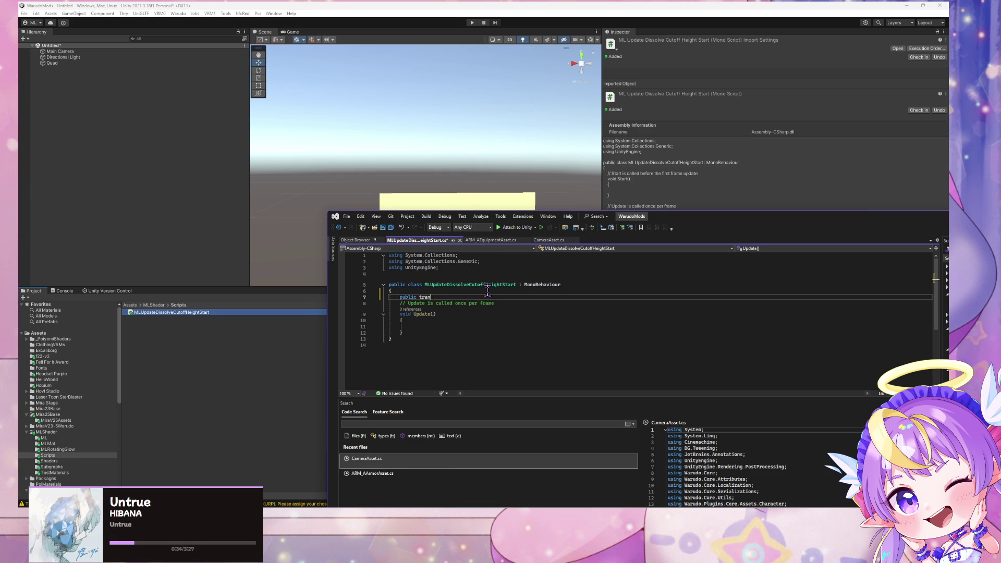
pyautogui.write('sform')
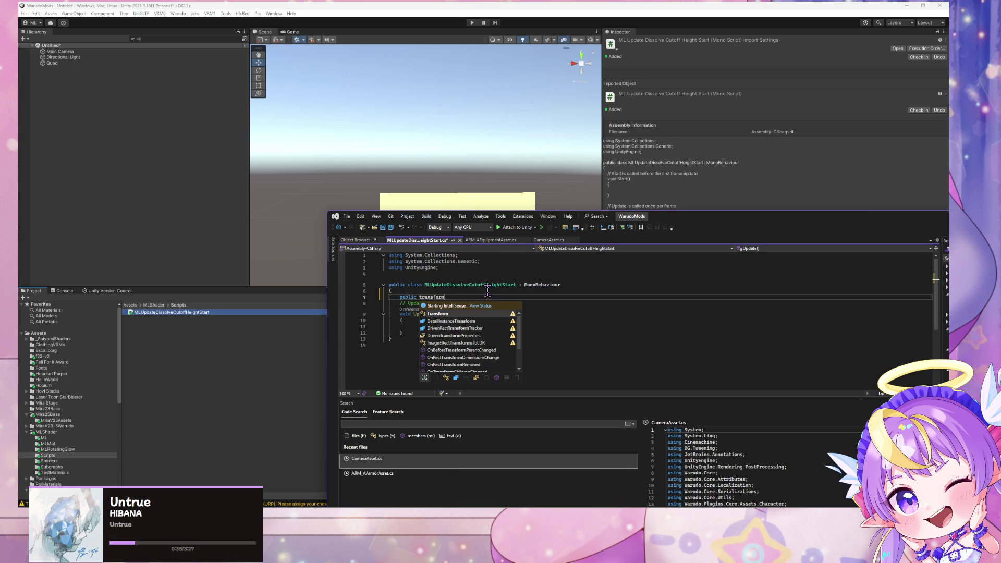
pyautogui.press('Tab')
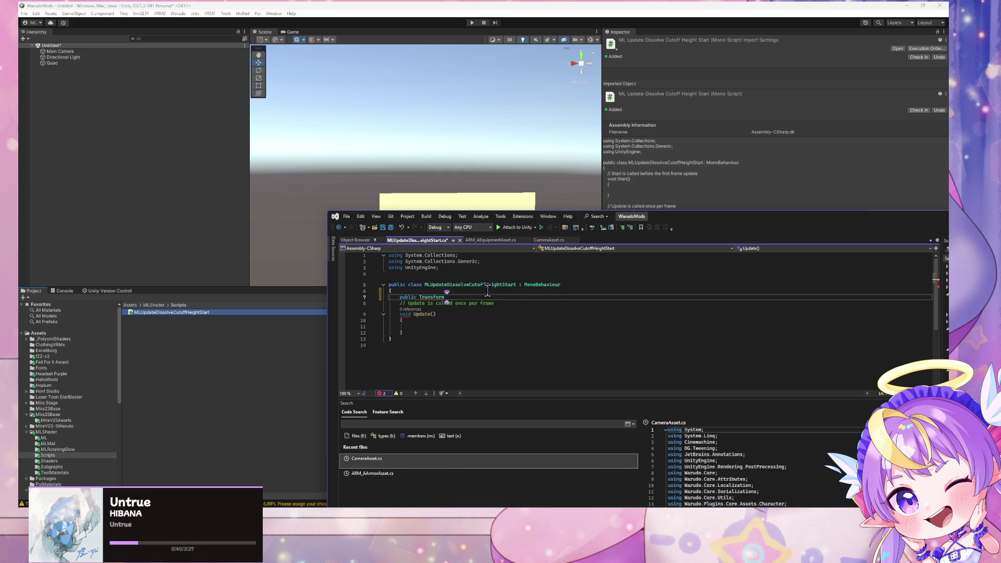
pyautogui.write(' roo')
pyautogui.write('tTra')
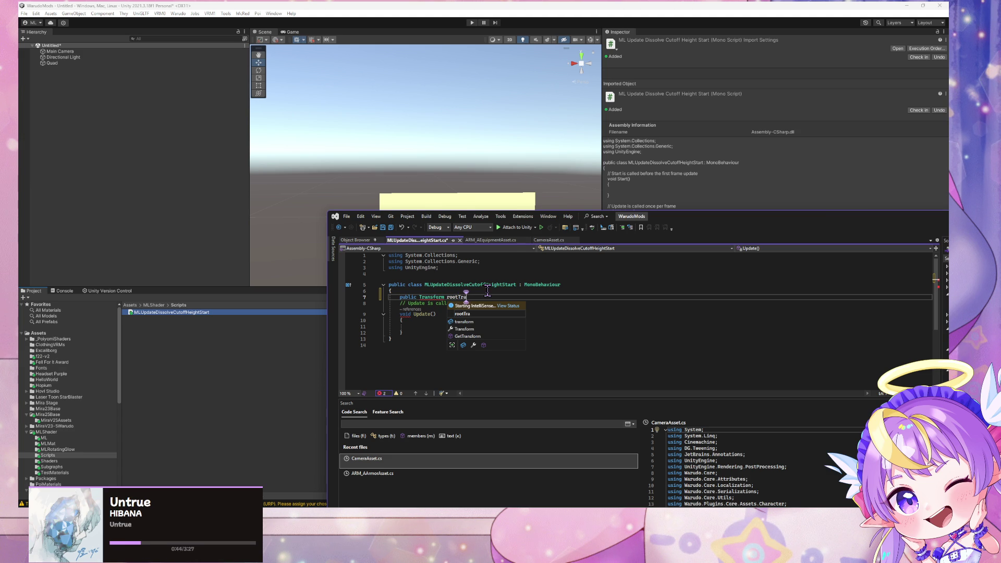
pyautogui.write(';')
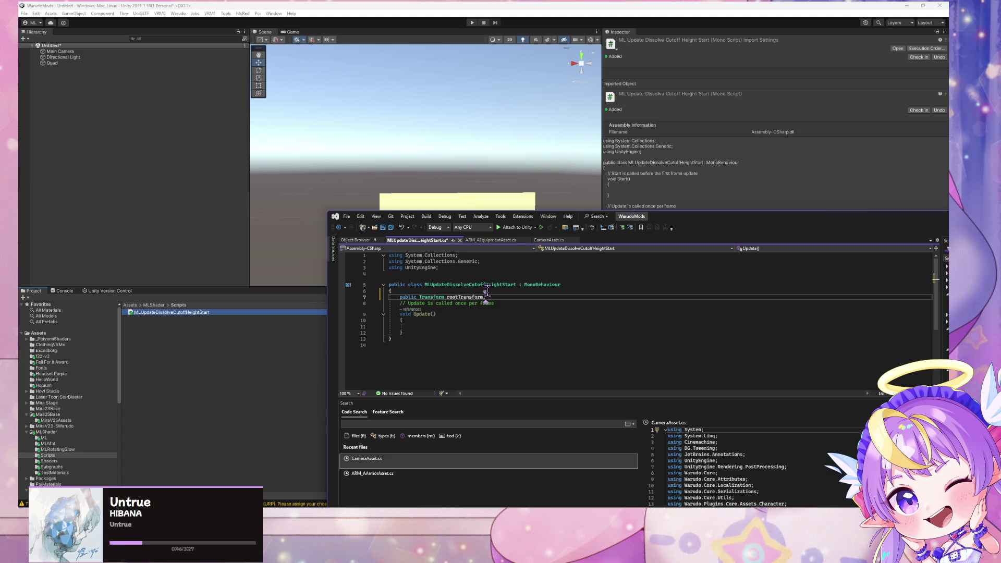
pyautogui.click(211, 119)
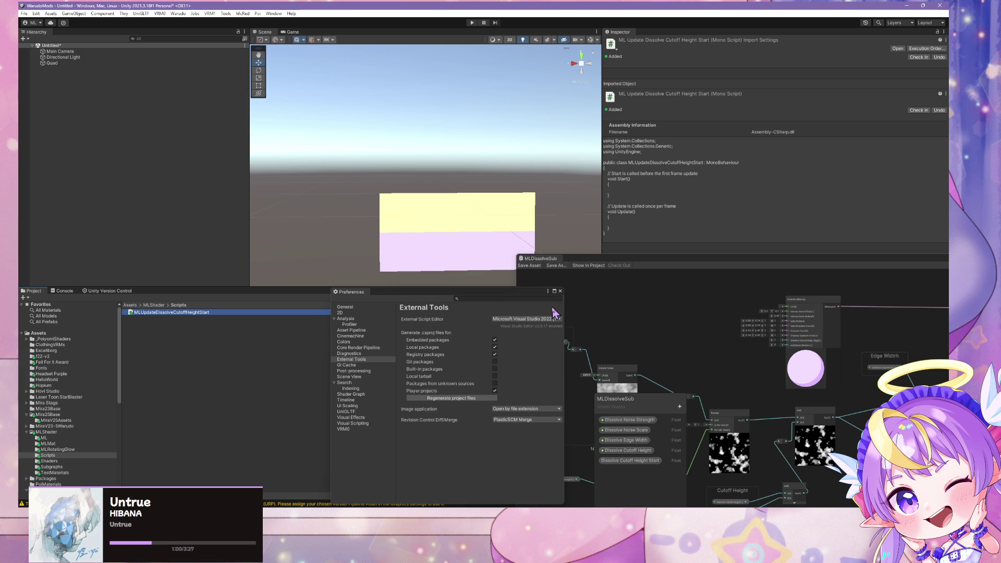
# Select the Quad and collapse its Mesh Renderer, Mesh Filter, Mesh Collider and material panels.
pyautogui.click(53, 63)
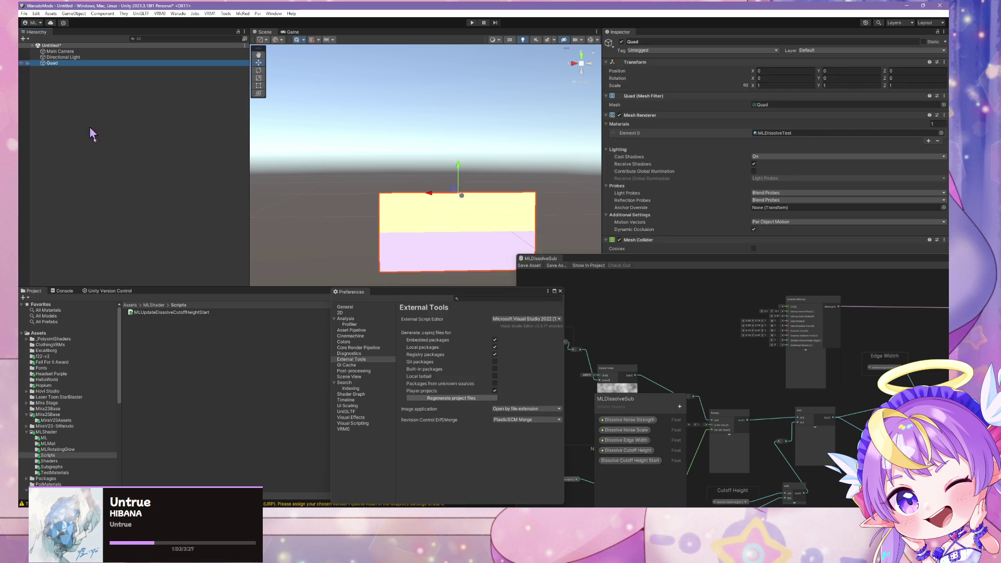
pyautogui.click(612, 115)
pyautogui.click(613, 96)
pyautogui.click(612, 112)
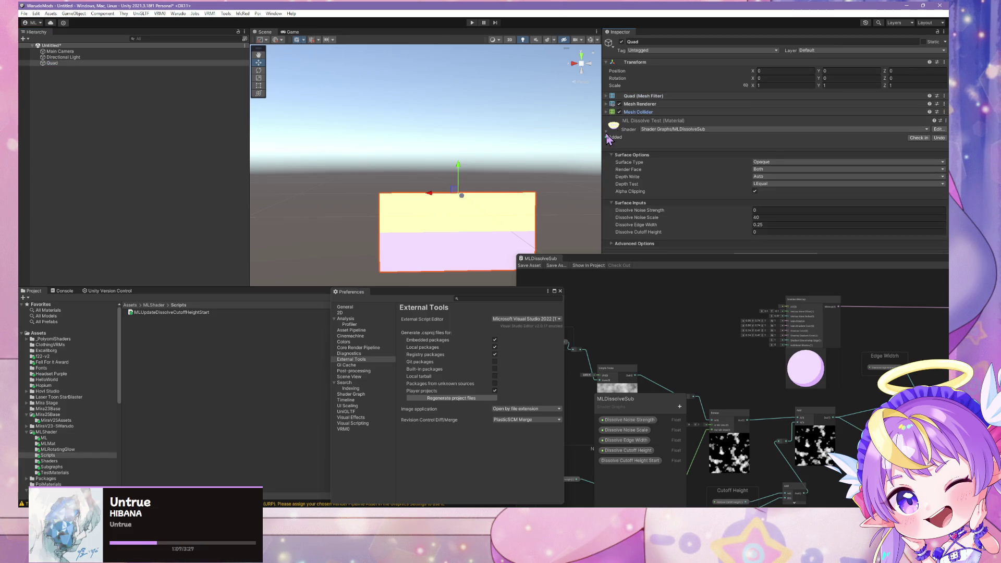
pyautogui.click(607, 134)
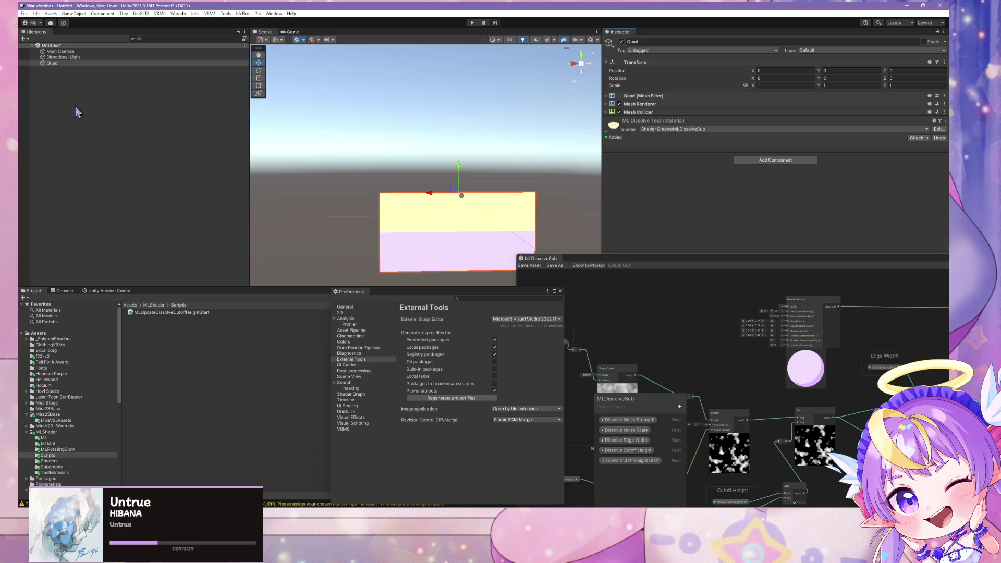
# Attach the MLUpdateDissolveCutoffHeightStart script to the Quad, leaving Root Transform unassigned, and return to Visual Studio.
pyautogui.moveTo(152, 314); pyautogui.dragTo(730, 191)
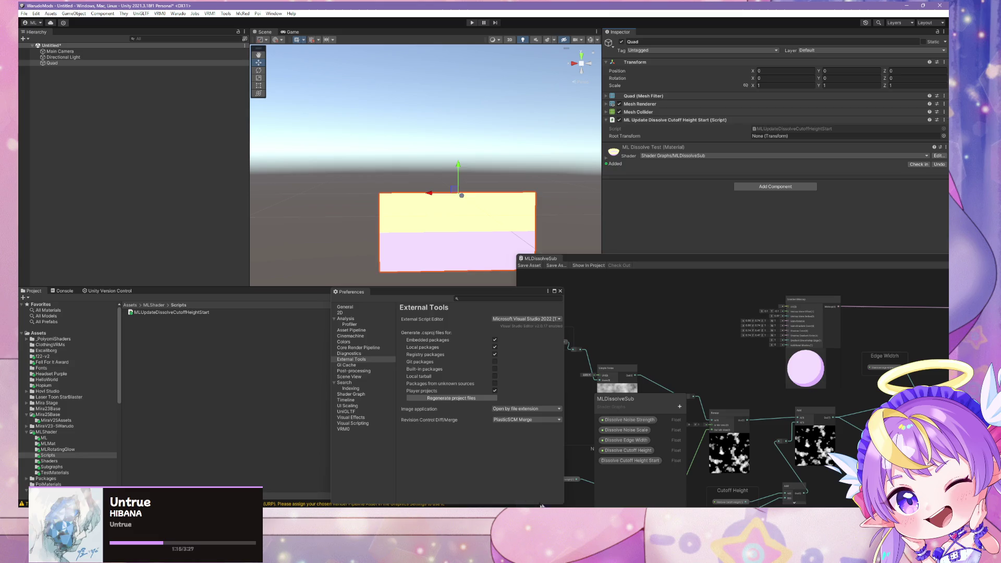
pyautogui.moveTo(661, 521)
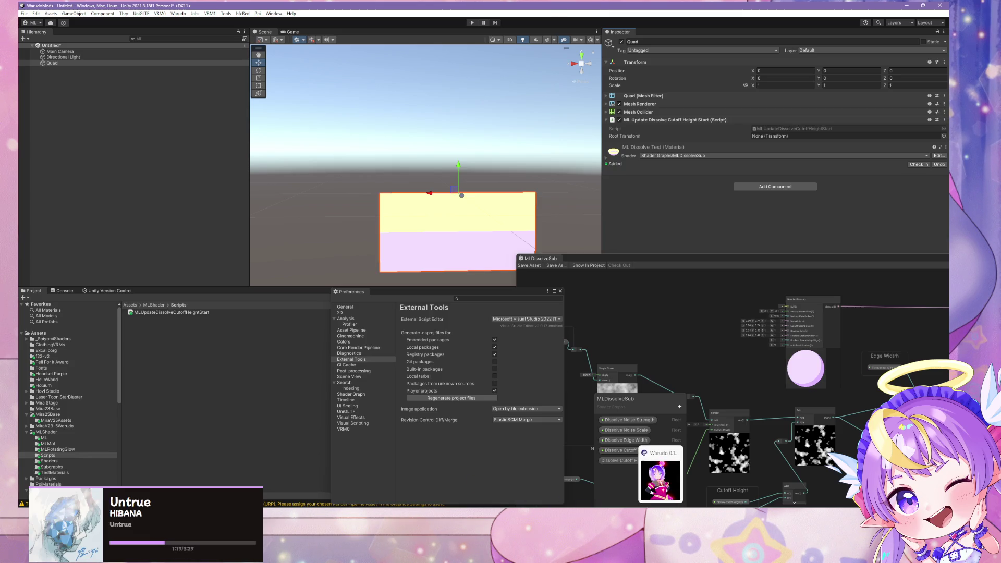
pyautogui.moveTo(563, 503)
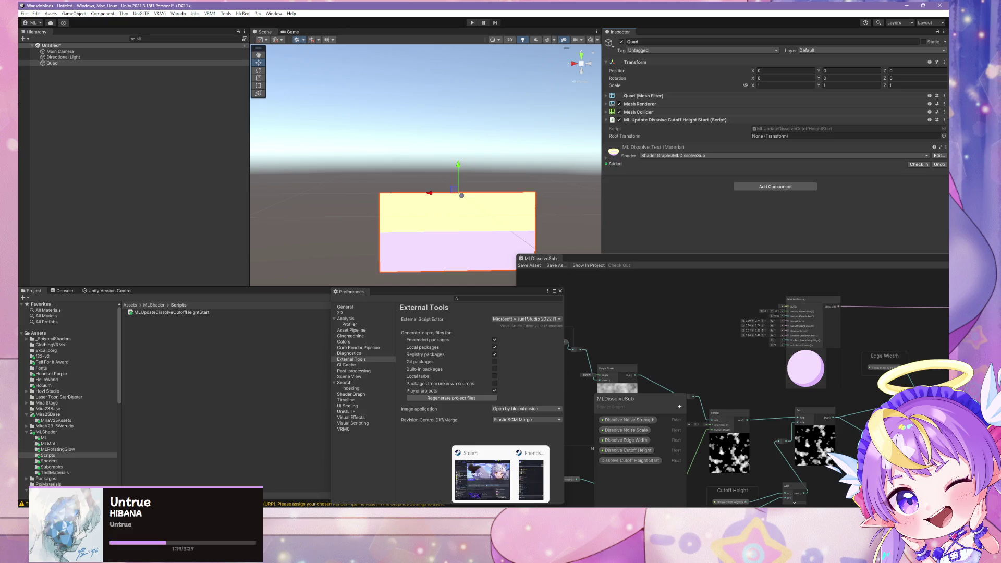
pyautogui.click(696, 488)
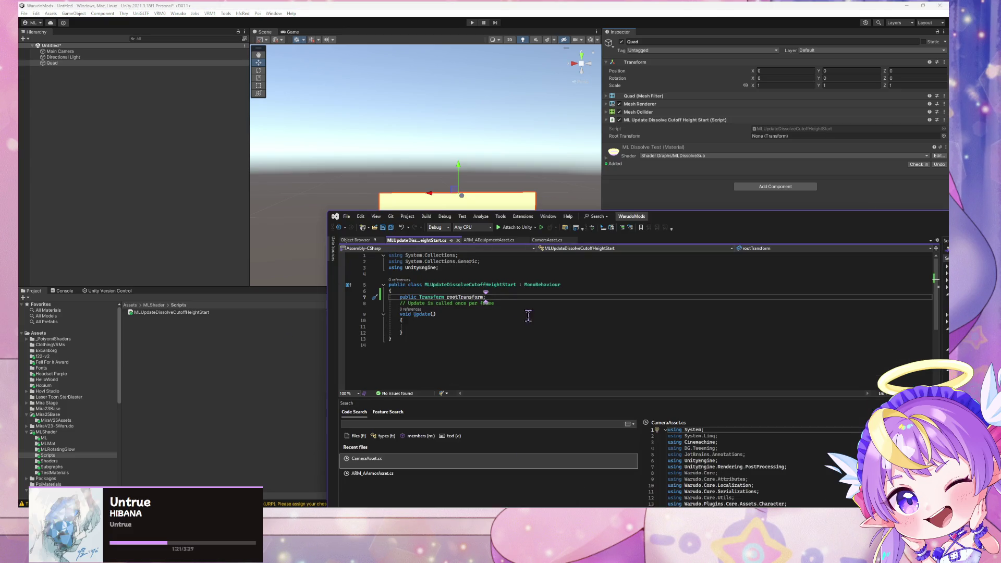
# Remove the access modifier from Update() and start a this.gameObject statement in its body.
pyautogui.click(432, 314)
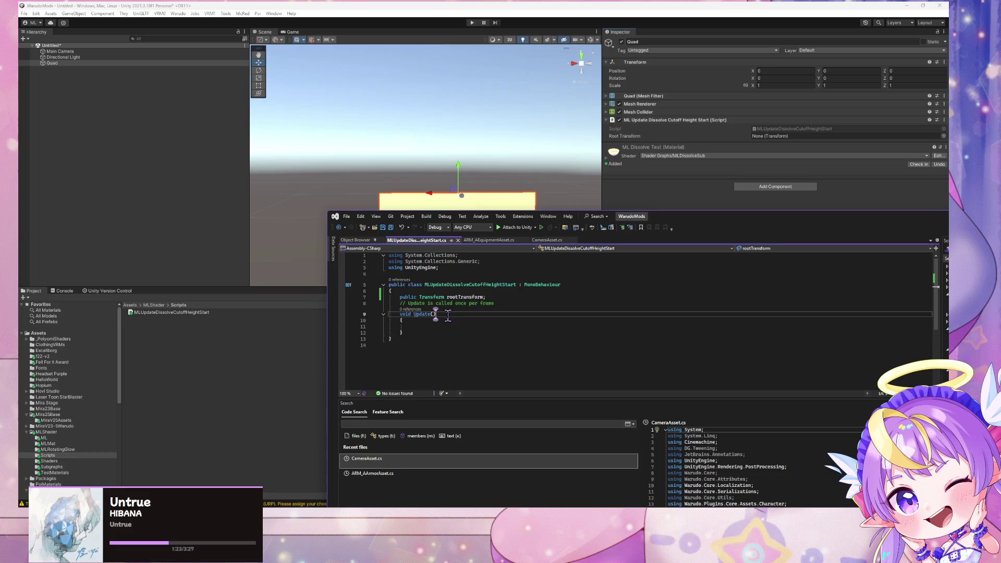
pyautogui.click(400, 314)
pyautogui.write('public')
pyautogui.doubleClick(447, 315)
pyautogui.doubleClick(410, 314)
pyautogui.write('pr')
pyautogui.press('BackSpace')
pyautogui.press('BackSpace')
pyautogui.press('BackSpace')
pyautogui.press('Down')
pyautogui.press('Down')
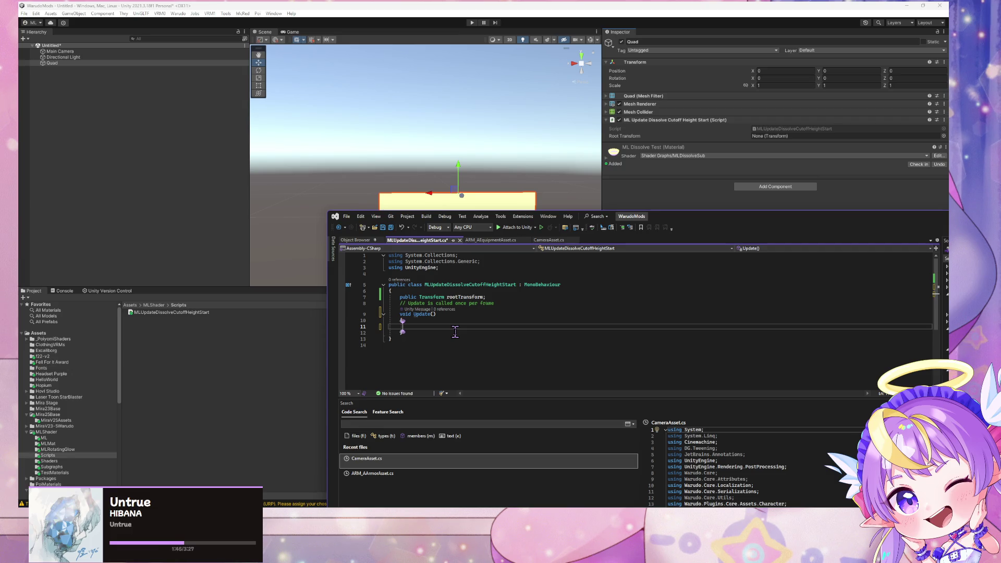
pyautogui.write('me')
pyautogui.write('.')
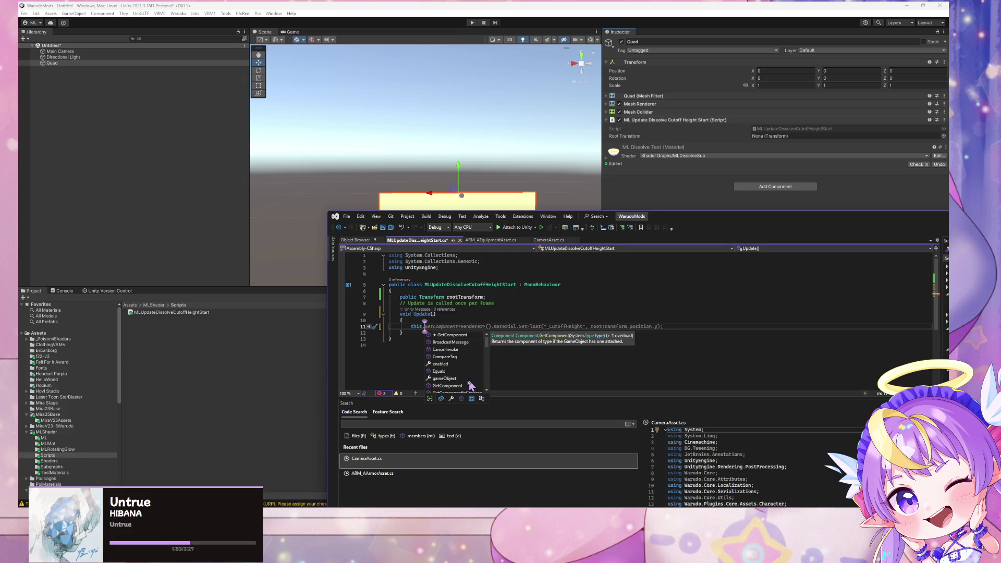
pyautogui.press('Down')
pyautogui.press('Down')
pyautogui.press('Down')
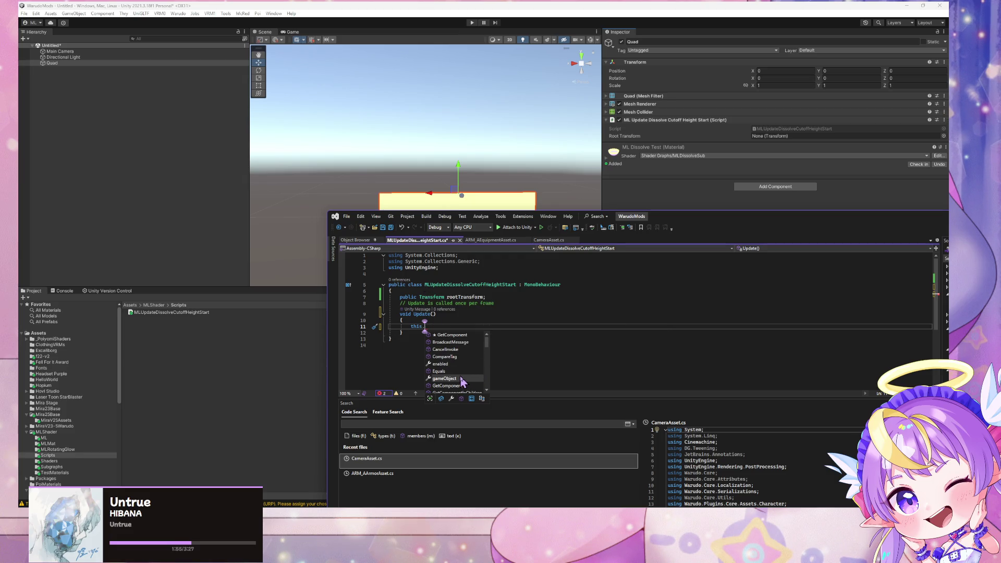
pyautogui.press('Tab')
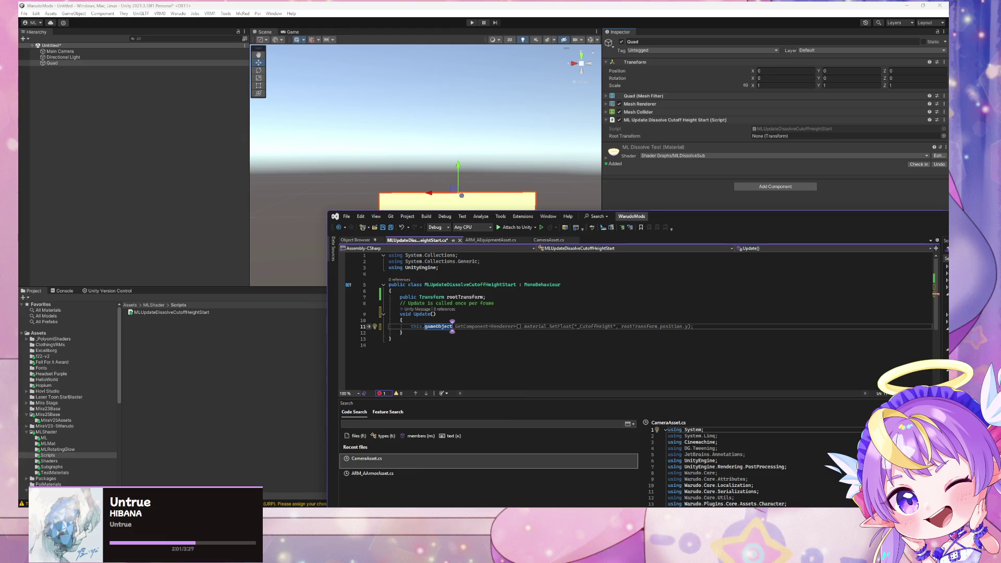
pyautogui.moveTo(455, 491)
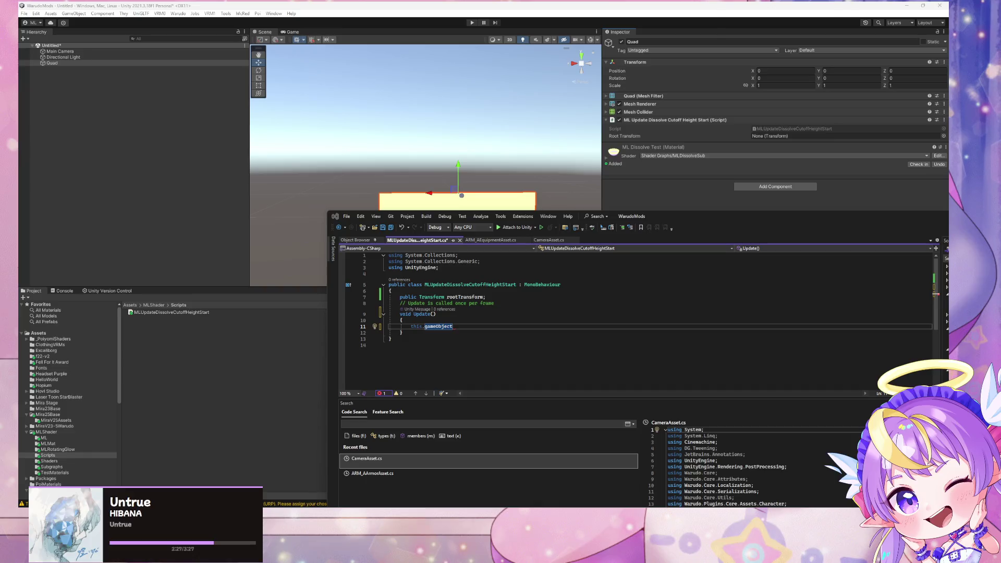
# Add a void Start() below rootTransform that sets _CutoffHeight on each renderer material to rootTransform.position.y.
pyautogui.click(484, 296)
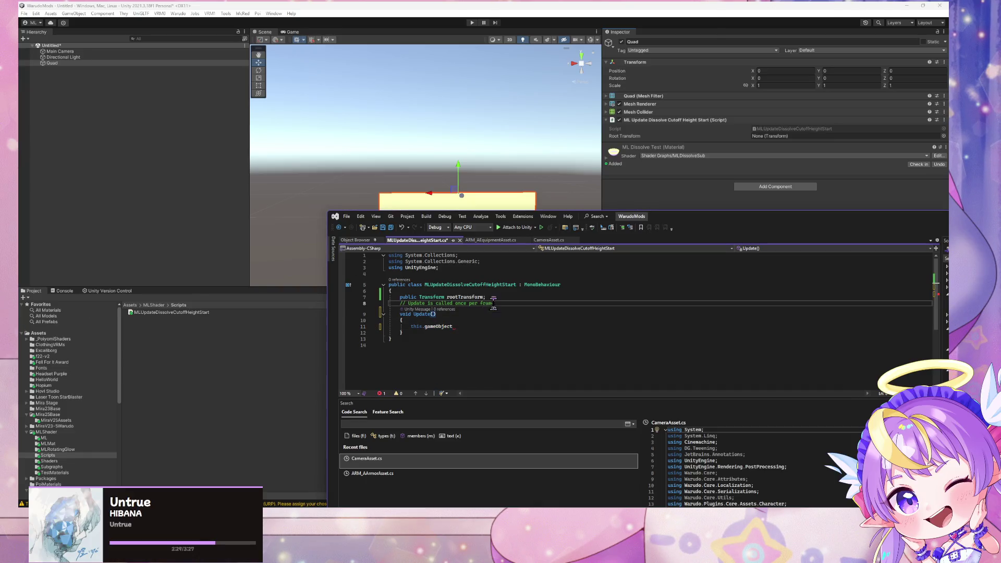
pyautogui.press('Return')
pyautogui.press('Return')
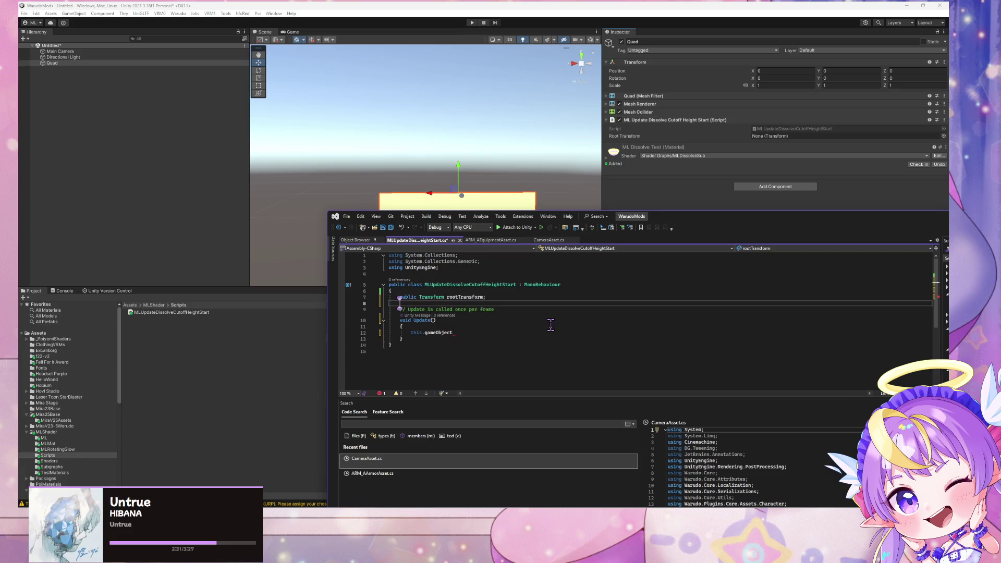
pyautogui.write('void')
pyautogui.press('Escape')
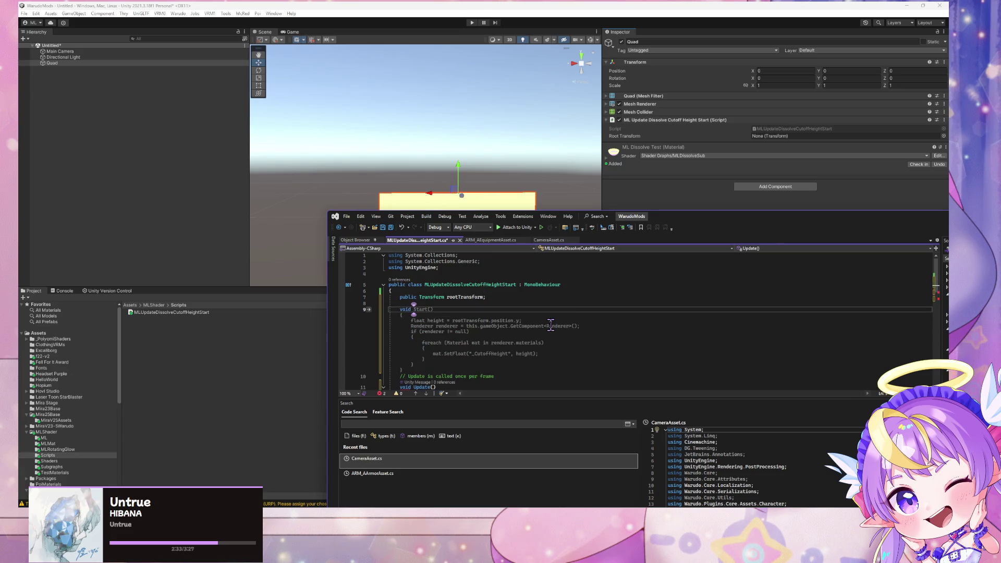
pyautogui.press('Tab')
pyautogui.scroll(-3, 469, 323)
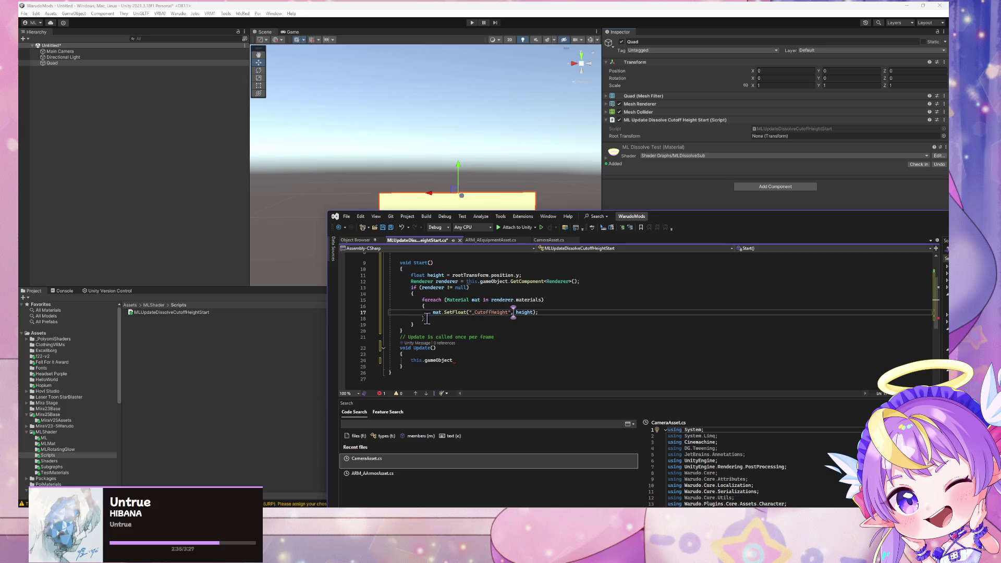
pyautogui.moveTo(432, 325); pyautogui.dragTo(380, 276)
pyautogui.moveTo(370, 266); pyautogui.dragTo(369, 275)
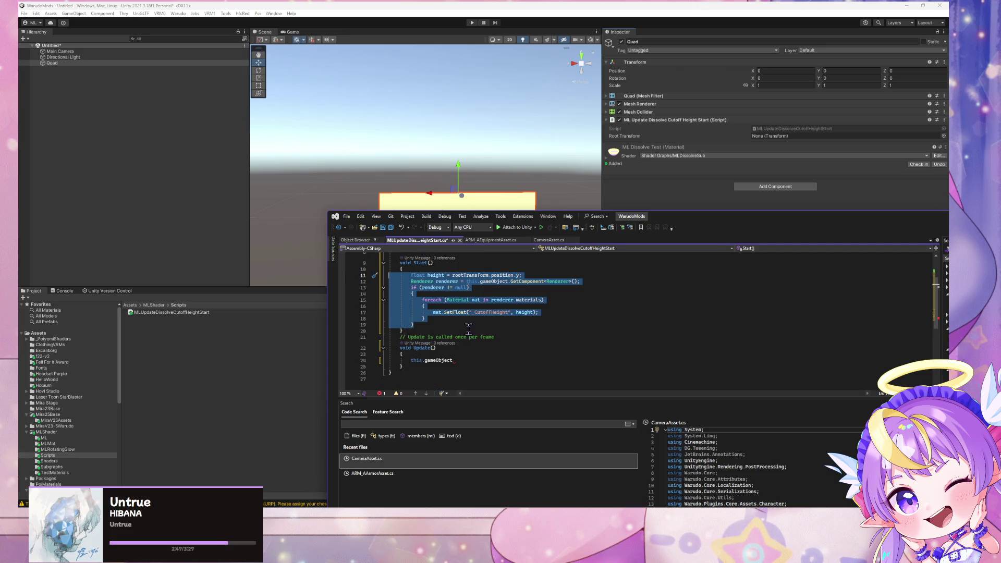
pyautogui.scroll(3, 468, 329)
# Swap the Start comment under the rootTransform field for a new line beginning with 'protected'.
pyautogui.click(513, 297)
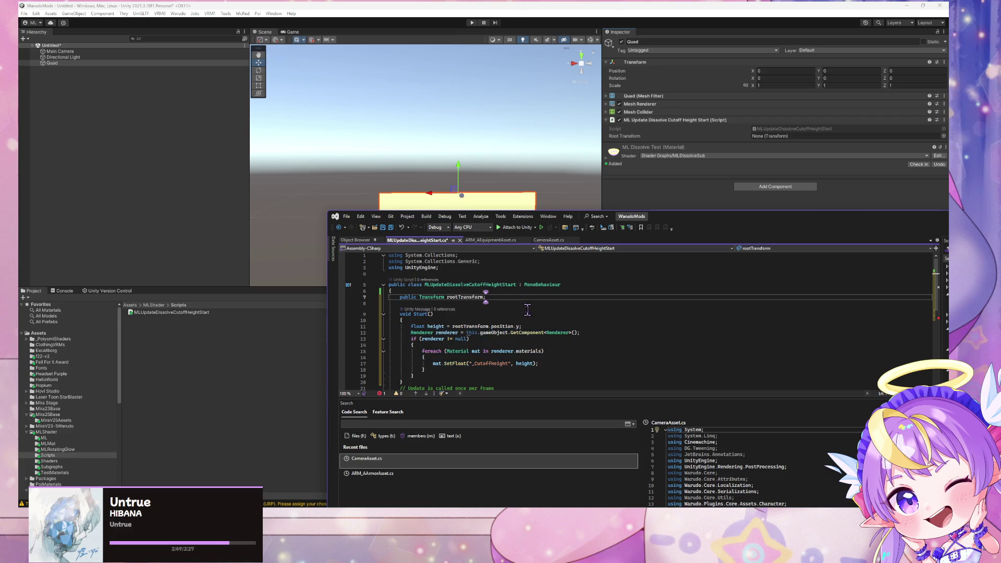
pyautogui.hotkey('ctrl', 'z')
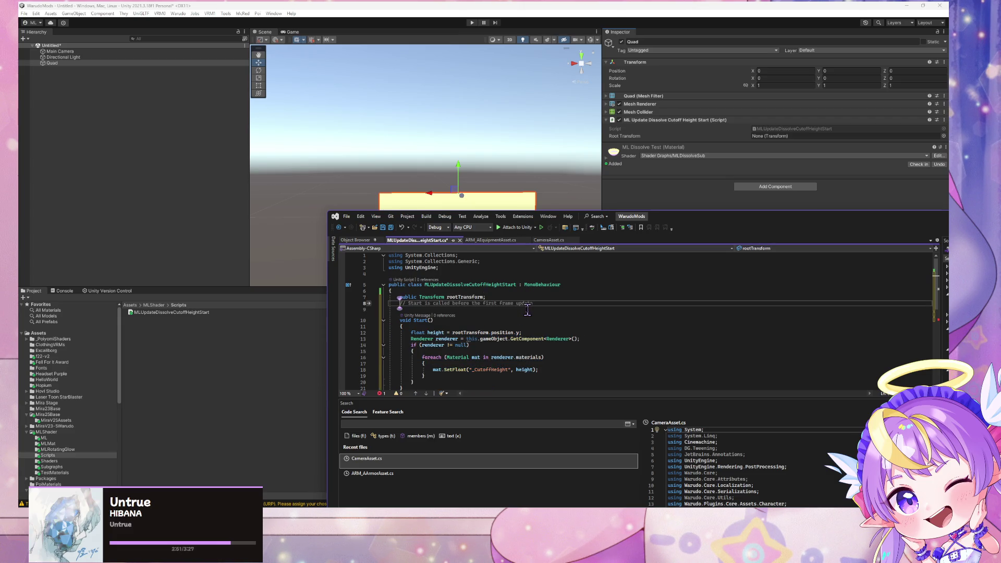
pyautogui.press('Return')
pyautogui.write('protected')
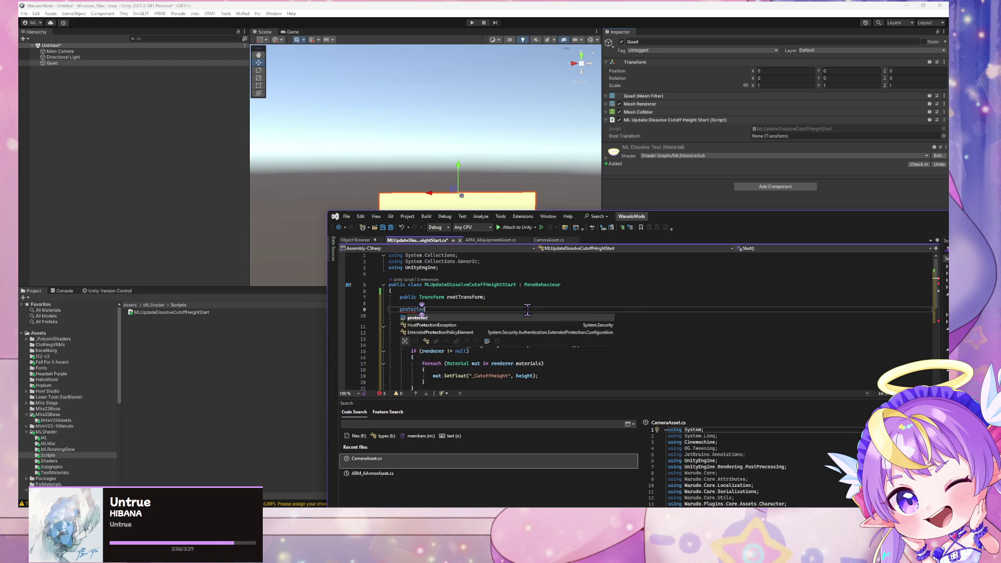
pyautogui.press('Tab')
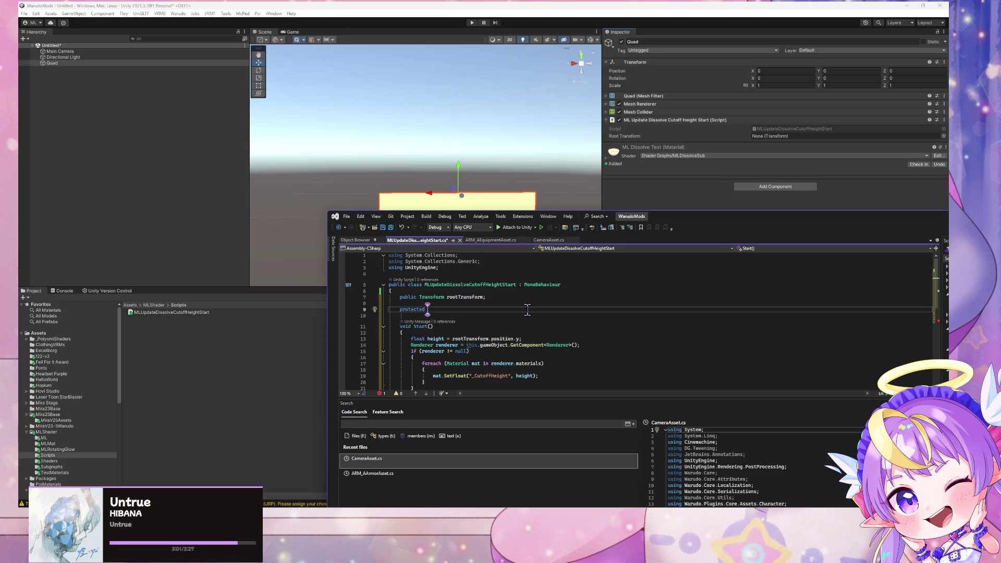
pyautogui.write('L')
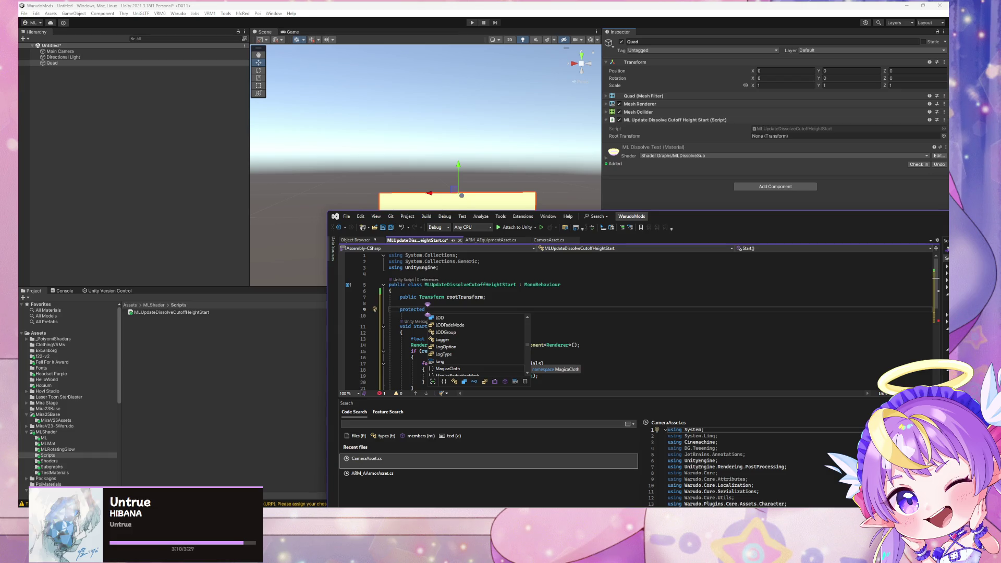
pyautogui.press('Escape')
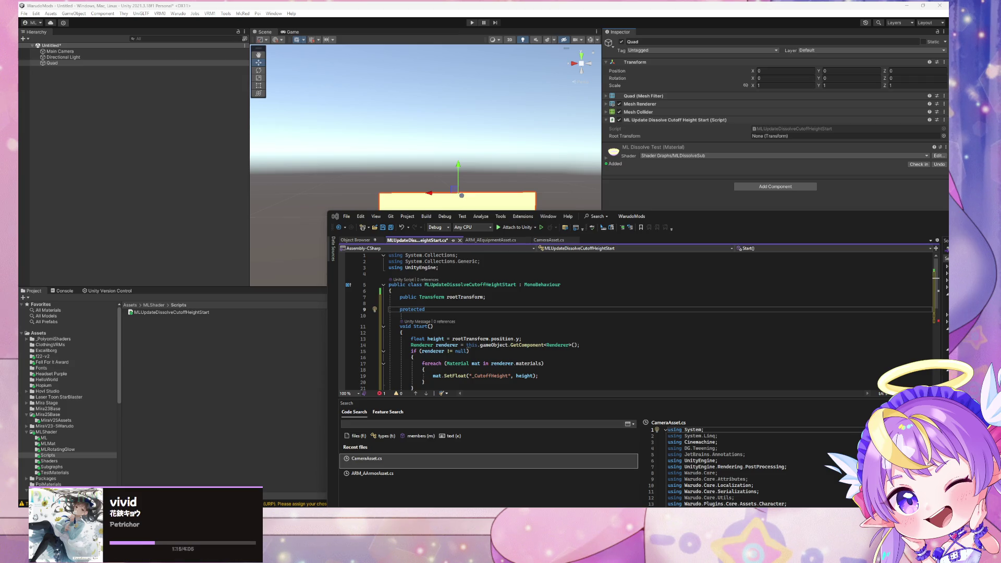
# Bring up the SetFloat docs, close an extra tab, and check the Shader.Find page from the example.
pyautogui.hotkey('alt', 'Tab')
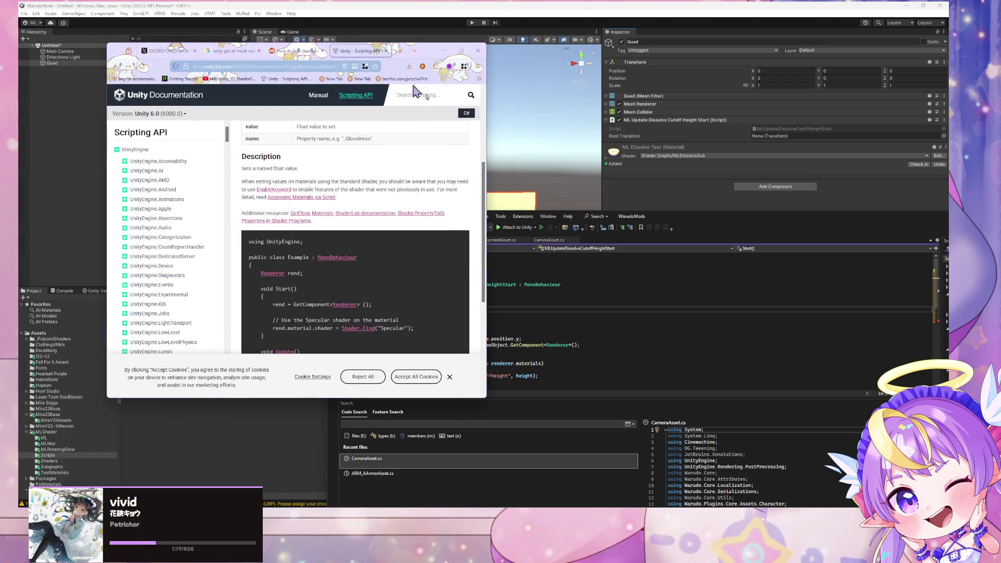
pyautogui.click(195, 51)
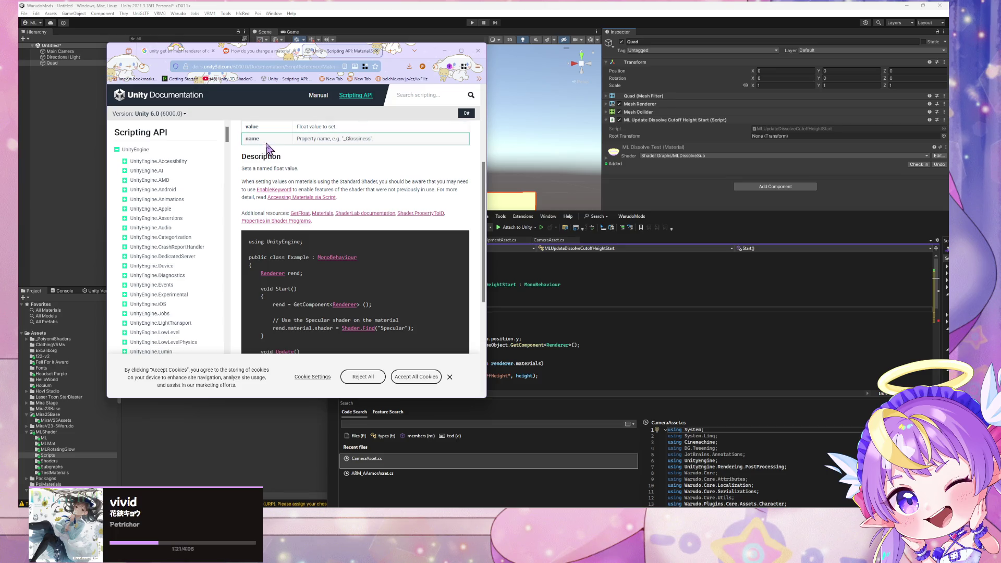
pyautogui.scroll(-1, 311, 231)
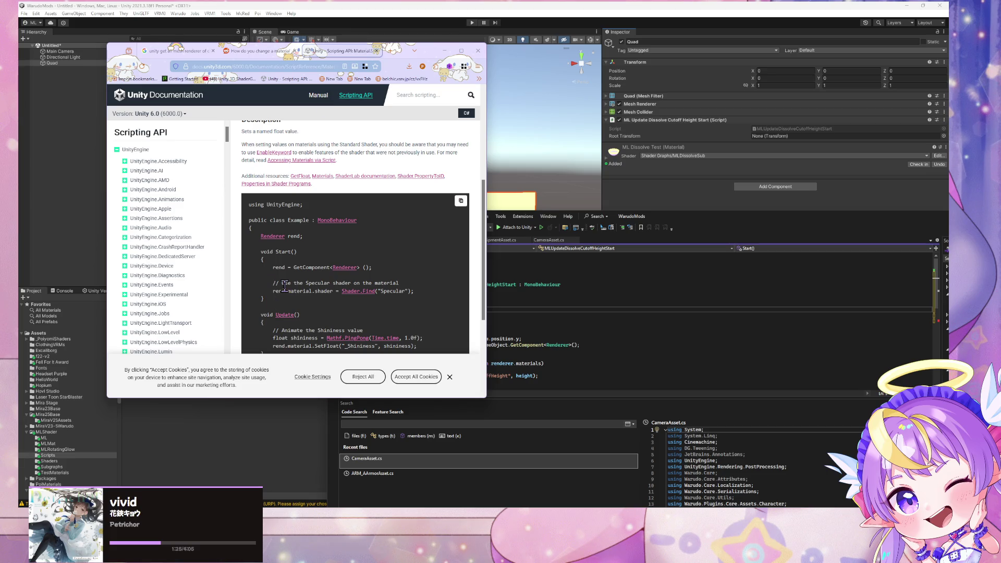
pyautogui.moveTo(282, 284); pyautogui.dragTo(369, 290)
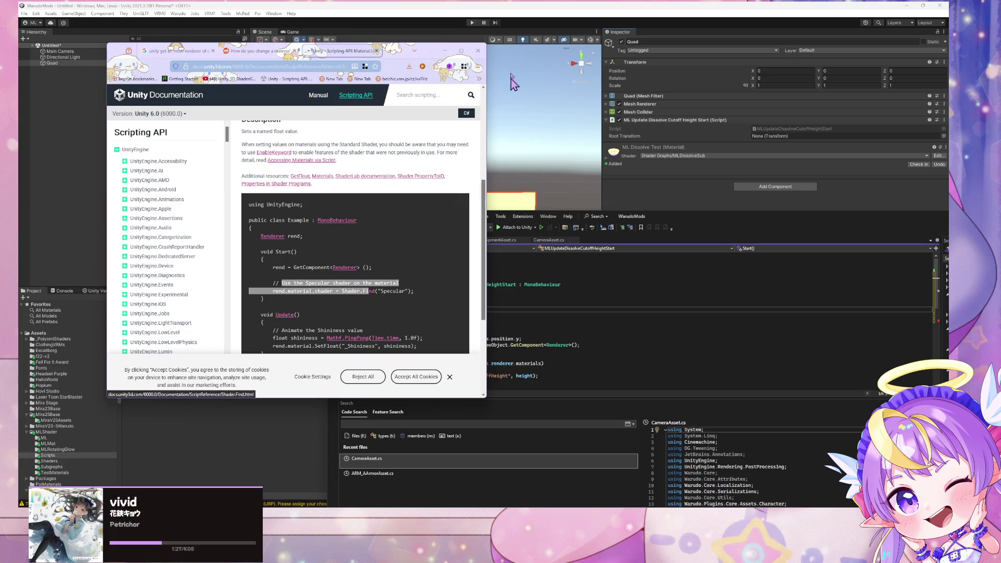
pyautogui.click(368, 290)
pyautogui.click(122, 66)
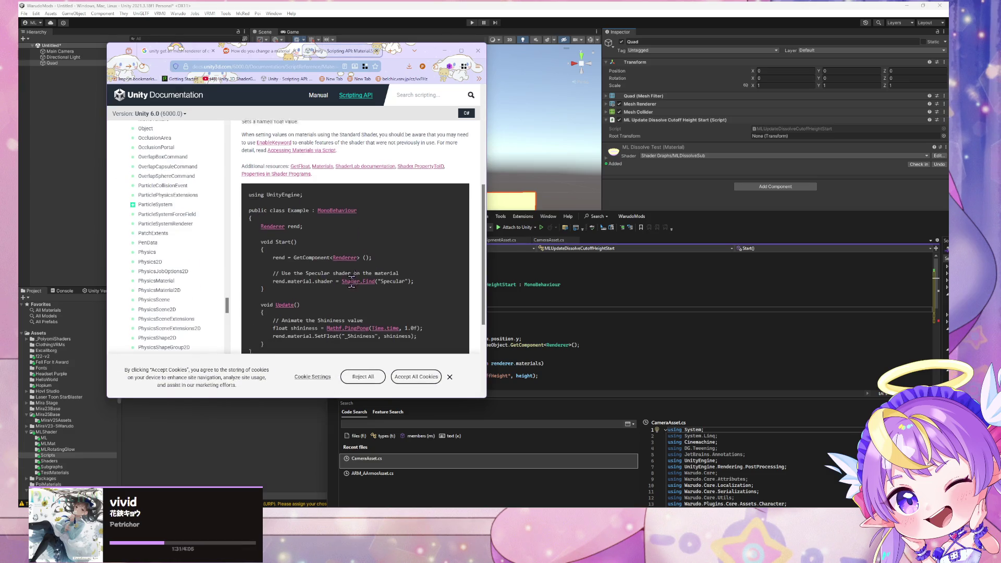
# Study the SetFloat call in the example code, then minimize the browser to reveal the editor.
pyautogui.scroll(-2, 351, 282)
pyautogui.moveTo(336, 271)
pyautogui.mouseDown()
pyautogui.moveTo(414, 284)
pyautogui.moveTo(349, 270)
pyautogui.mouseUp()
pyautogui.click(413, 284)
pyautogui.click(350, 270)
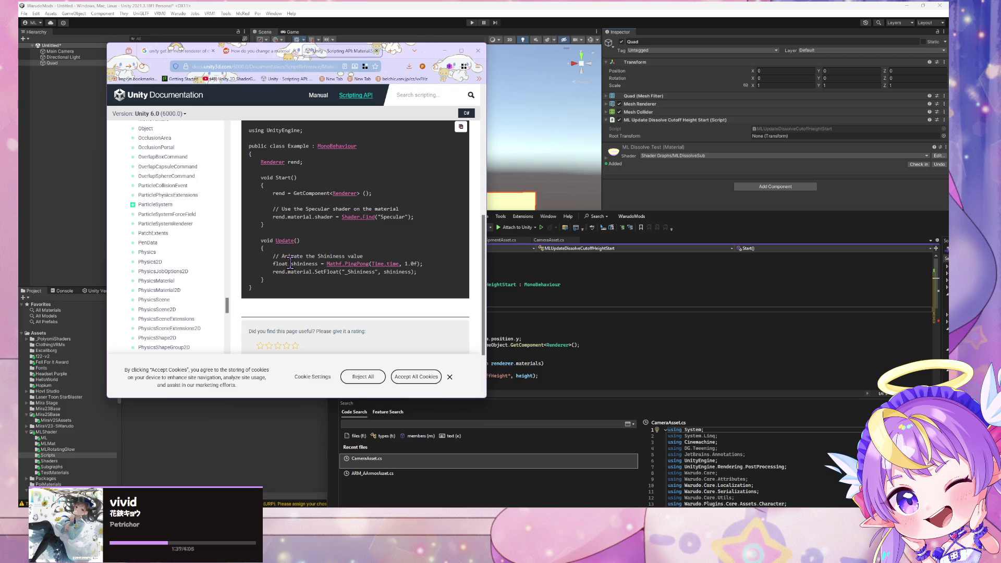
pyautogui.scroll(-3, 295, 258)
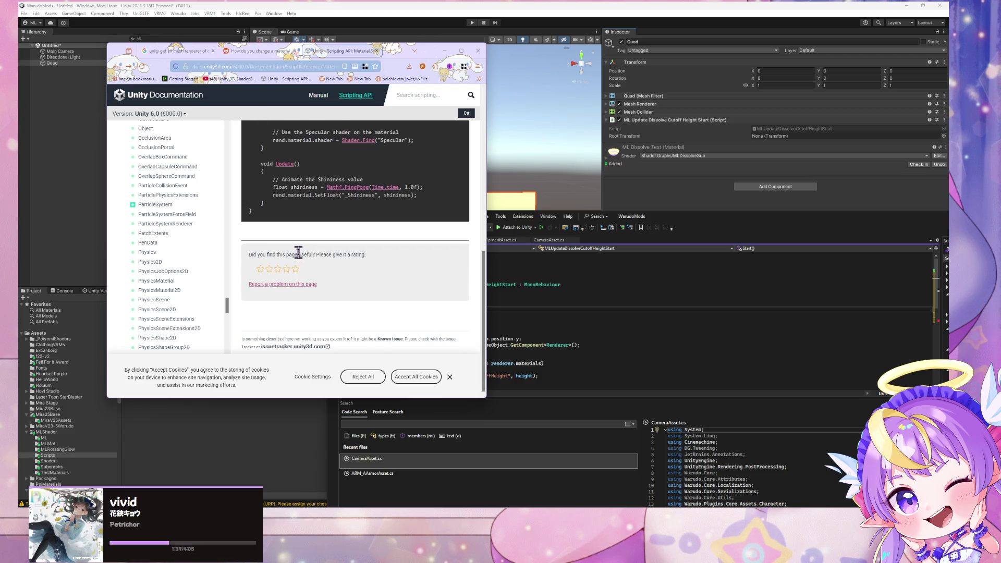
pyautogui.scroll(5, 297, 253)
pyautogui.scroll(2, 300, 257)
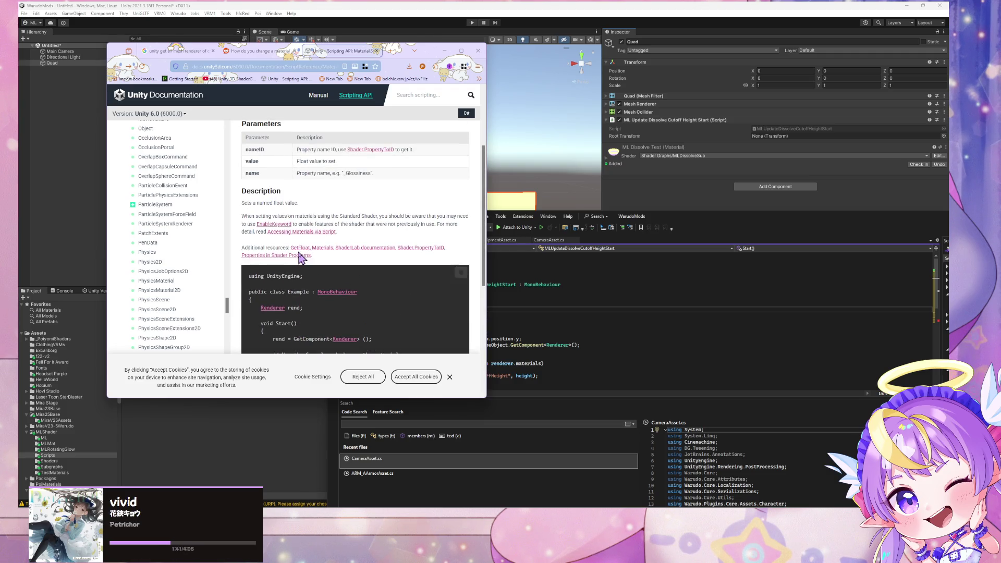
pyautogui.click(444, 50)
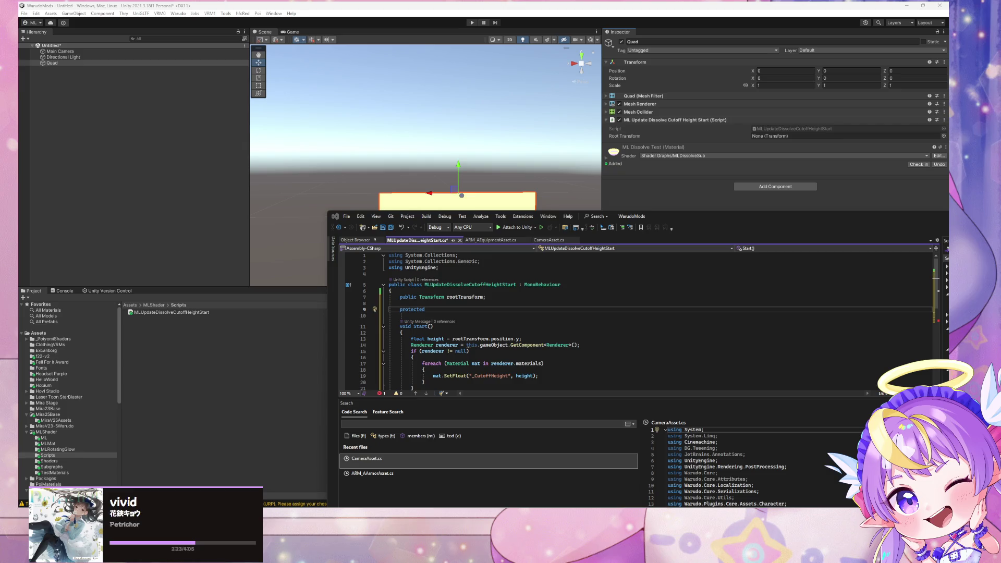
# Complete line 9 as 'protected MeshRenderer[] meshRenderer;' using IntelliSense.
pyautogui.click(437, 311)
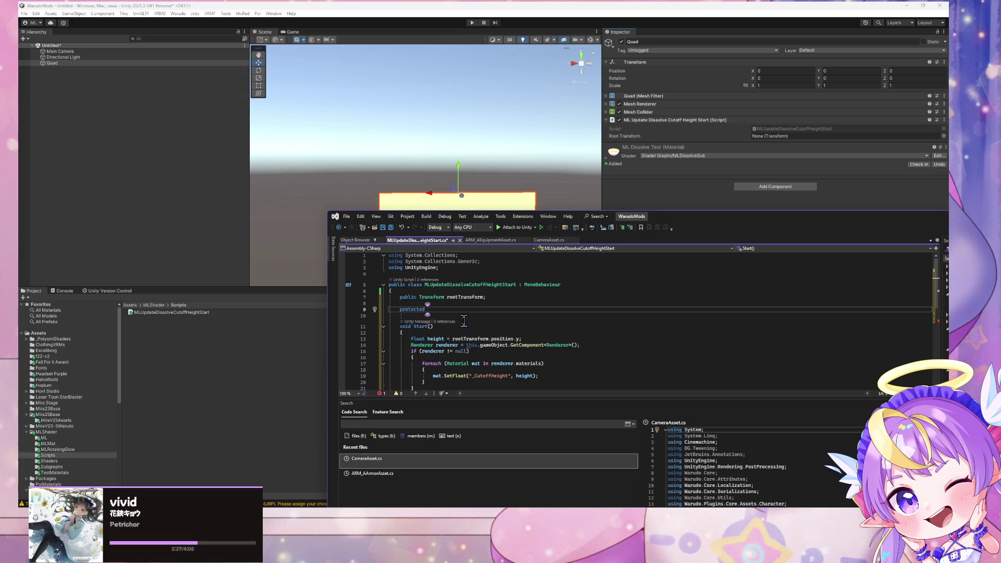
pyautogui.write(' child')
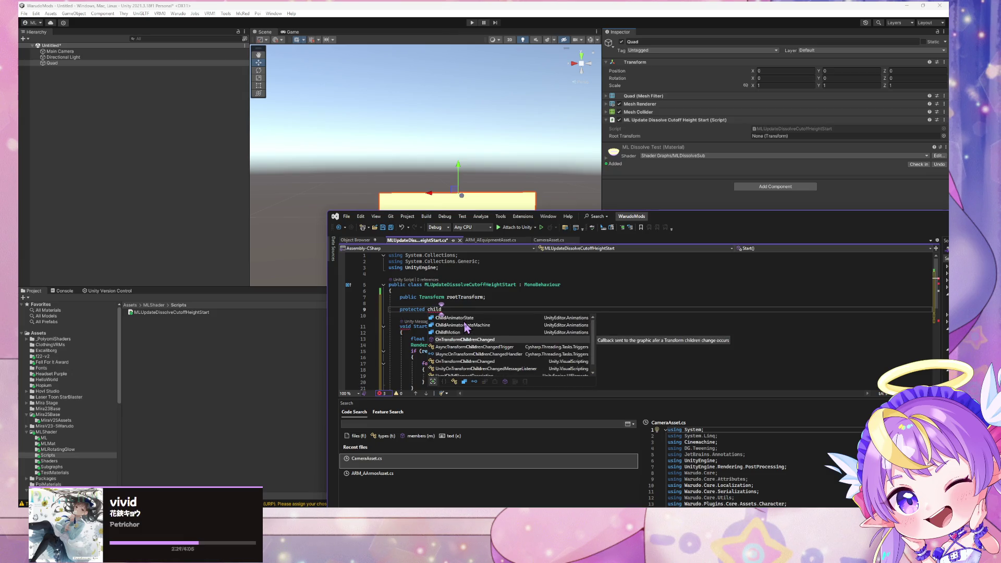
pyautogui.write('Mesh')
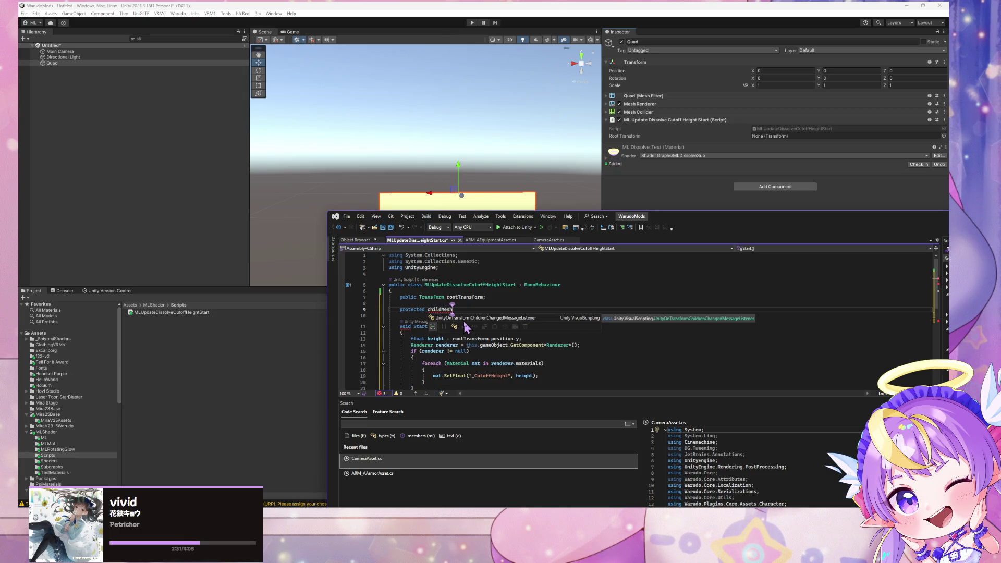
pyautogui.write('Renderer')
pyautogui.press('Escape')
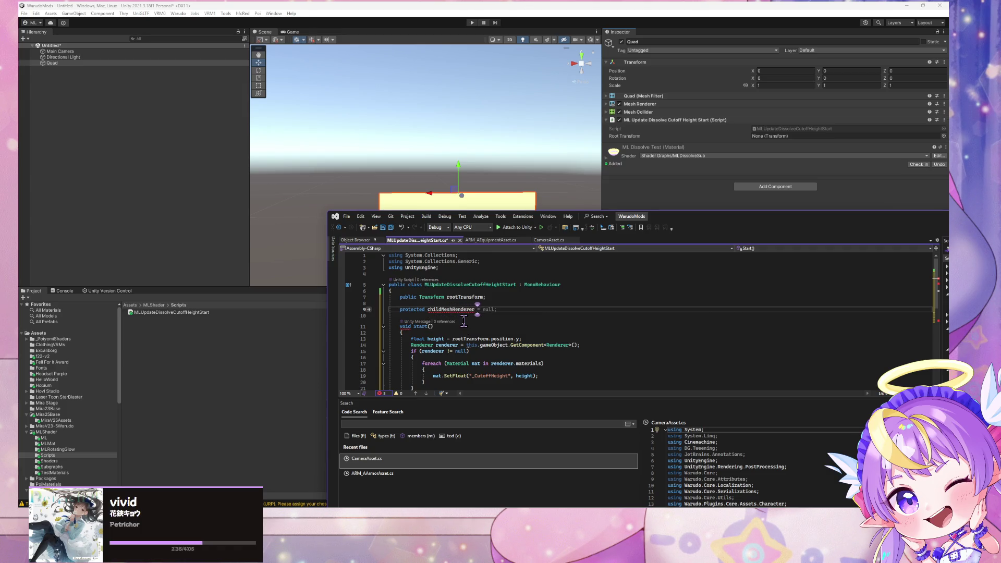
pyautogui.press('BackSpace')
pyautogui.press('BackSpace')
pyautogui.press('BackSpace')
pyautogui.press('BackSpace')
pyautogui.press('BackSpace')
pyautogui.press('BackSpace')
pyautogui.write('MeshR')
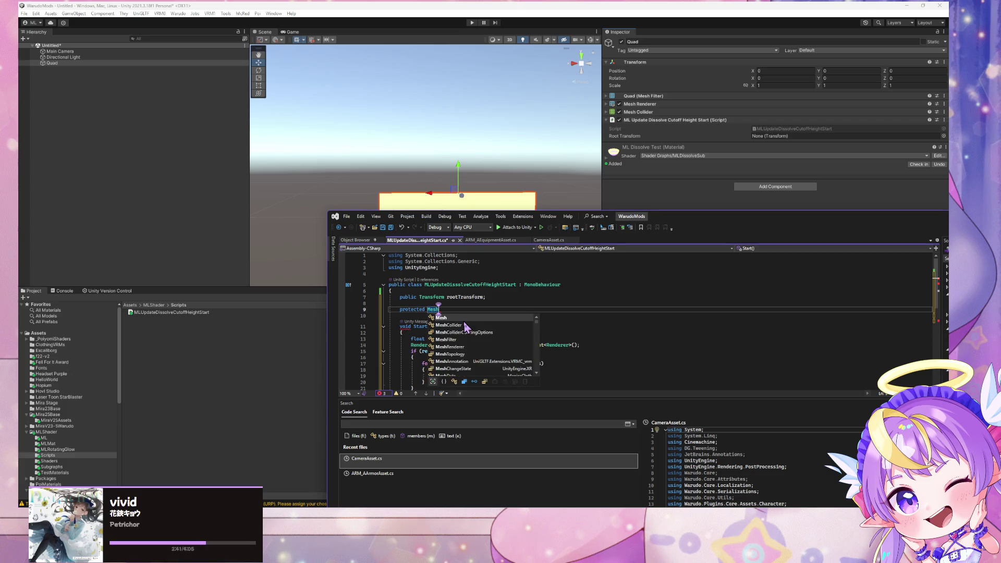
pyautogui.press('Tab')
pyautogui.write('meshRenderer;')
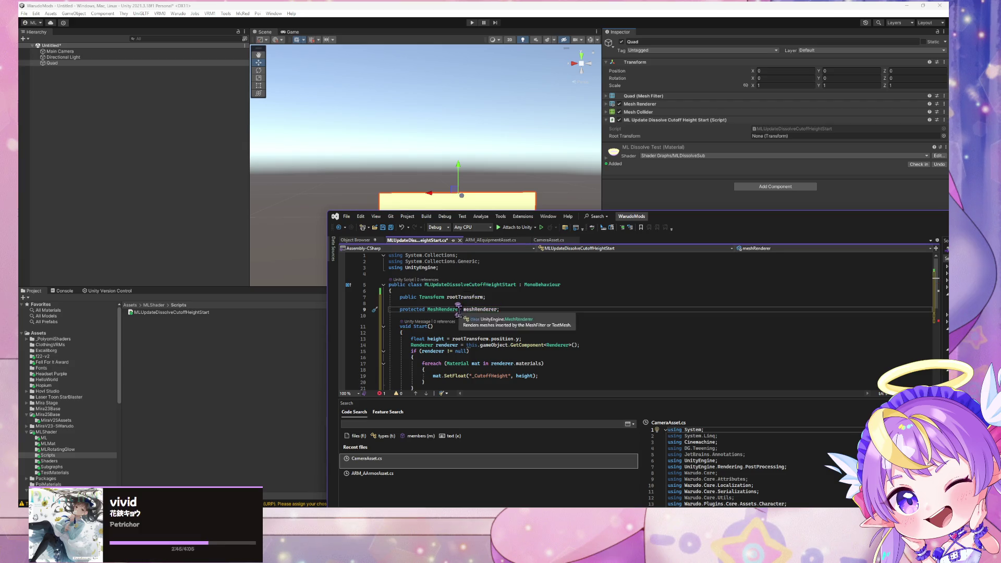
pyautogui.hotkey('ctrl', 'Left')
pyautogui.hotkey('ctrl', 'Left')
pyautogui.press('Left')
pyautogui.write('[]')
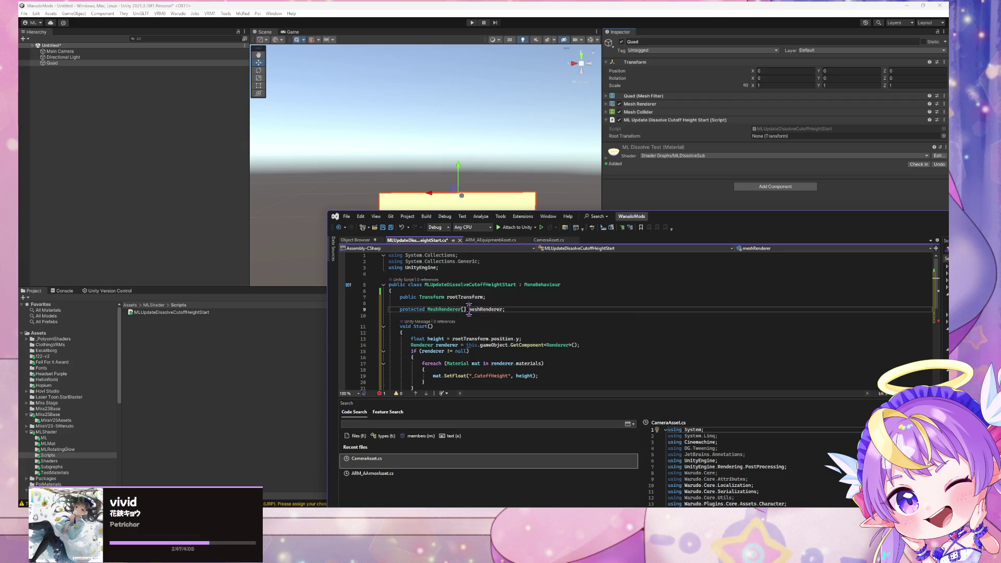
# Pluralise the field to meshRenderers and select the old GetComponent<Renderer> line in Start().
pyautogui.press('Down')
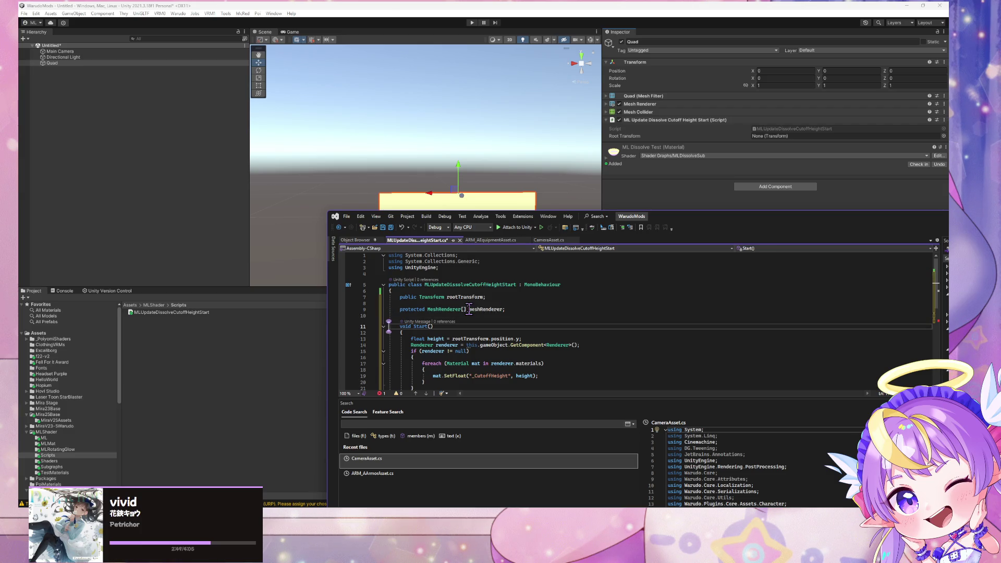
pyautogui.press('Down')
pyautogui.click(503, 309)
pyautogui.write('s')
pyautogui.click(487, 345)
pyautogui.scroll(-2, 488, 345)
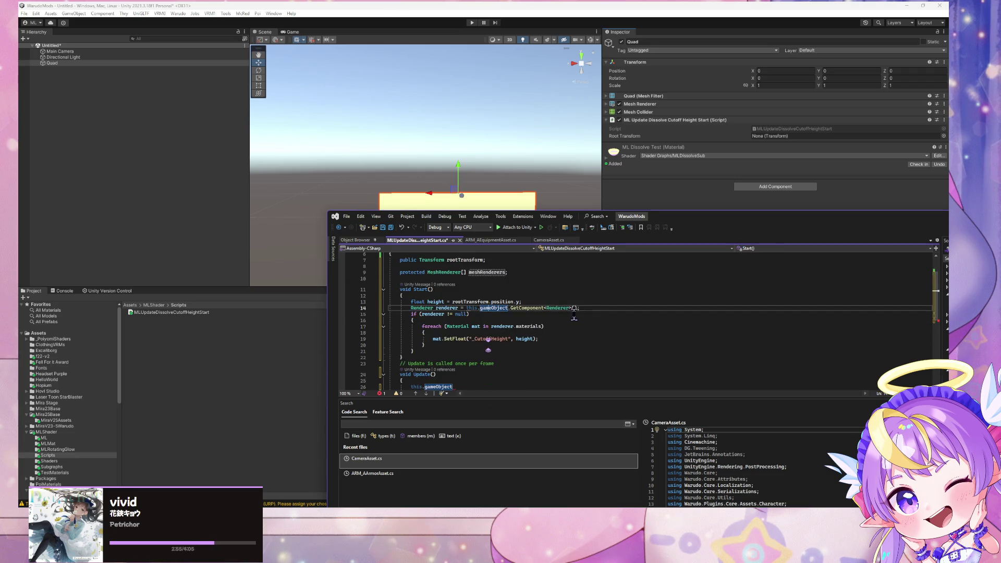
pyautogui.hotkey('shift', 'Home')
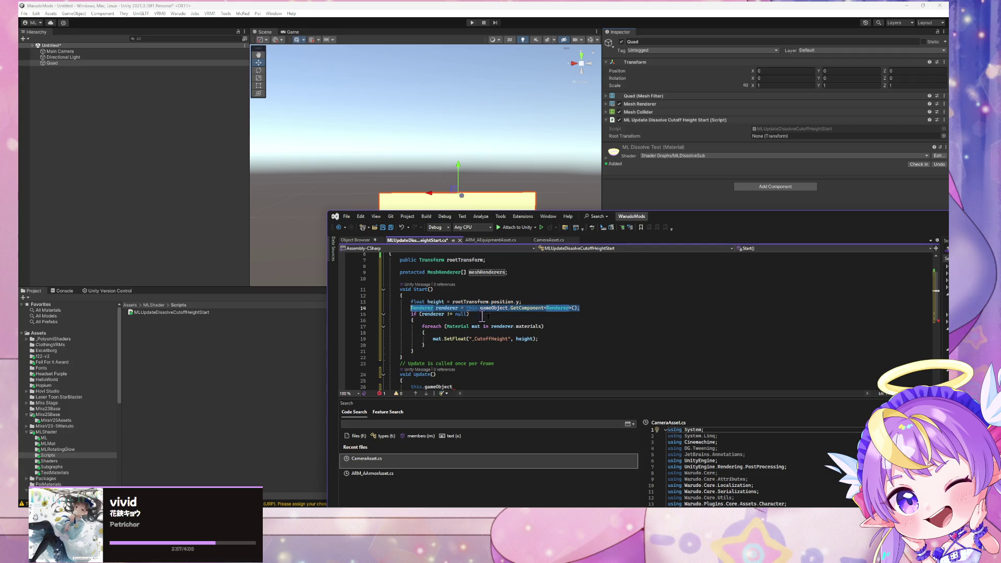
# Delete the single-Renderer line and its material loop from Start().
pyautogui.press('BackSpace')
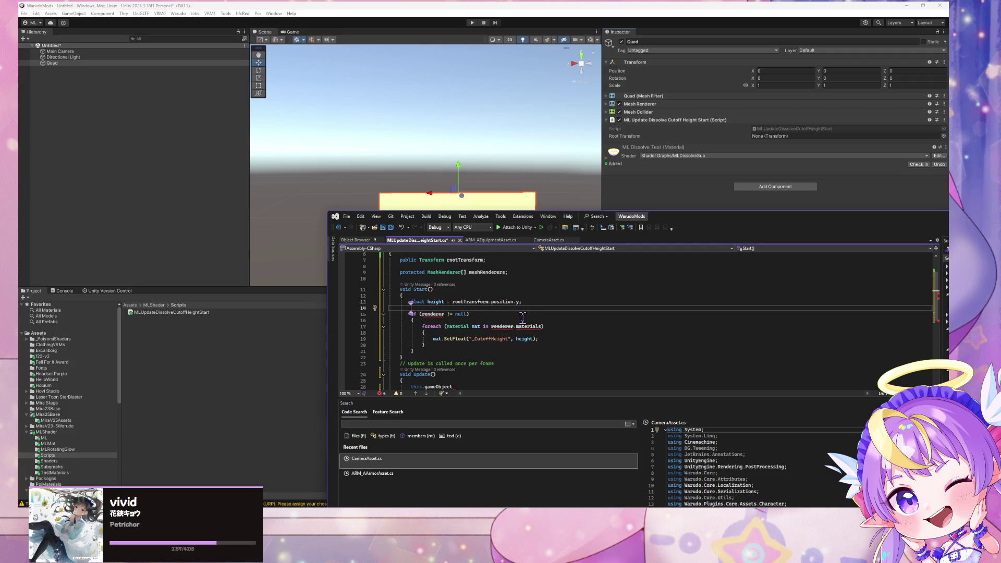
pyautogui.moveTo(415, 352)
pyautogui.mouseDown()
pyautogui.moveTo(378, 308)
pyautogui.moveTo(350, 308)
pyautogui.mouseUp()
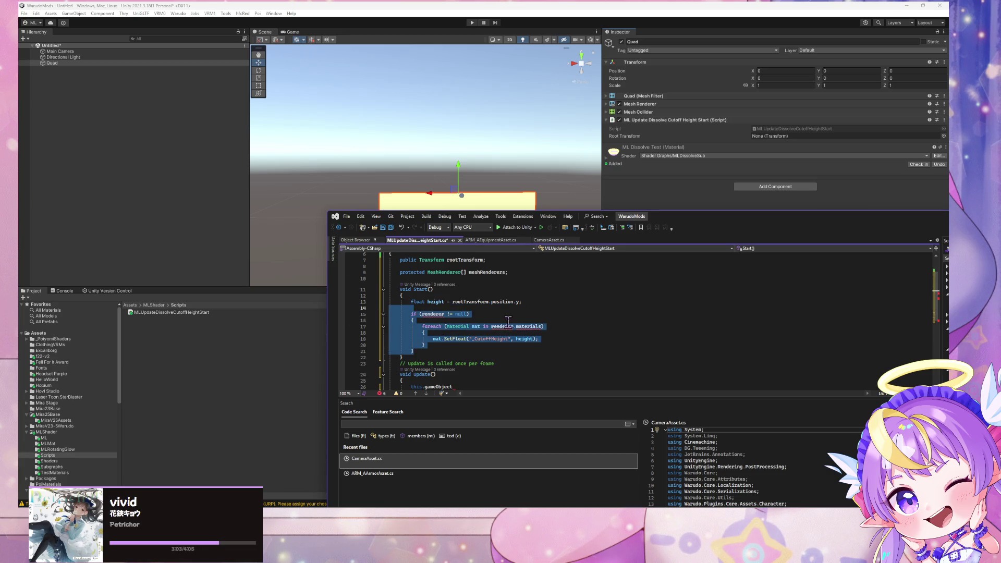
pyautogui.scroll(2, 508, 322)
pyautogui.scroll(-3, 510, 324)
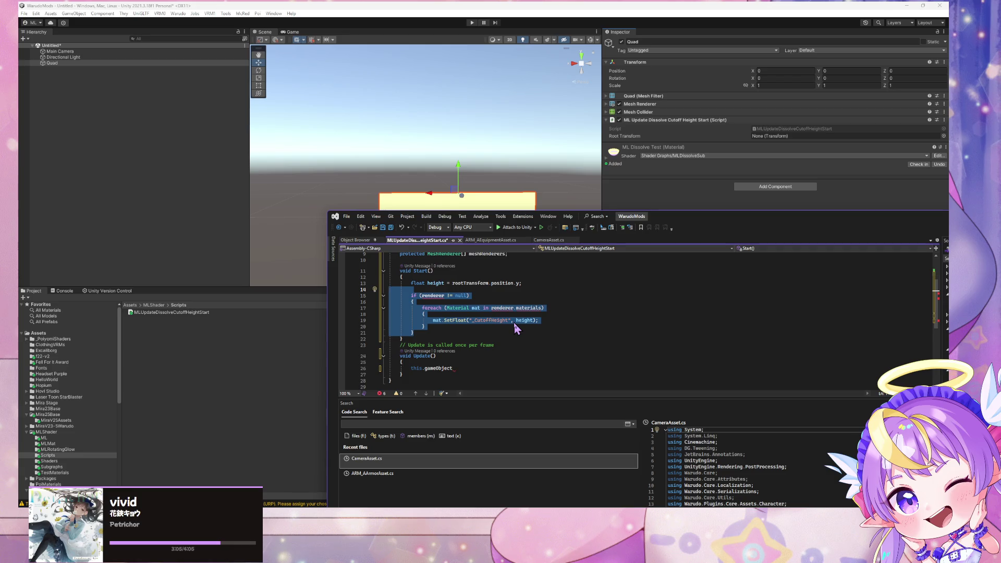
pyautogui.press('Delete')
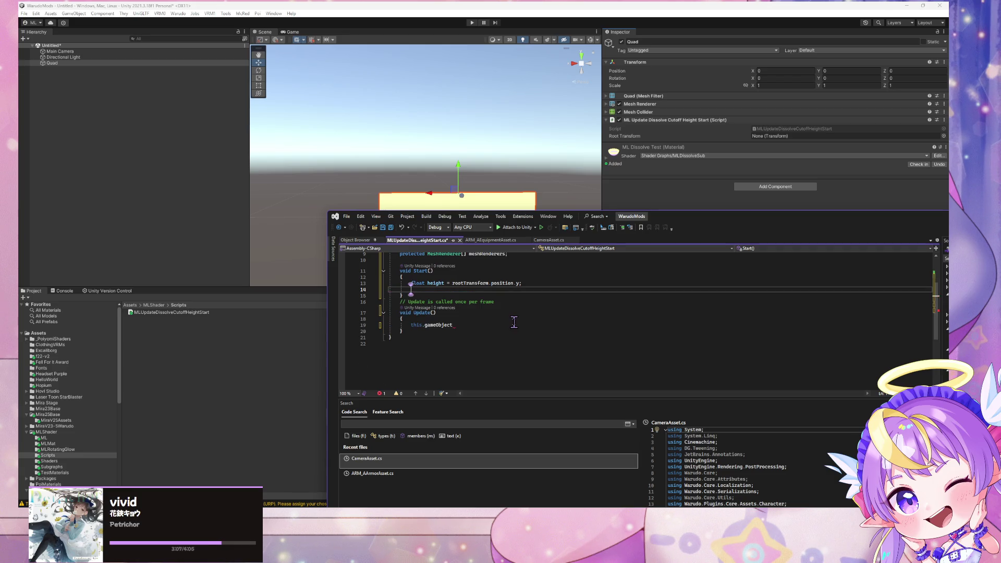
pyautogui.click(378, 302)
pyautogui.click(376, 304)
pyautogui.click(452, 290)
pyautogui.write('mesh')
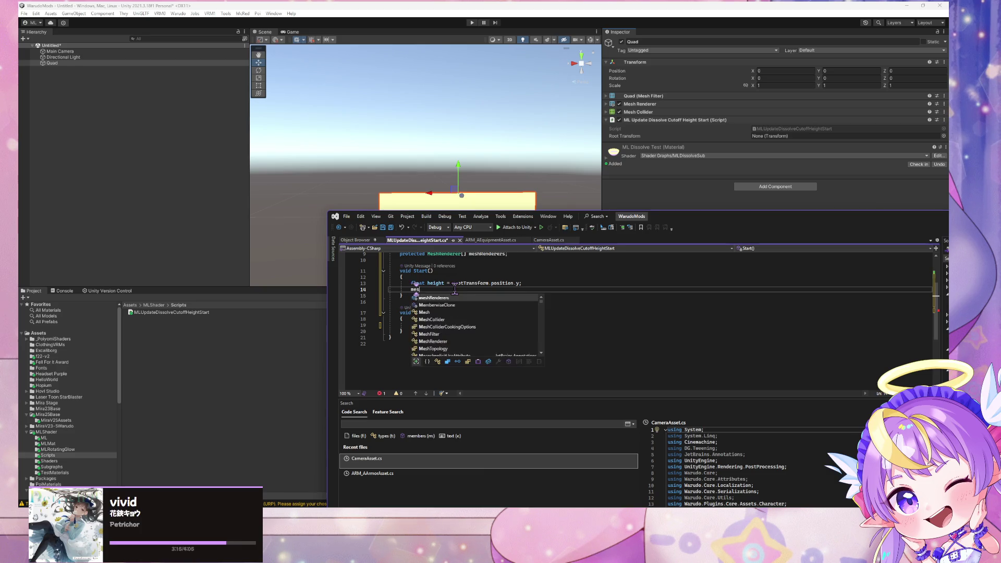
pyautogui.press('BackSpace')
pyautogui.press('BackSpace')
pyautogui.press('BackSpace')
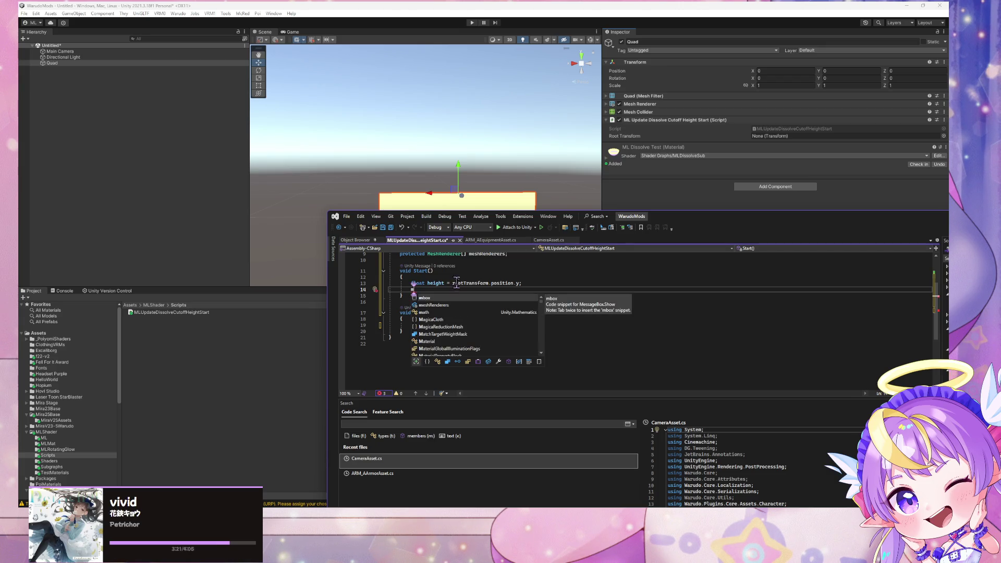
# Add 'this.meshRenderers = this.GetComponentsInChildren<MeshRenderer>();' to Start() and save the script.
pyautogui.click(461, 277)
pyautogui.scroll(2, 461, 278)
pyautogui.click(425, 292)
pyautogui.click(423, 325)
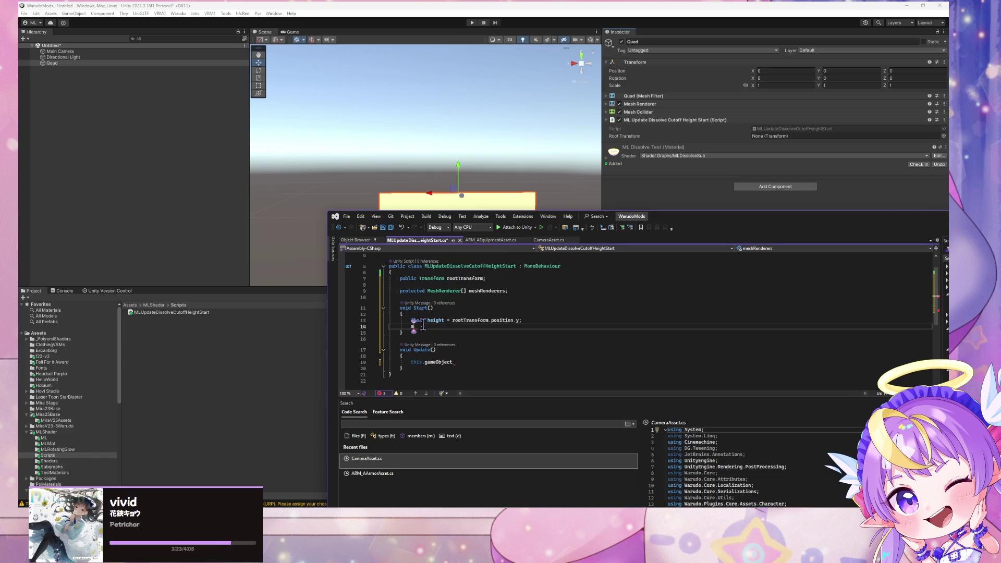
pyautogui.write('this.mersh')
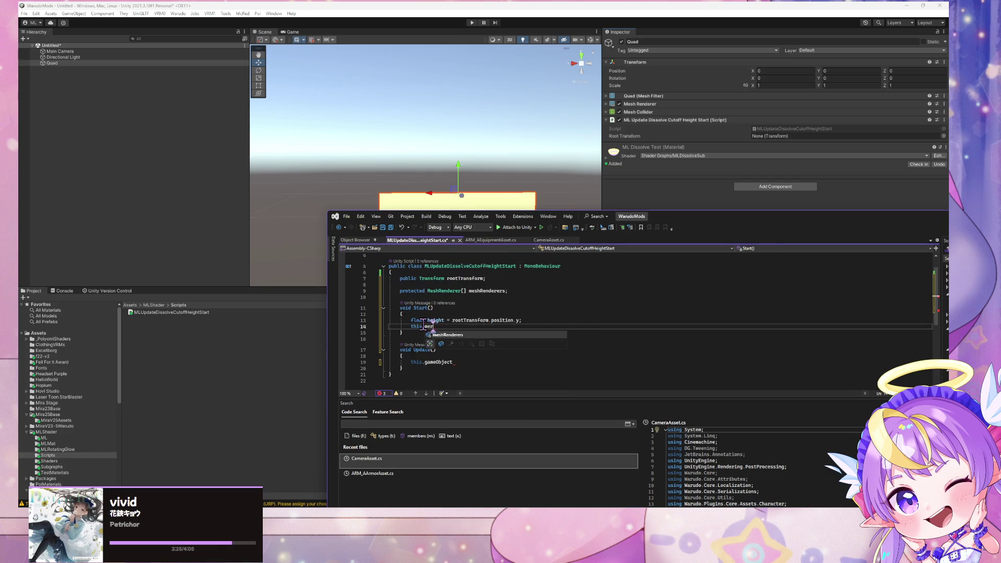
pyautogui.press('Tab')
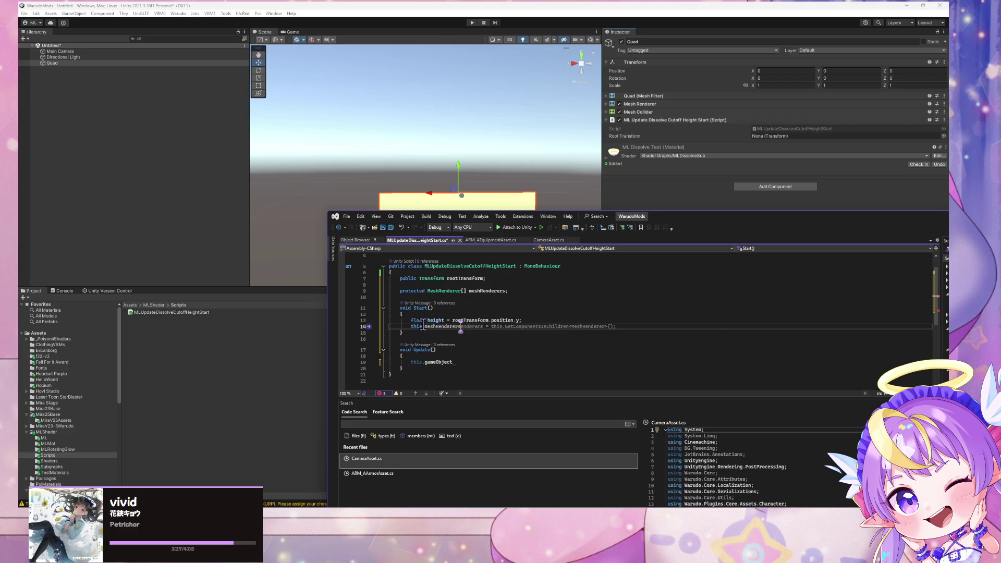
pyautogui.press('Tab')
pyautogui.click(617, 332)
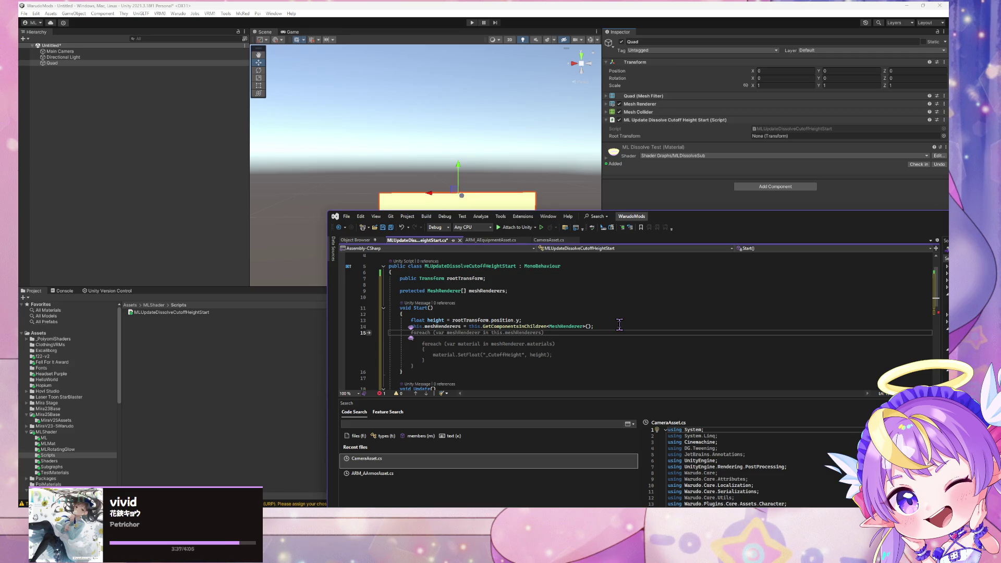
pyautogui.press('Escape')
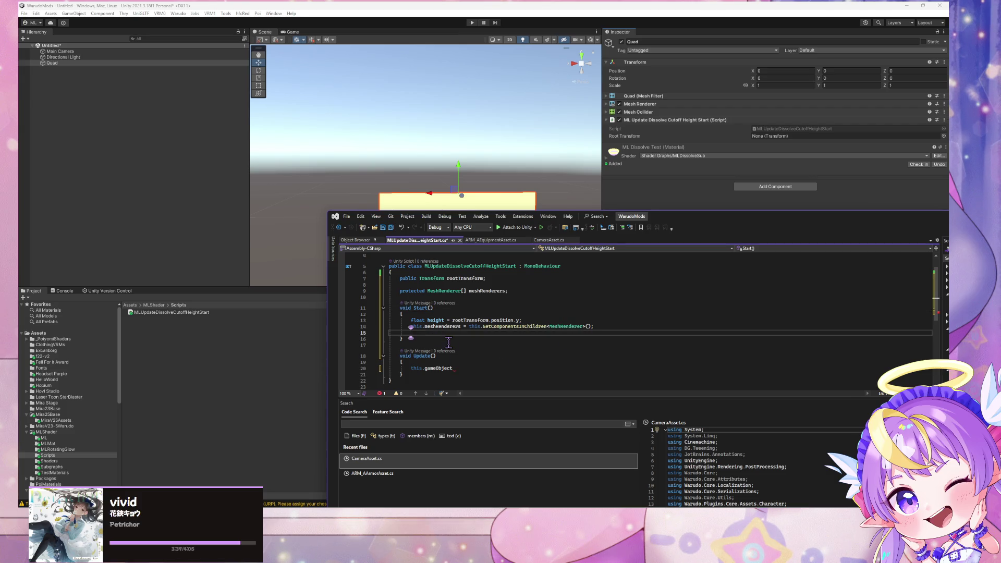
pyautogui.press('BackSpace')
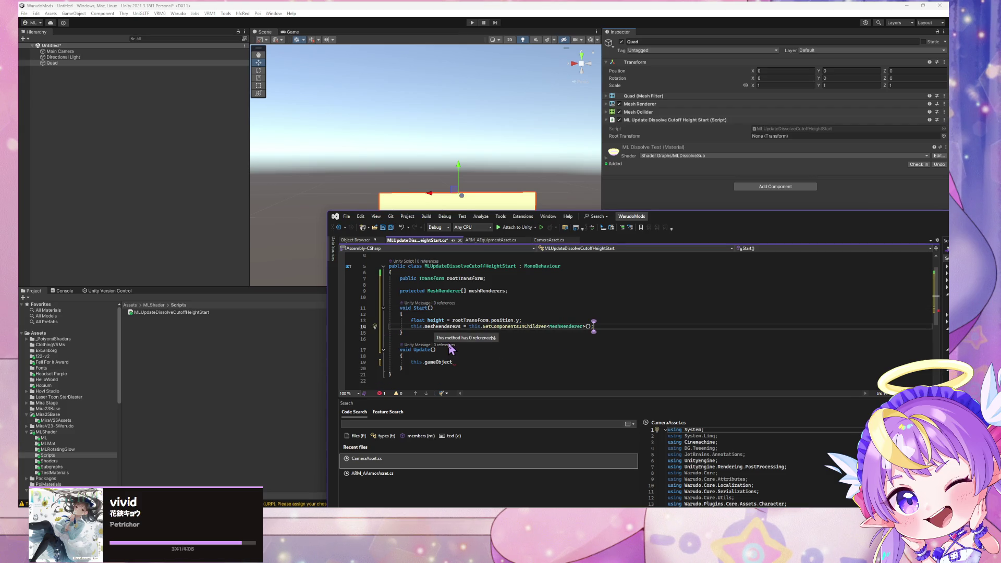
pyautogui.hotkey('ctrl', 's')
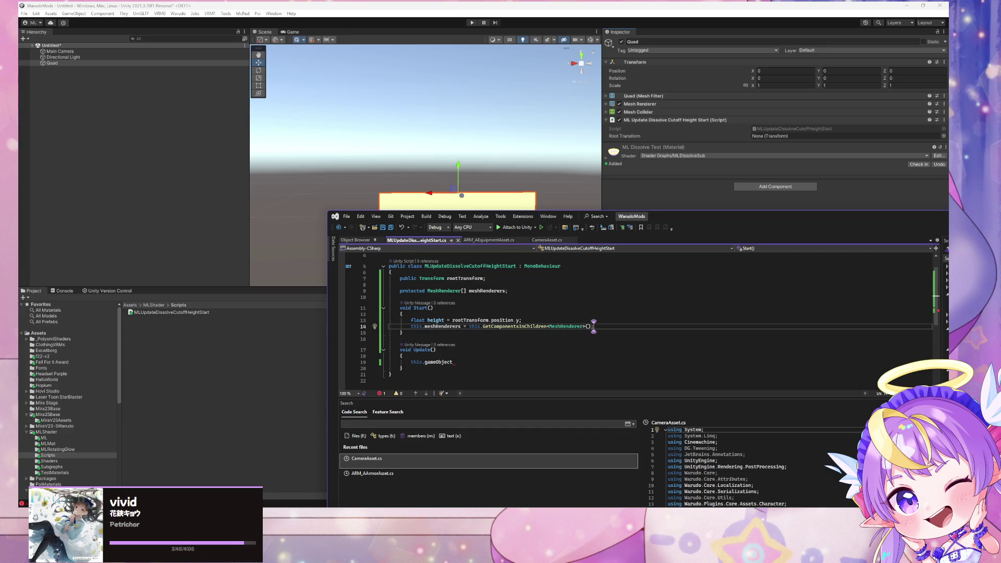
pyautogui.hotkey('alt', 'Tab')
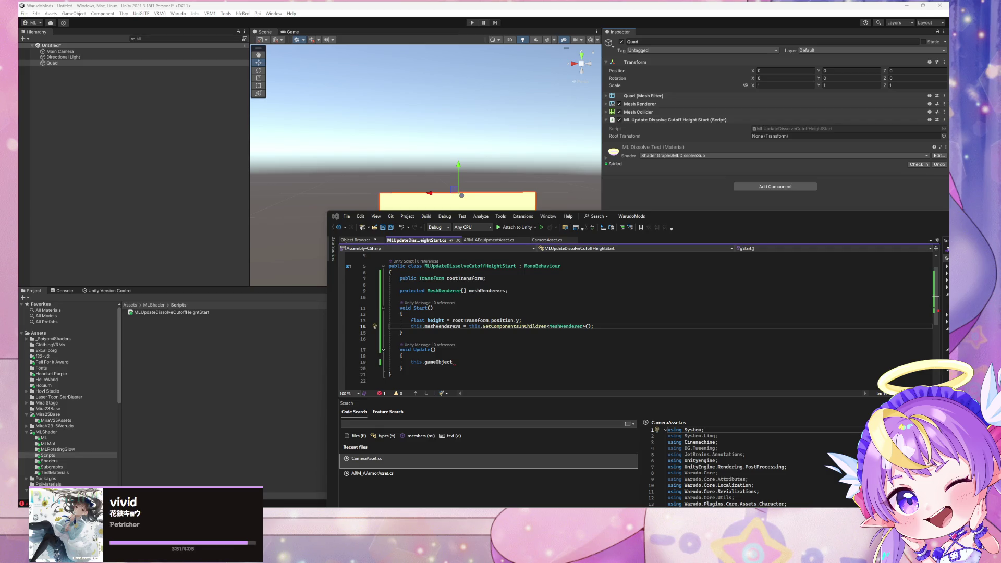
pyautogui.click(637, 326)
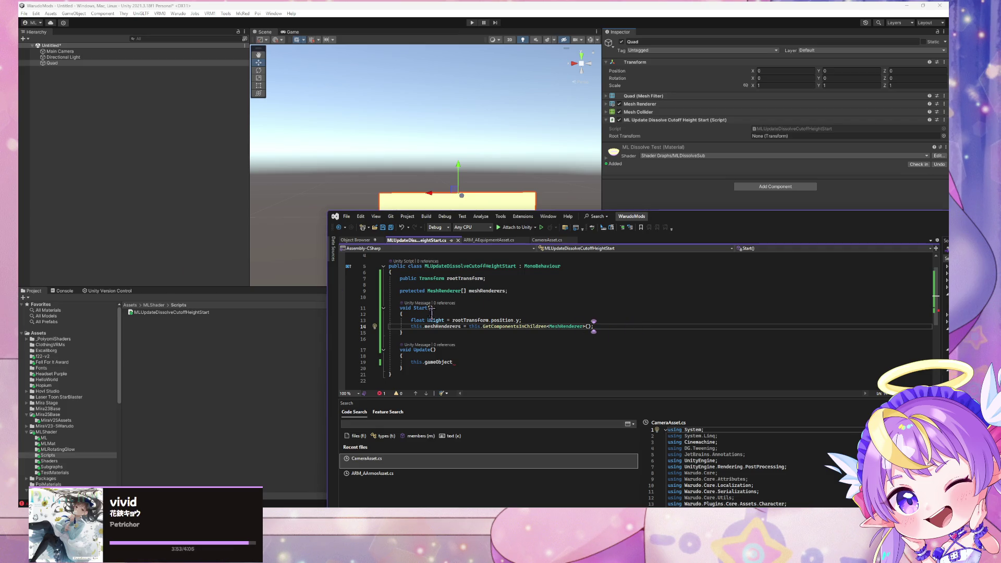
pyautogui.click(465, 361)
# Delete the leftover this.gameObject text from Update().
pyautogui.hotkey('ctrl', 'shift', 'Left')
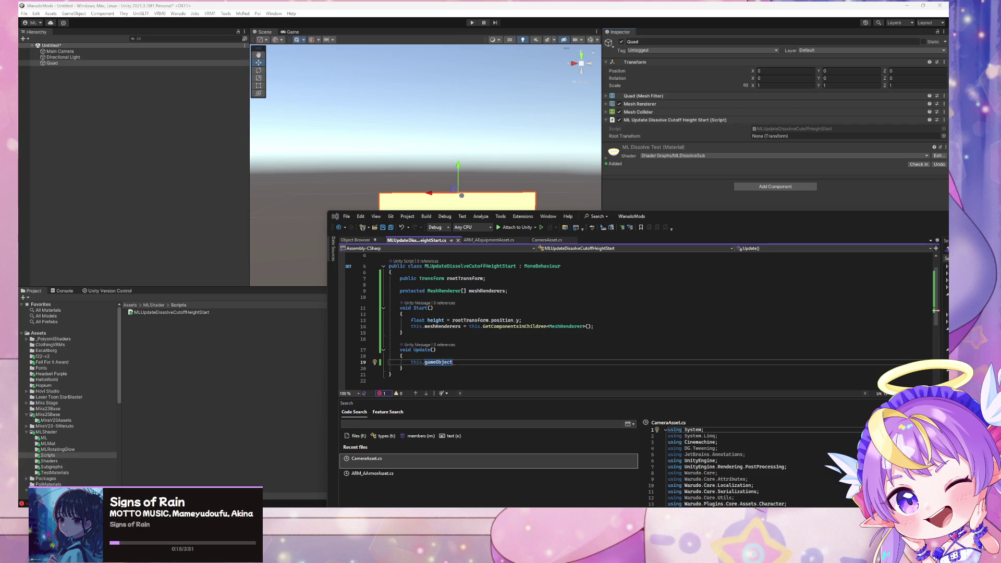
pyautogui.press('super+d')
pyautogui.press('super+d')
pyautogui.click(487, 338)
pyautogui.click(599, 327)
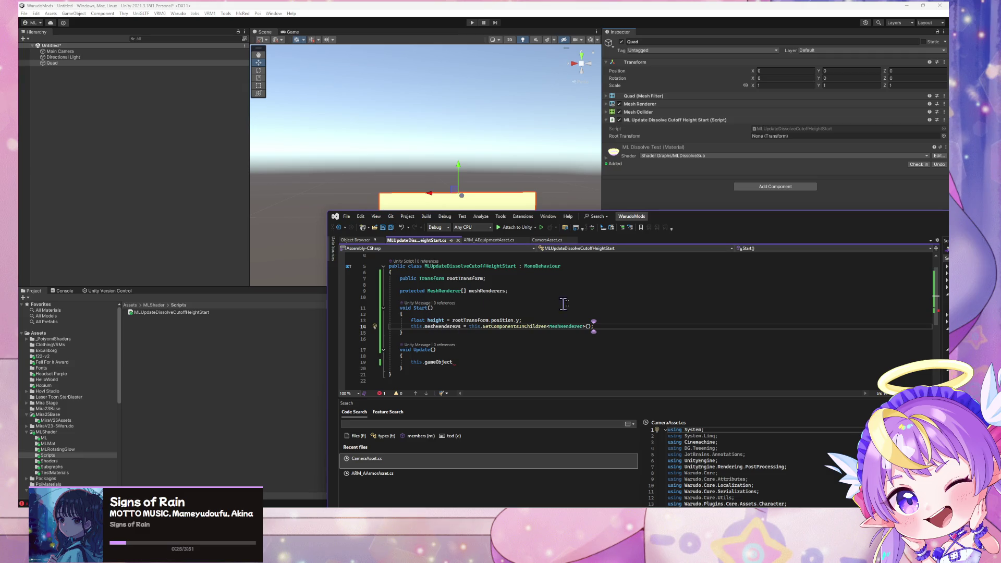
pyautogui.moveTo(454, 361); pyautogui.dragTo(412, 358)
pyautogui.press('BackSpace')
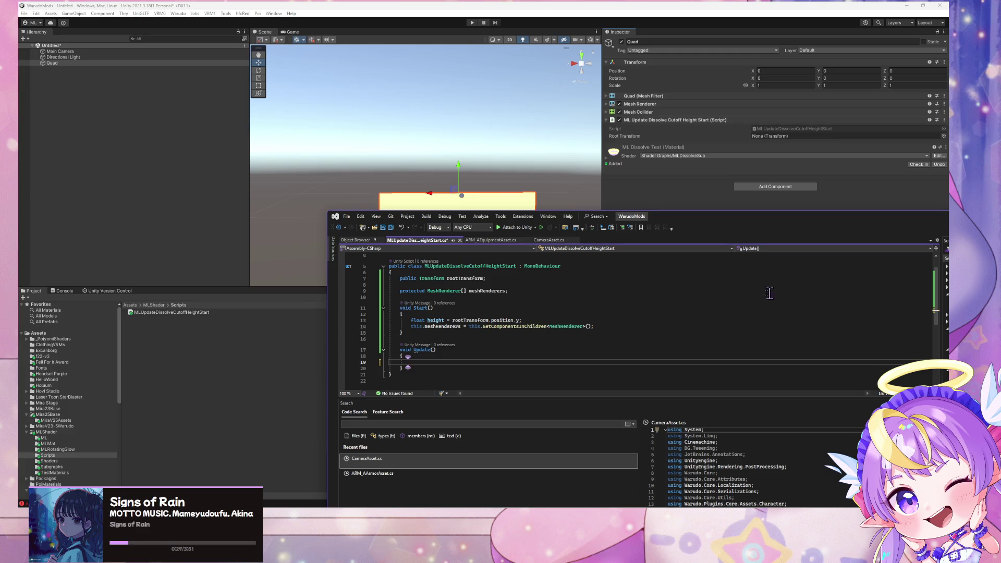
# Rename the height variable to startPosition, then delete that unused line from Start().
pyautogui.click(611, 325)
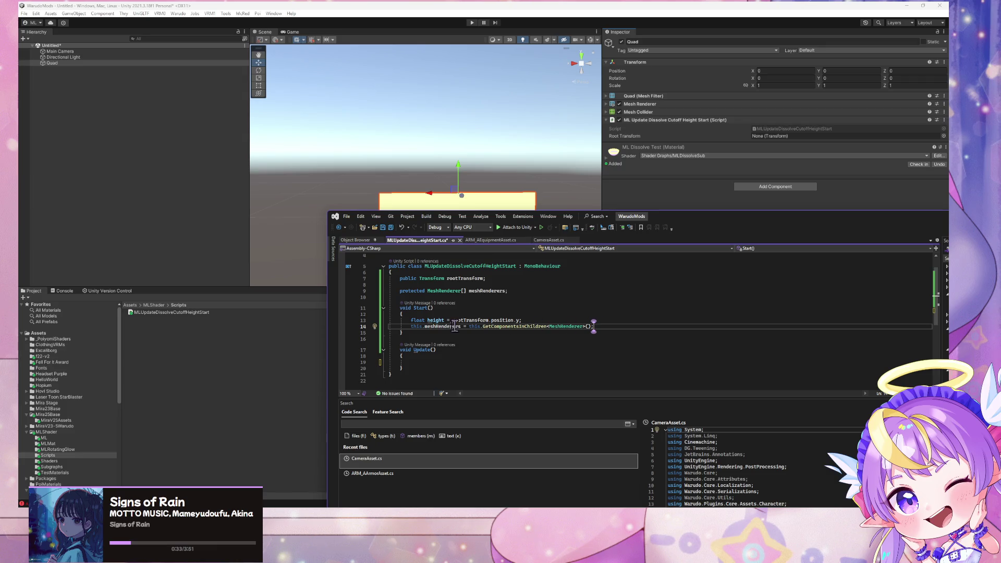
pyautogui.moveTo(490, 320)
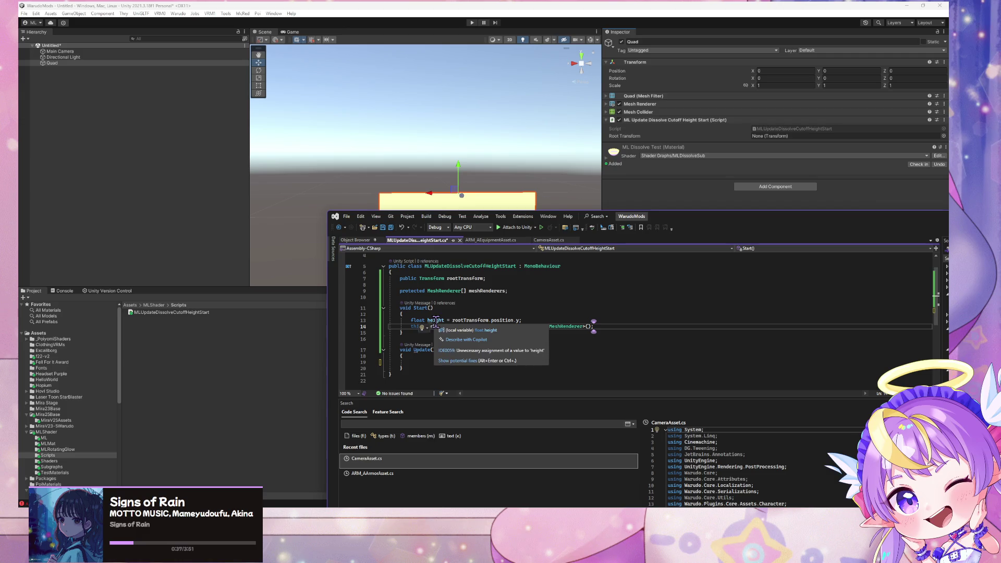
pyautogui.doubleClick(435, 320)
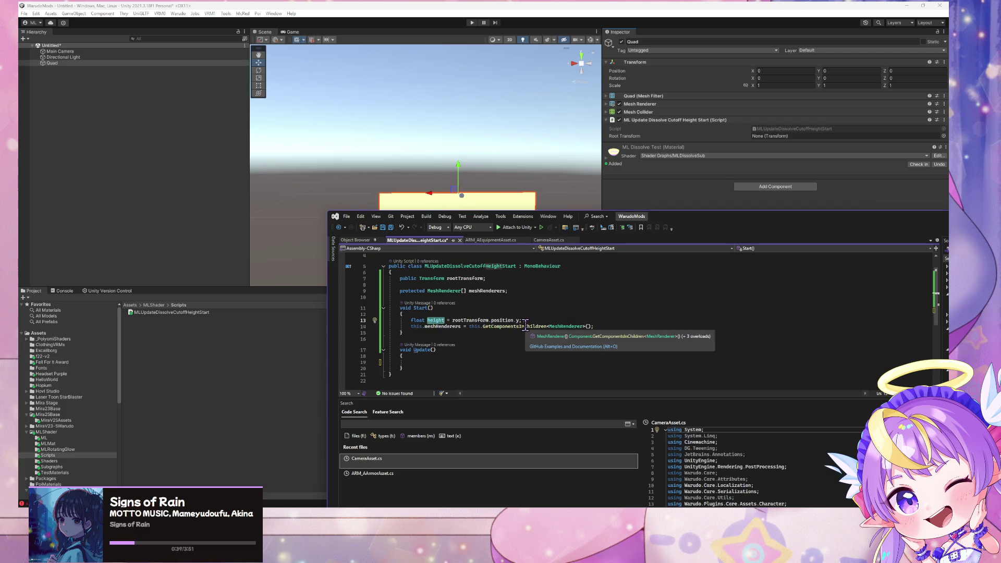
pyautogui.write('startH')
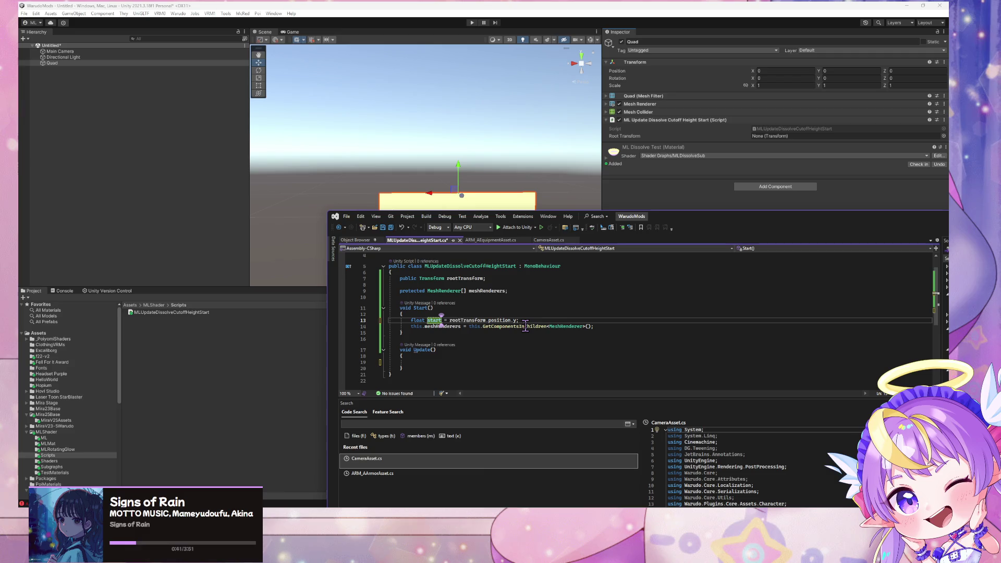
pyautogui.press('BackSpace')
pyautogui.write('Posi')
pyautogui.write('tion')
pyautogui.press('Up')
pyautogui.press('Up')
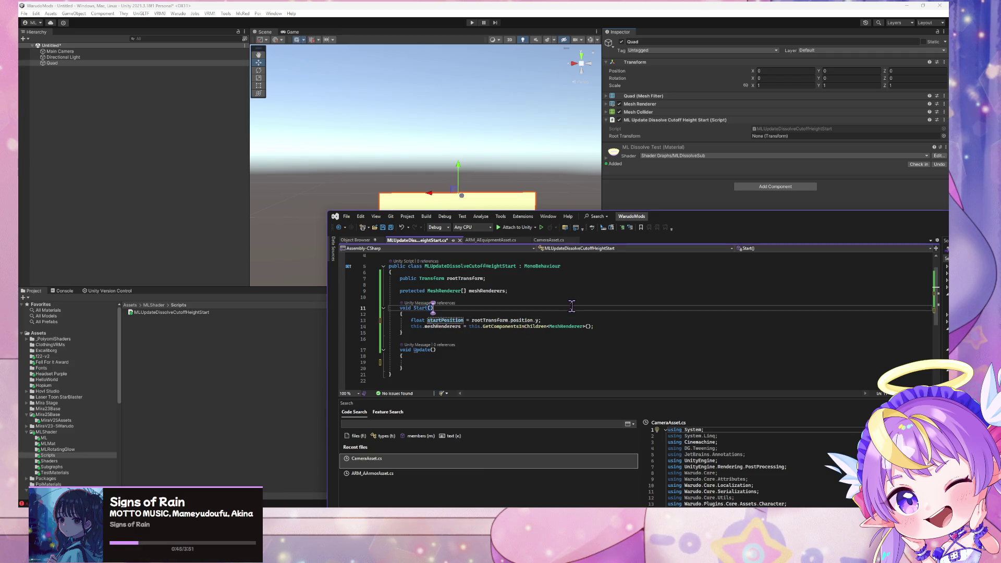
pyautogui.moveTo(542, 320); pyautogui.dragTo(376, 321)
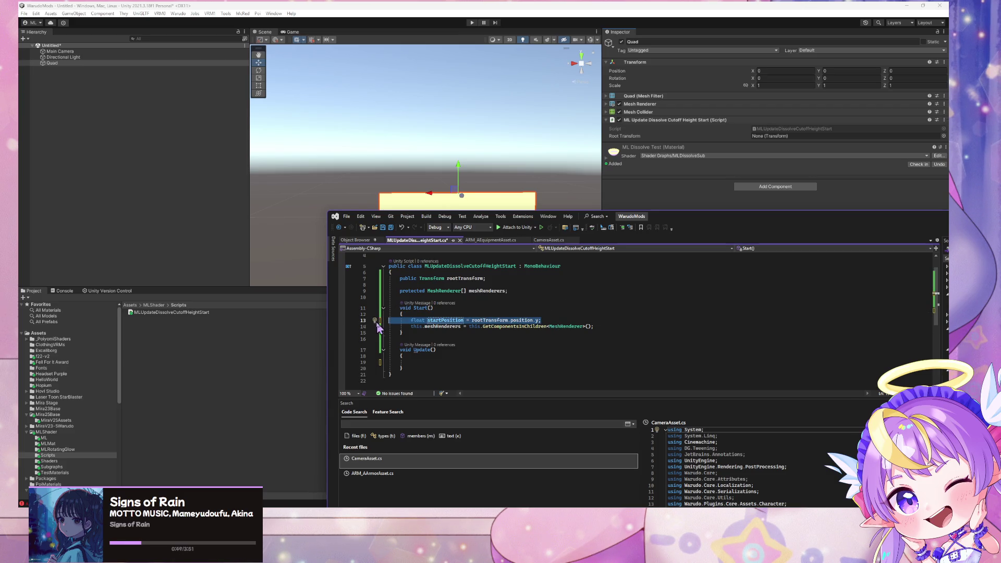
pyautogui.press('BackSpace')
pyautogui.press('BackSpace')
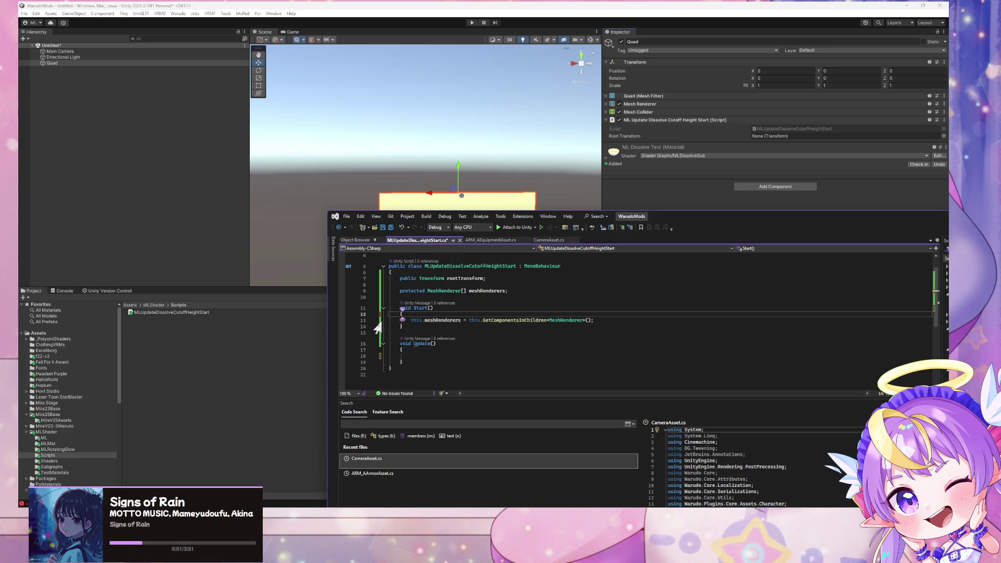
pyautogui.click(633, 321)
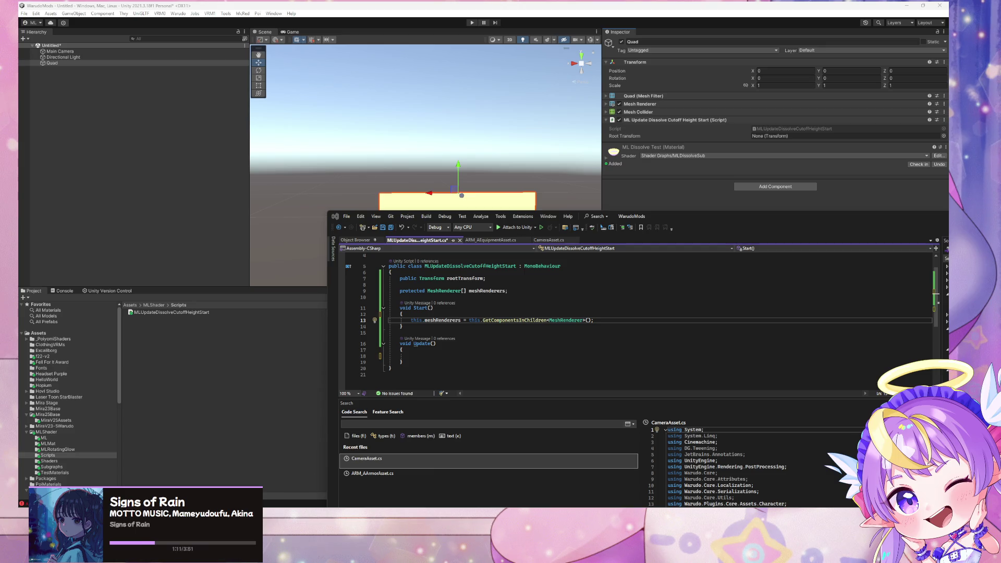
# Inside Update(), start a 'for(MeshRenderer' loop line using the IntelliSense completion.
pyautogui.click(574, 320)
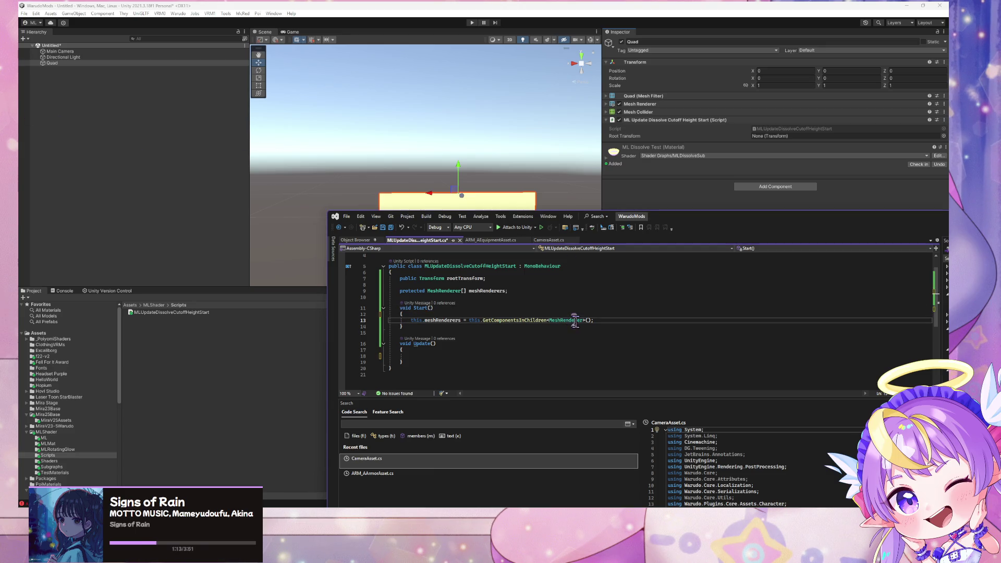
pyautogui.click(485, 361)
pyautogui.click(488, 356)
pyautogui.write('for')
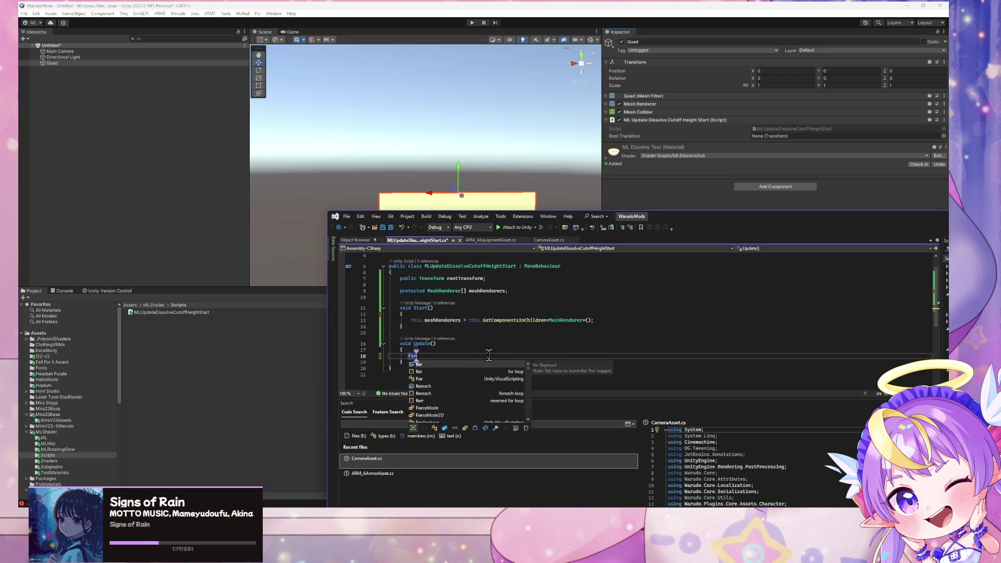
pyautogui.write('(')
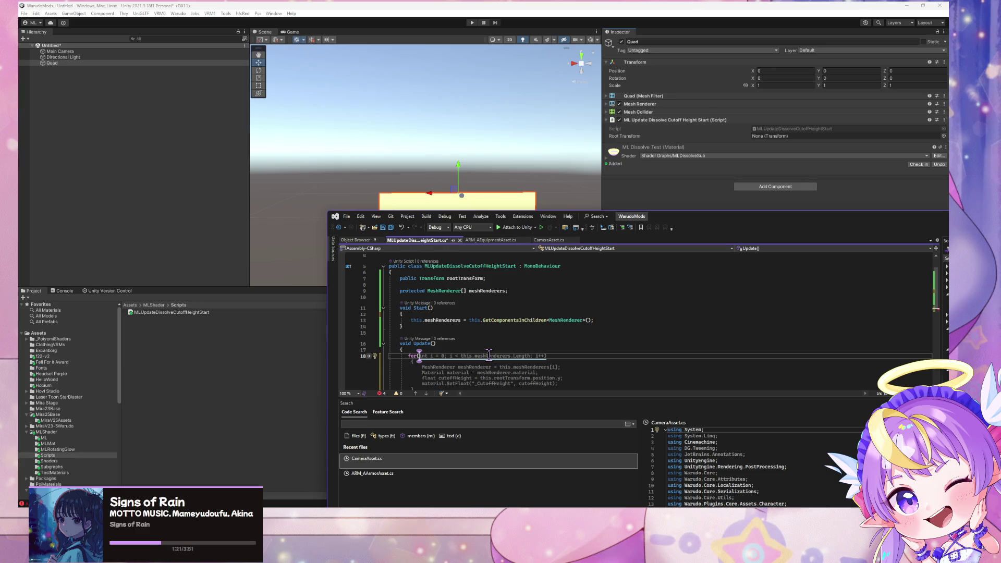
pyautogui.write('MeshR')
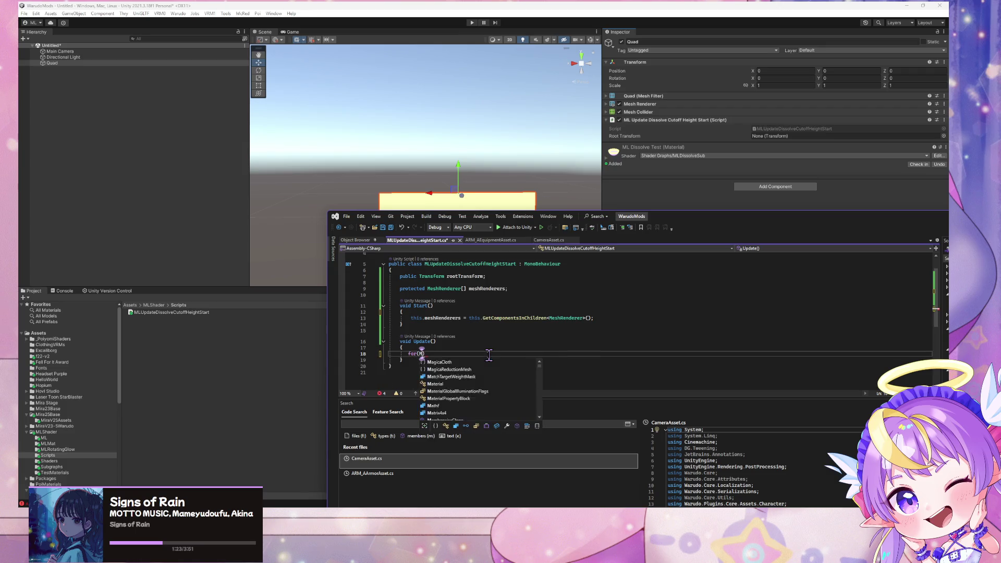
pyautogui.scroll(-2, 488, 354)
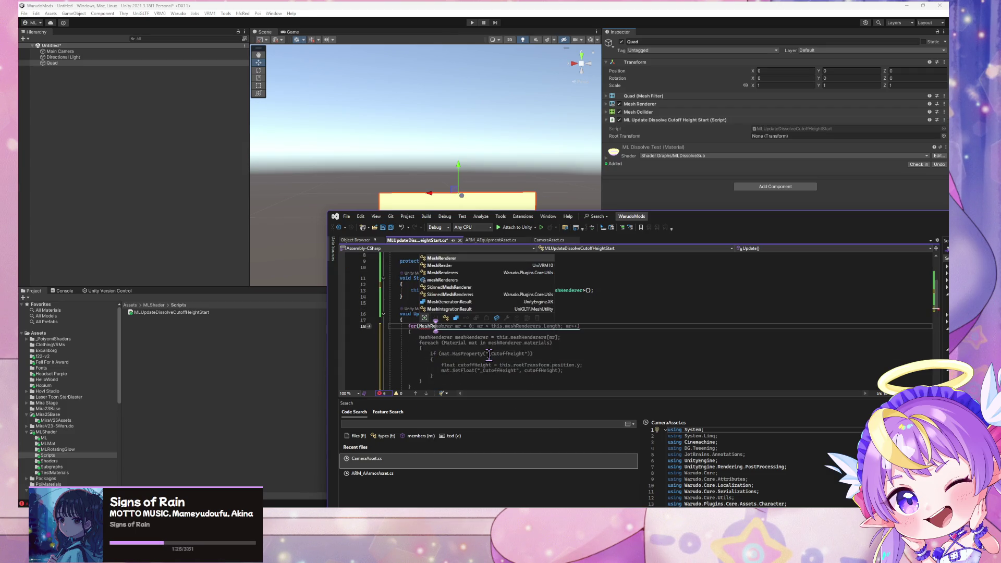
pyautogui.press('Tab')
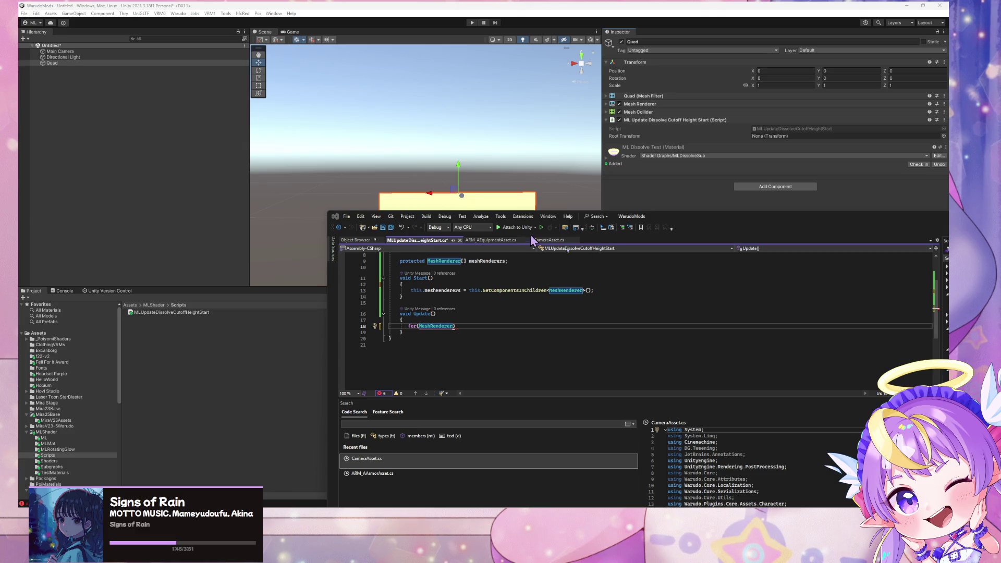
# Change the field to Renderer[] renderers, assigned from GetComponentsInChildren<Renderer>() in Start().
pyautogui.scroll(3, 469, 313)
pyautogui.click(472, 309)
pyautogui.write('Rendere')
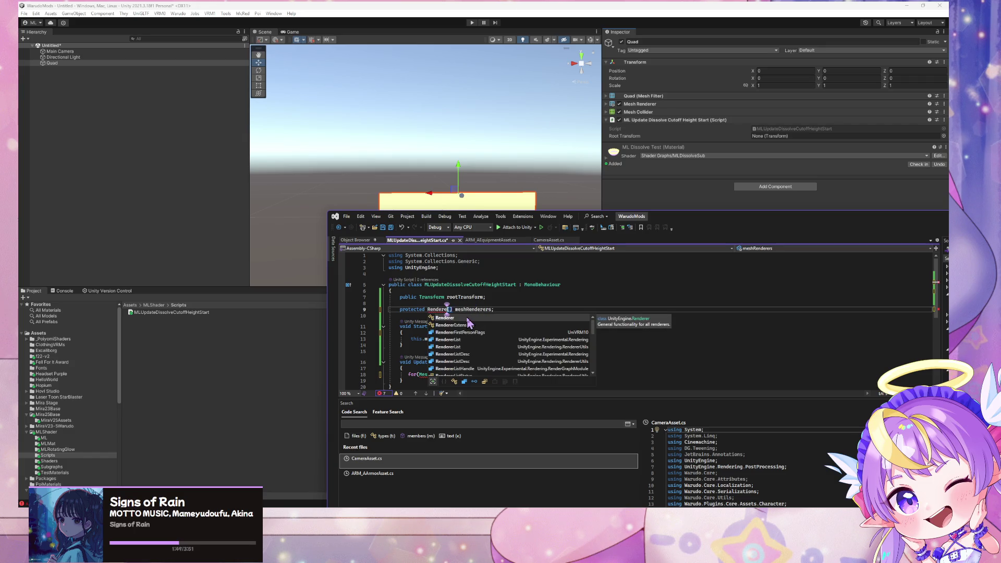
pyautogui.press('Tab')
pyautogui.doubleClick(472, 309)
pyautogui.write('m')
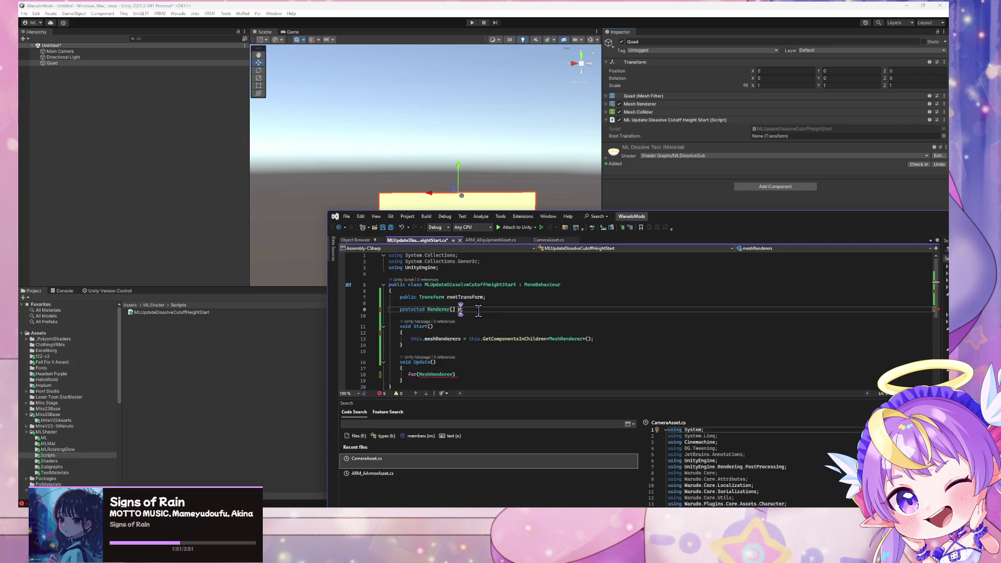
pyautogui.write('eshRenderer')
pyautogui.click(430, 326)
pyautogui.doubleClick(449, 338)
pyautogui.write('ren')
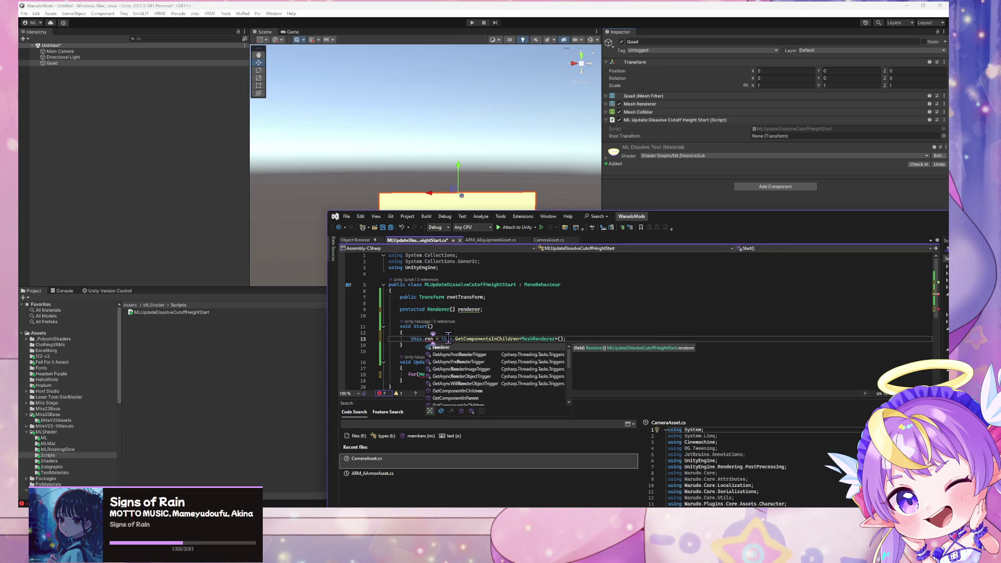
pyautogui.click(477, 309)
pyautogui.write('s')
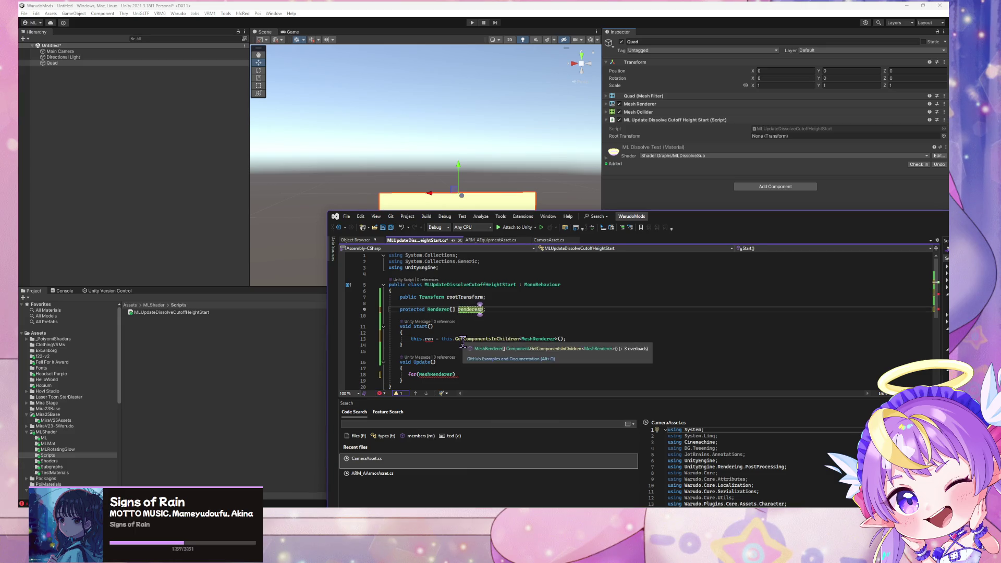
pyautogui.write('s')
pyautogui.click(433, 338)
pyautogui.write('derers')
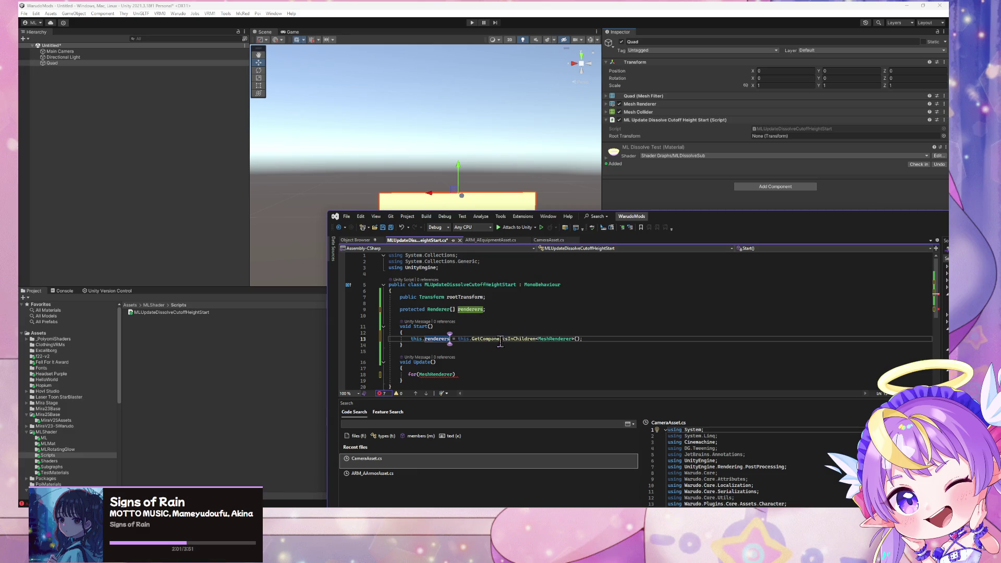
pyautogui.doubleClick(563, 338)
pyautogui.write('REnderer')
pyautogui.press('Tab')
# Delete the unfinished for line from Update().
pyautogui.click(483, 361)
pyautogui.moveTo(456, 374)
pyautogui.mouseDown()
pyautogui.moveTo(443, 378)
pyautogui.moveTo(472, 373)
pyautogui.moveTo(367, 370)
pyautogui.mouseUp()
pyautogui.write('{')
pyautogui.press('Return')
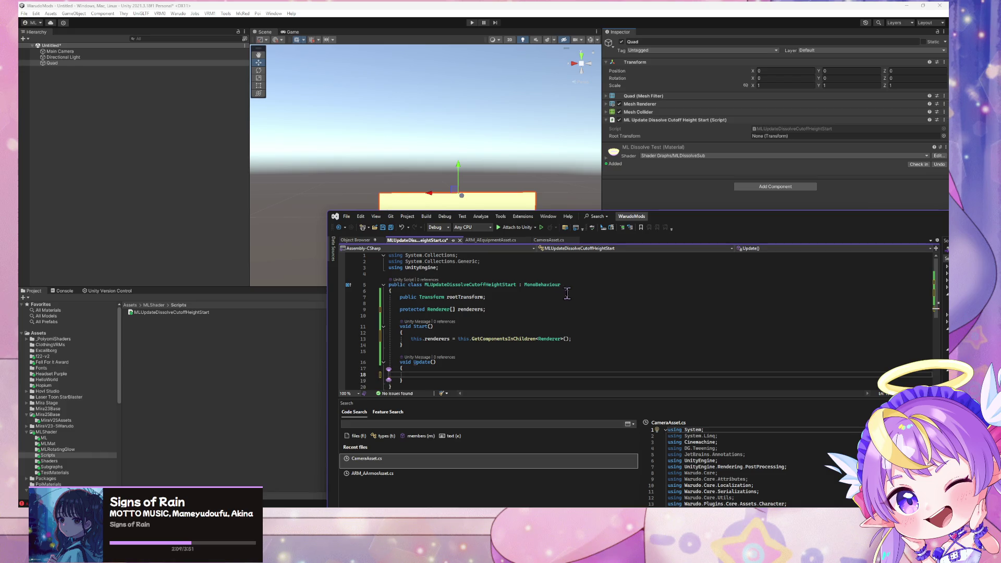
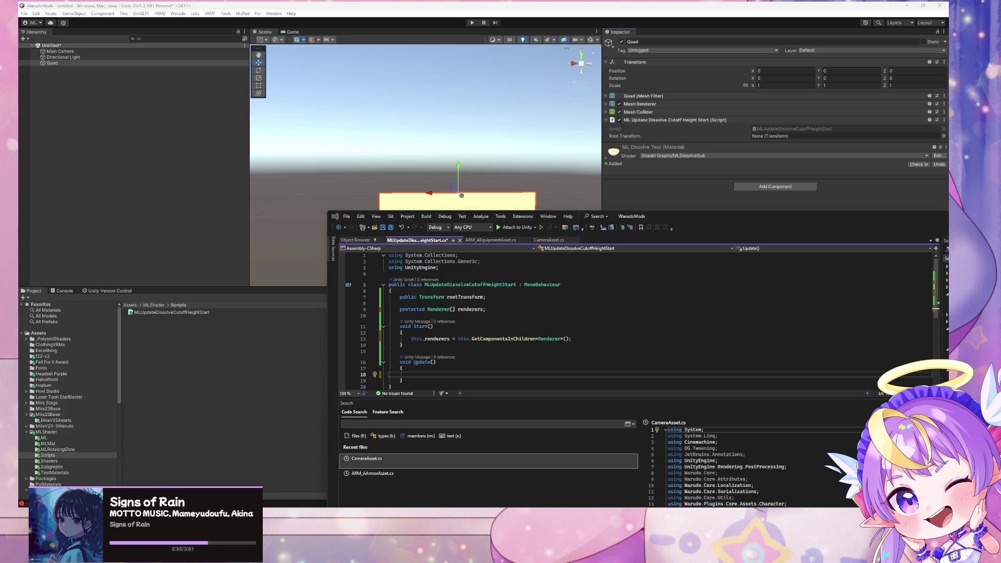
# In Update(), write a foreach over this.renderers with an open body.
pyautogui.click(428, 374)
pyautogui.write('f')
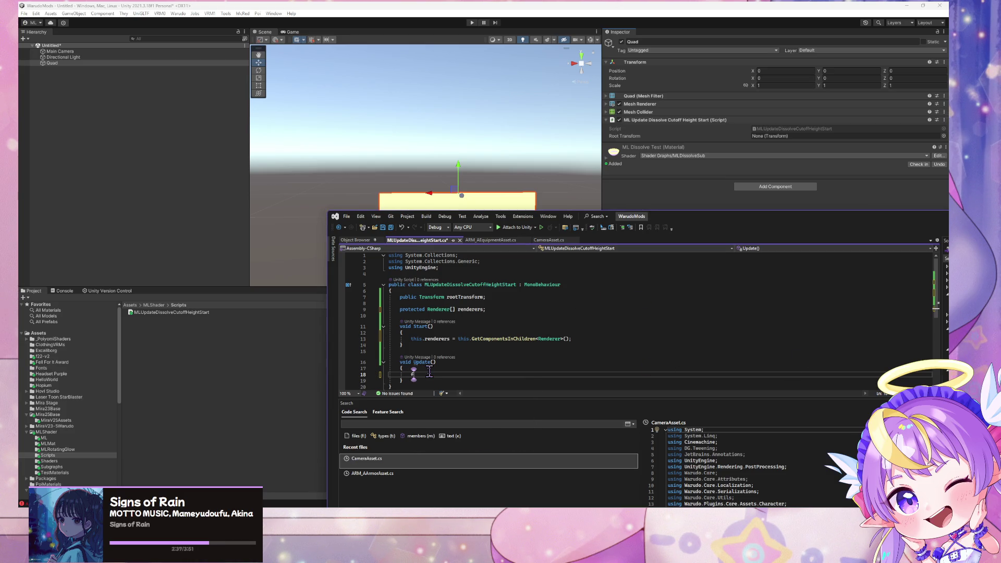
pyautogui.write('or(')
pyautogui.write('Renderer')
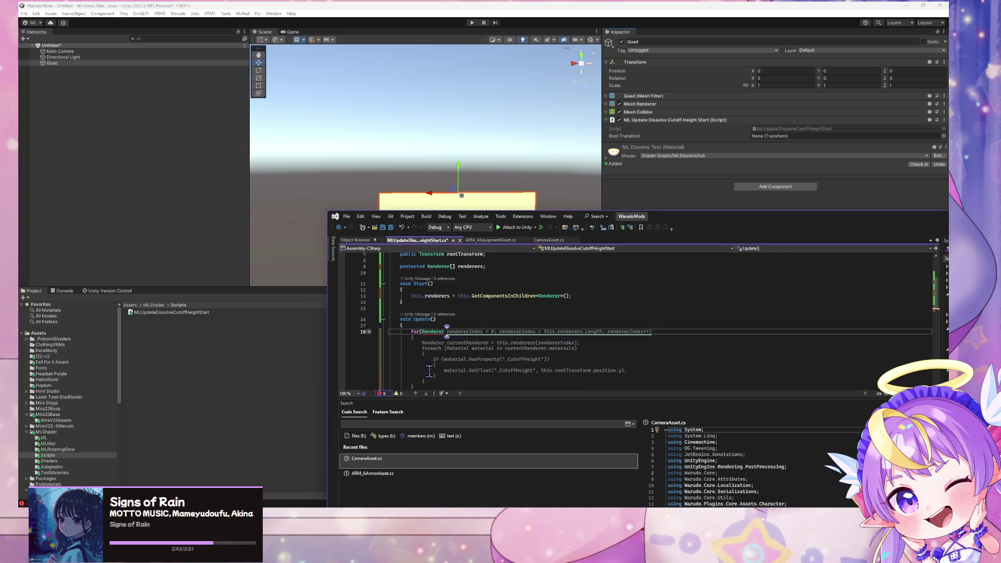
pyautogui.write(' renderer in')
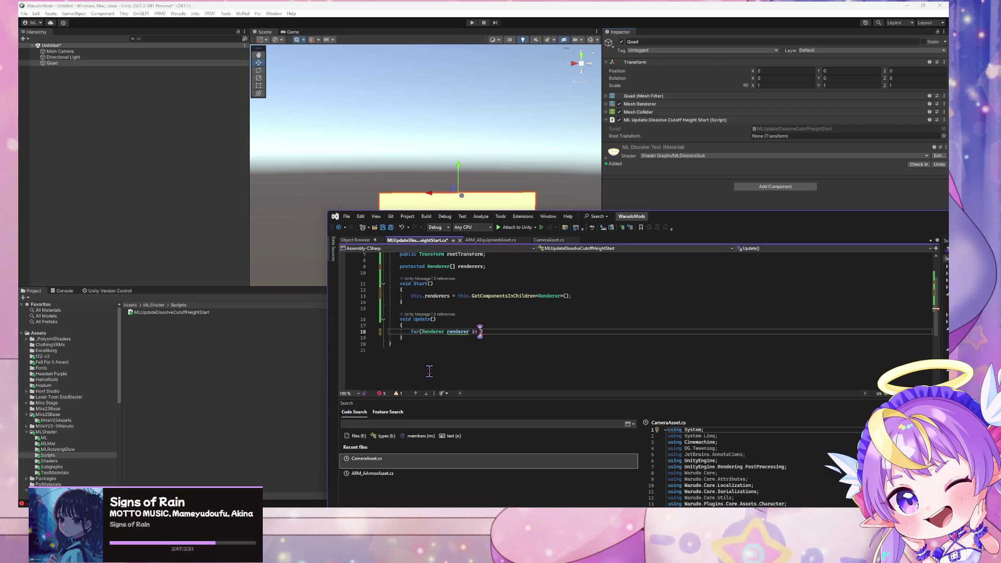
pyautogui.write(' this.renderers')
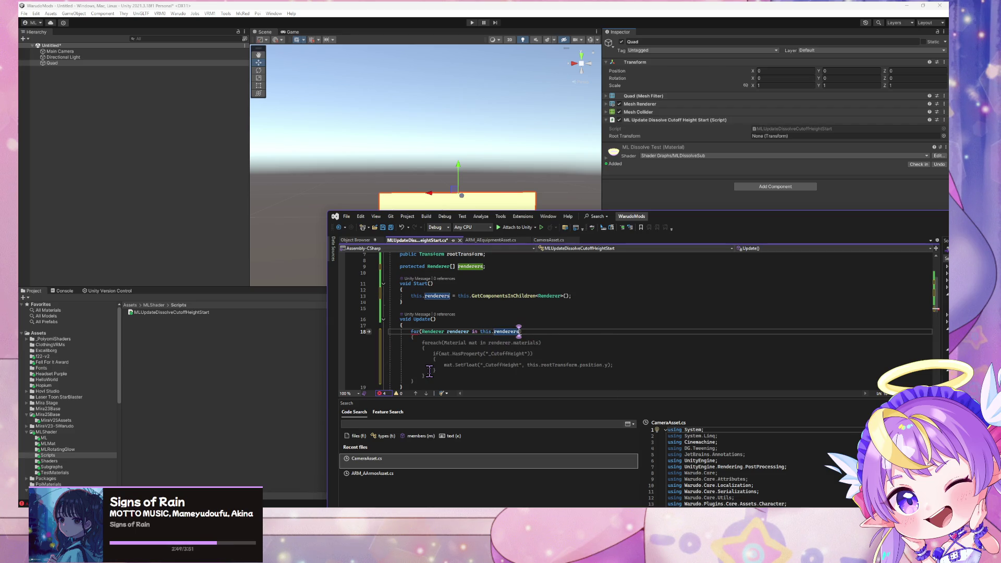
pyautogui.write(')')
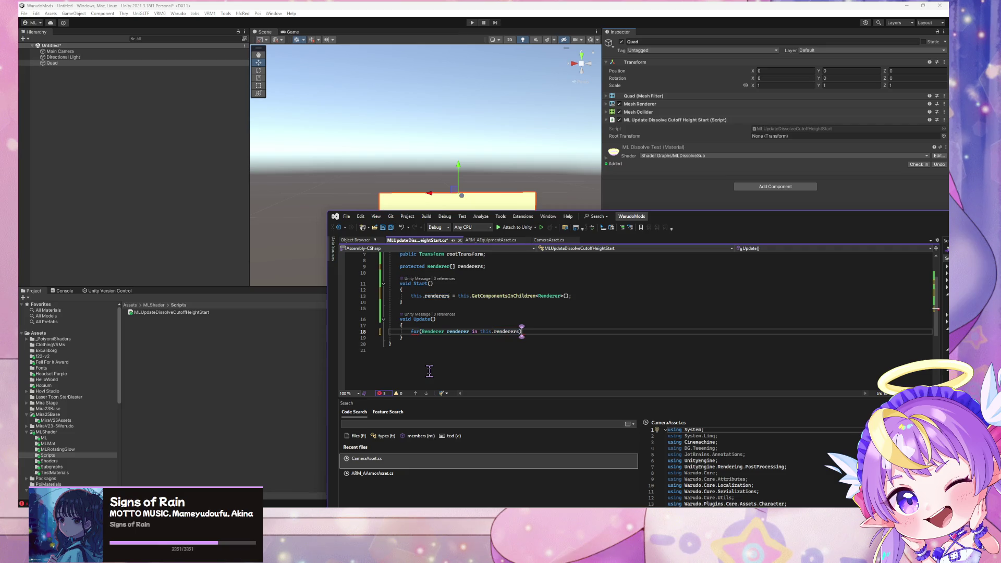
pyautogui.click(420, 332)
pyautogui.write('each')
pyautogui.click(546, 331)
pyautogui.press('Return')
pyautogui.write('{')
pyautogui.press('Return')
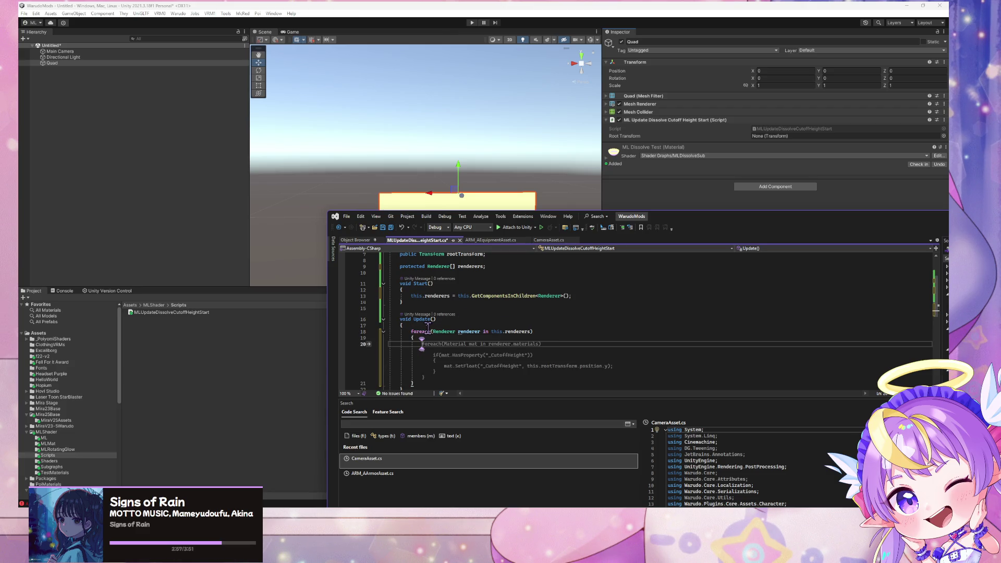
# Accept the suggested materials loop that sets _CutoffHeight from rootTransform.position.y, then return to Unity.
pyautogui.press('Tab')
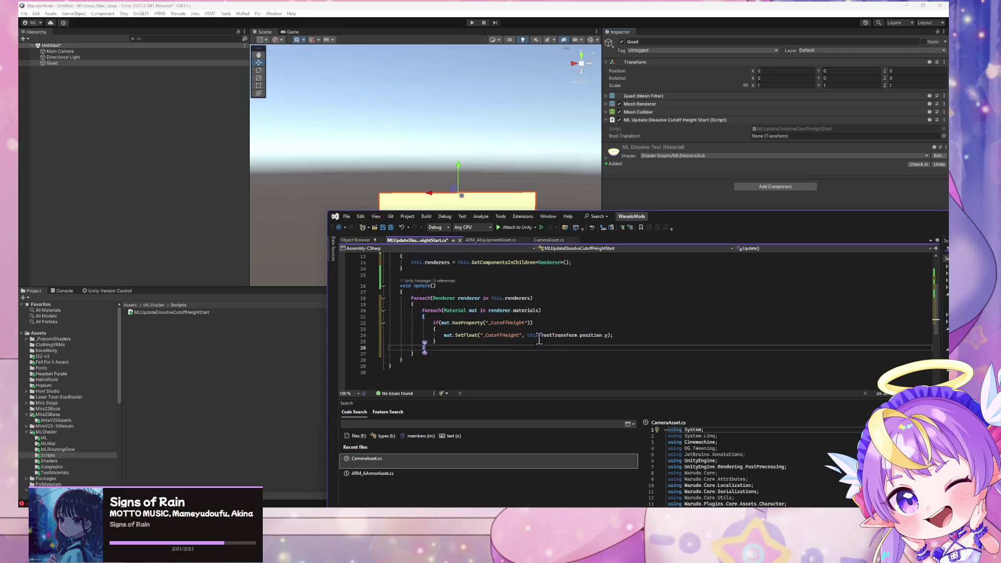
pyautogui.scroll(2, 589, 323)
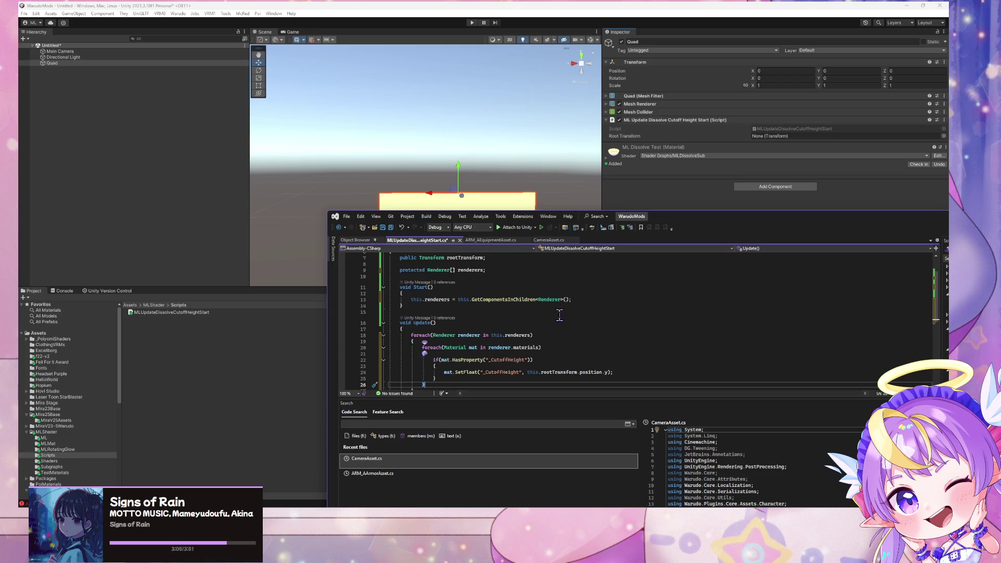
pyautogui.click(498, 334)
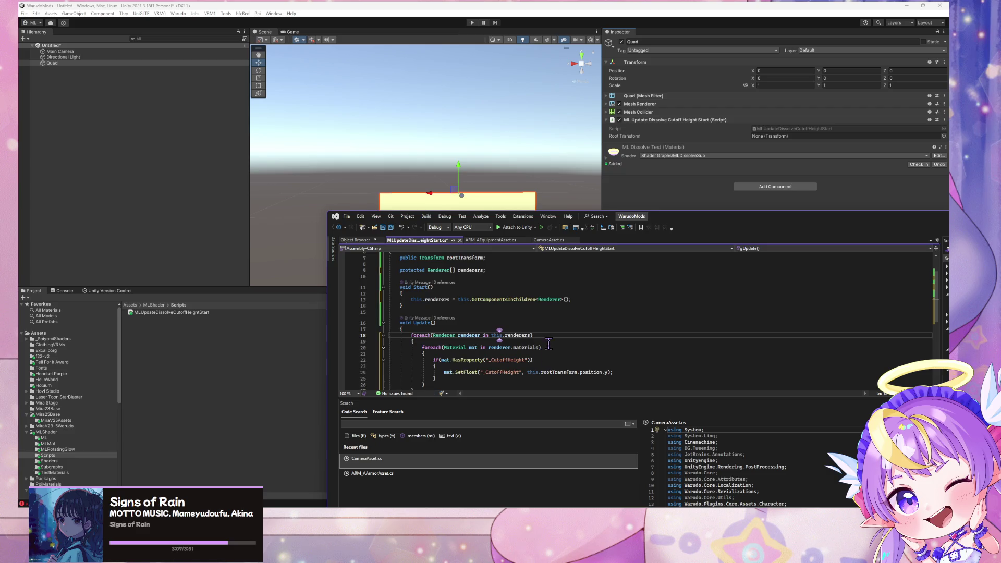
pyautogui.scroll(-1, 547, 343)
pyautogui.click(521, 341)
pyautogui.moveTo(706, 222)
pyautogui.mouseDown()
pyautogui.moveTo(533, 349)
pyautogui.moveTo(540, 410)
pyautogui.moveTo(582, 351)
pyautogui.mouseUp()
pyautogui.click(56, 452)
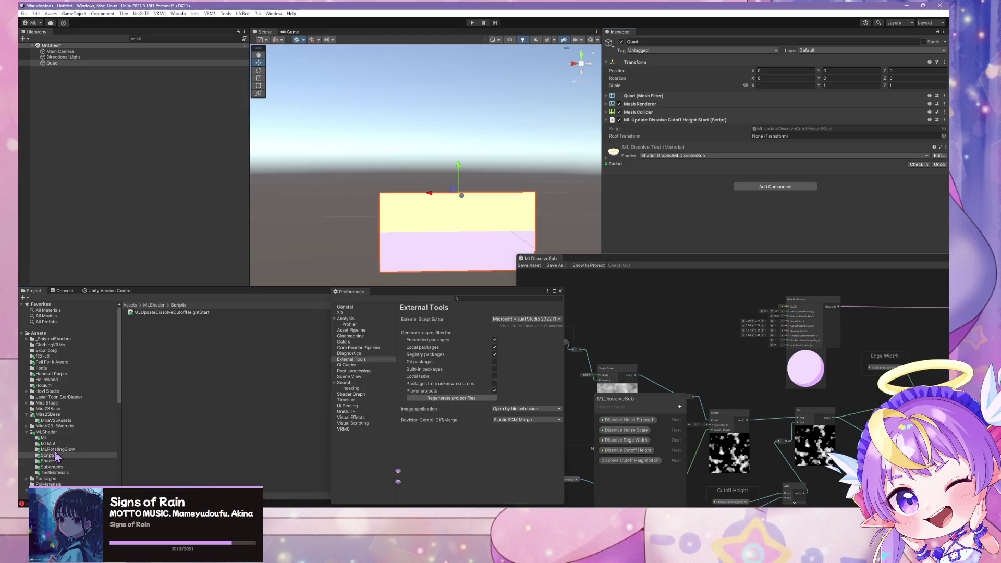
# Open MLShader > TestMaterials and open the MLDissolveSub shader graph.
pyautogui.click(49, 432)
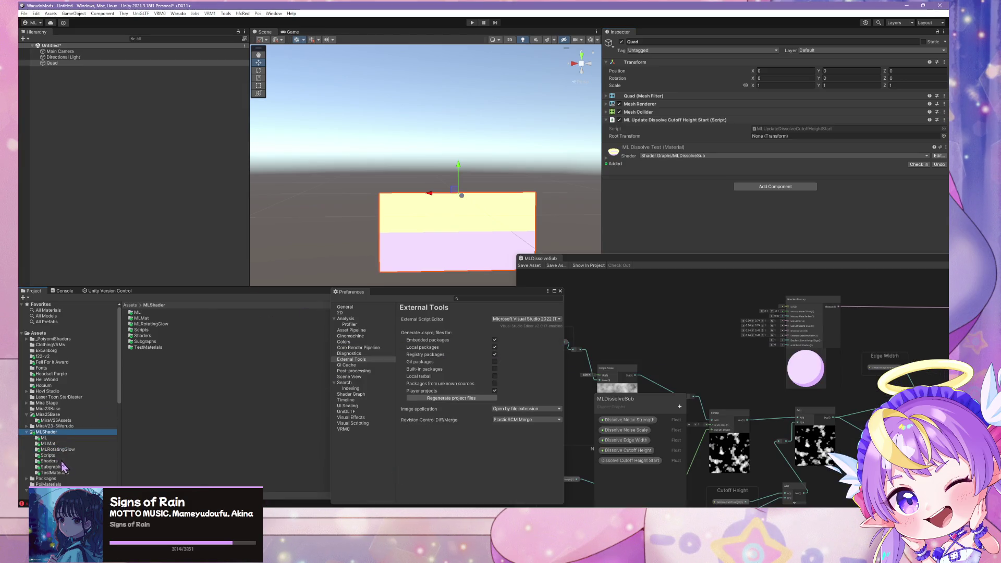
pyautogui.click(145, 318)
pyautogui.click(148, 342)
pyautogui.click(150, 348)
pyautogui.click(147, 318)
pyautogui.click(150, 347)
pyautogui.doubleClick(149, 347)
pyautogui.click(157, 312)
# Copy the Reference name of the Dissolve Cutoff Height Start property, then return to the script.
pyautogui.moveTo(727, 255)
pyautogui.mouseDown()
pyautogui.moveTo(686, 408)
pyautogui.moveTo(707, 328)
pyautogui.moveTo(514, 94)
pyautogui.mouseUp()
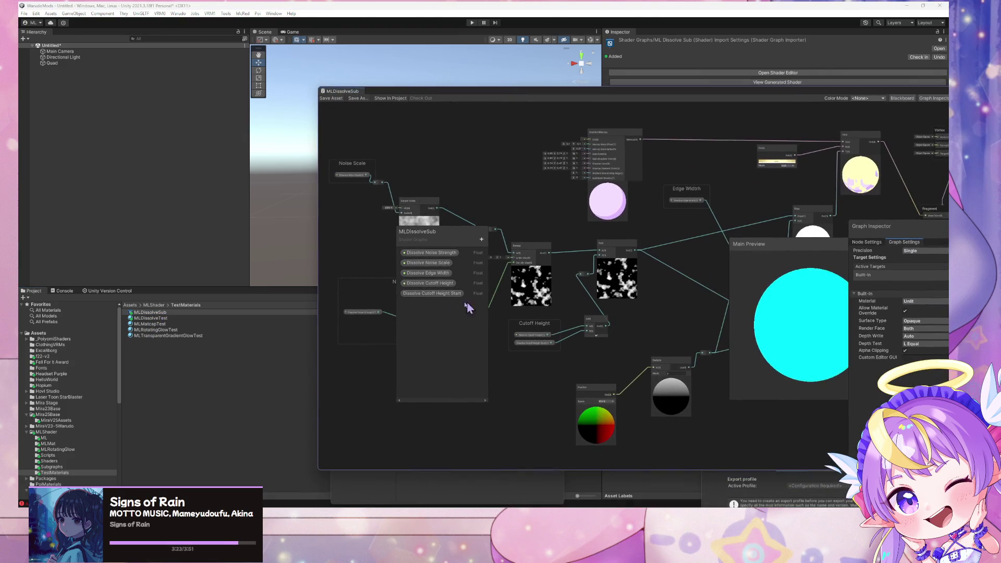
pyautogui.click(429, 294)
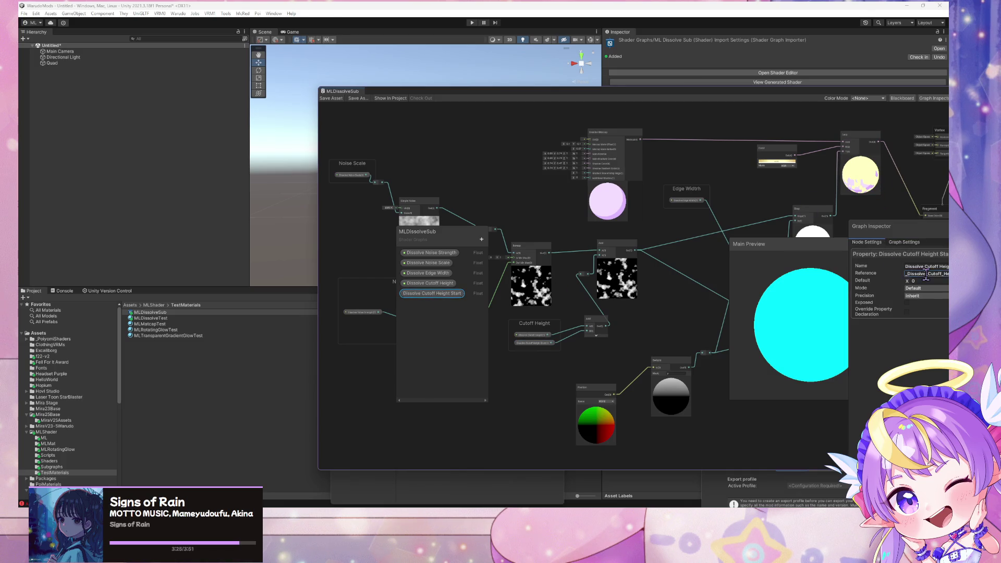
pyautogui.click(926, 274)
pyautogui.hotkey('alt', 'Tab')
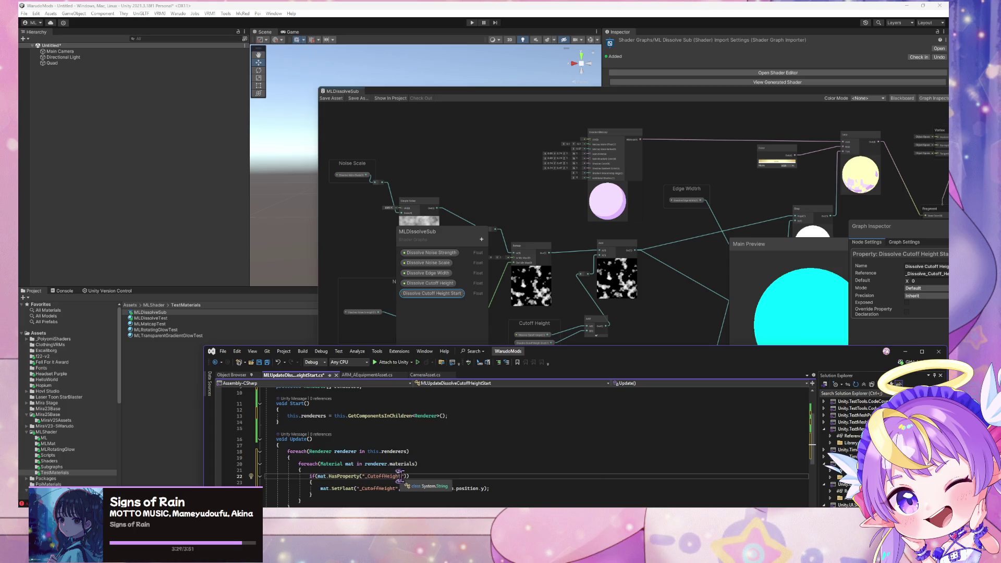
# Replace _CutoffHeight with _Dissolve_Cutoff_Height_Start in HasProperty and SetFloat, then save the script.
pyautogui.moveTo(401, 476); pyautogui.dragTo(363, 475)
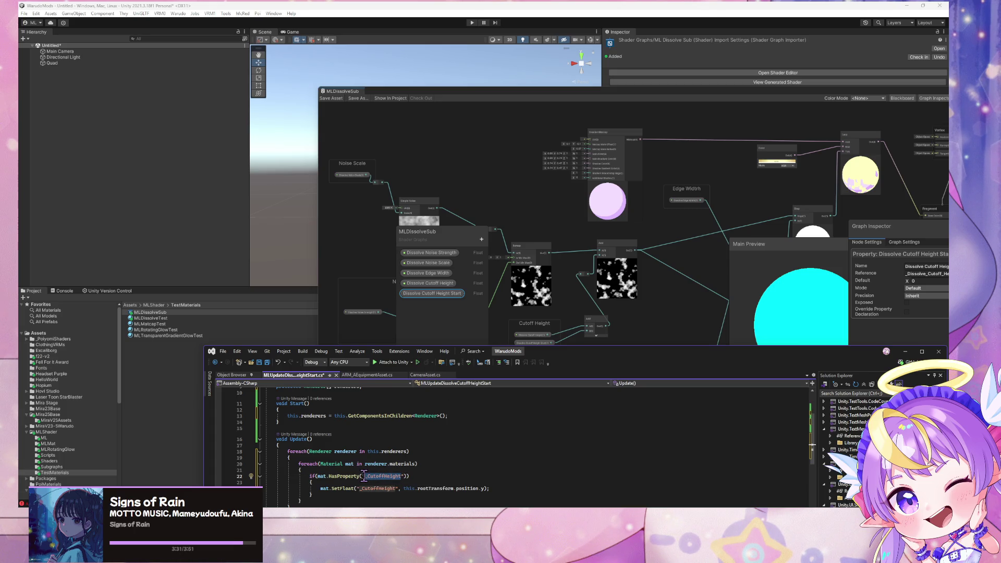
pyautogui.write('_Dissolve_Cutoff_Height_Start')
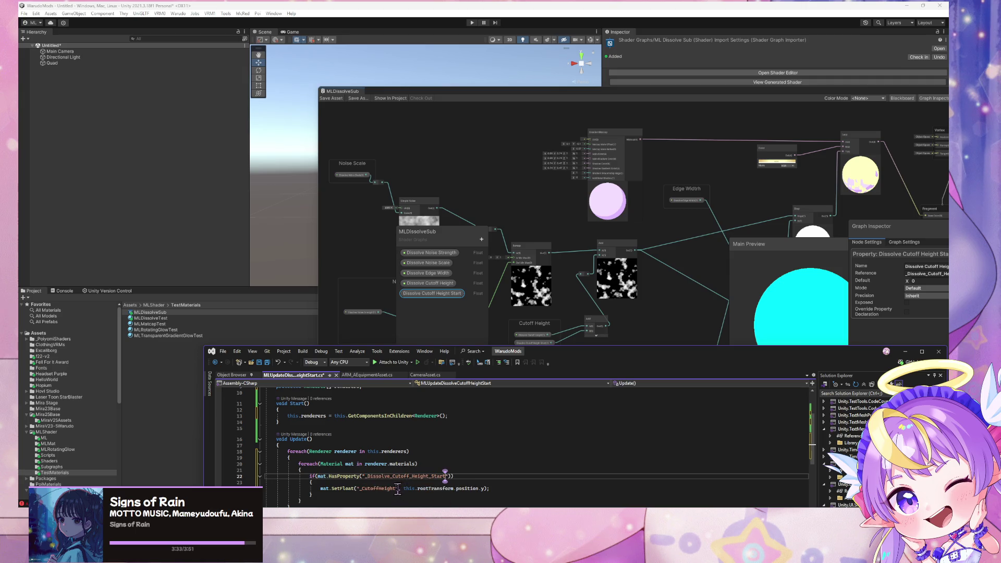
pyautogui.moveTo(396, 488); pyautogui.dragTo(358, 488)
pyautogui.write('_Dissolve_Cutoff_Height_Start')
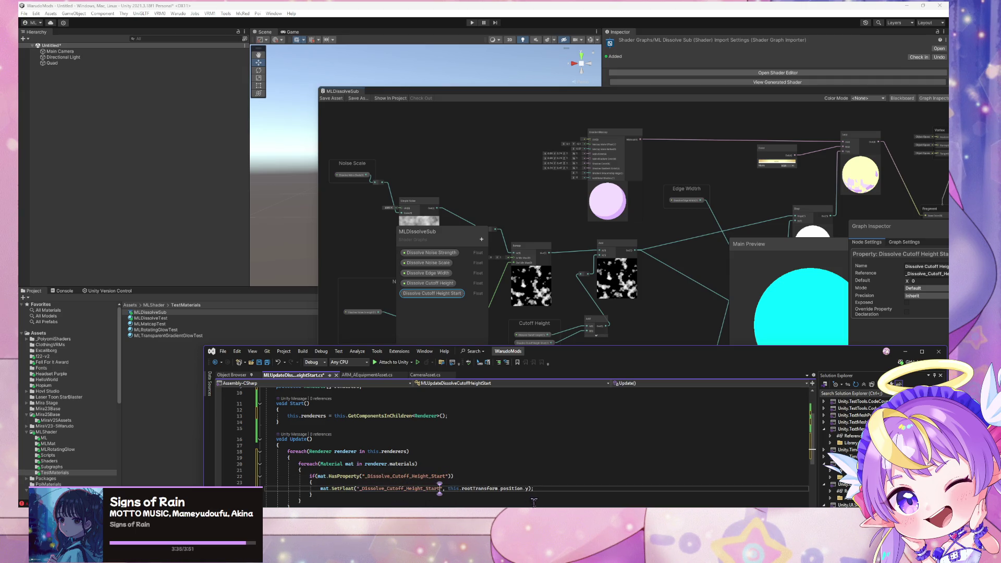
pyautogui.moveTo(583, 359)
pyautogui.mouseDown()
pyautogui.moveTo(645, 174)
pyautogui.moveTo(668, 165)
pyautogui.mouseUp()
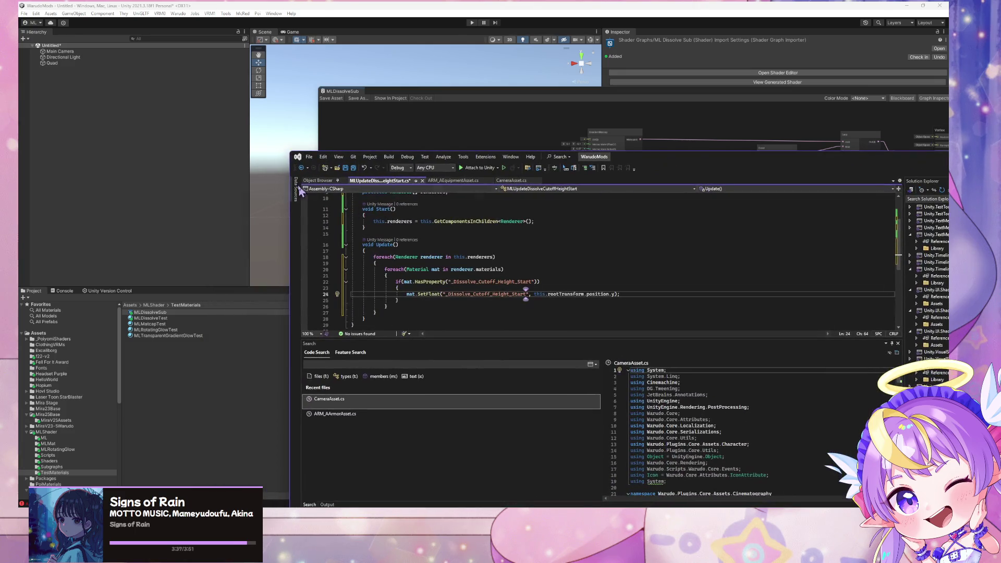
pyautogui.click(345, 168)
pyautogui.scroll(3, 459, 261)
pyautogui.scroll(-3, 468, 314)
pyautogui.scroll(3, 468, 314)
pyautogui.scroll(-2, 468, 313)
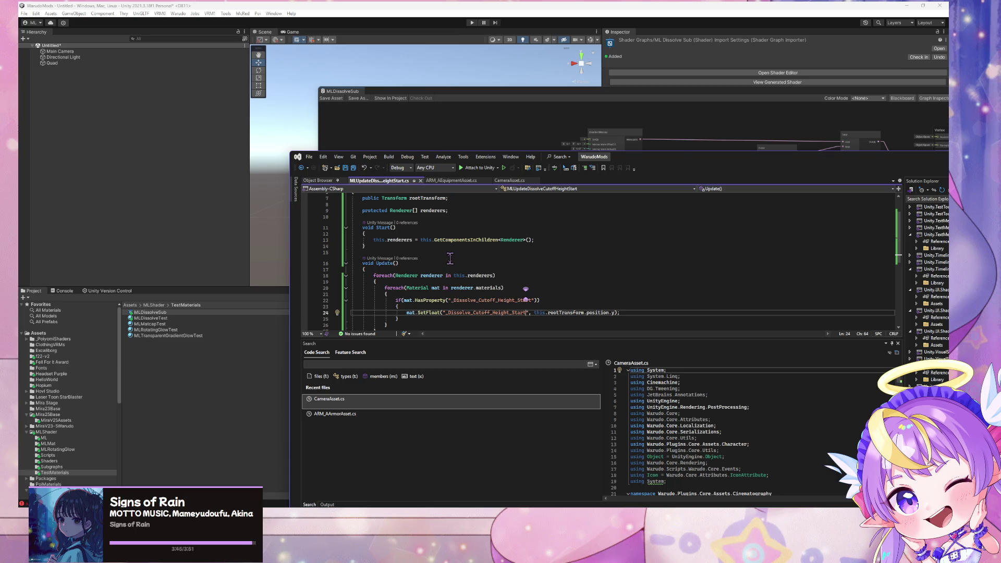
# Add the comment '// Assume we won't get renderer changes at runtime' at the top of Start().
pyautogui.click(502, 231)
pyautogui.press('Return')
pyautogui.write('// ')
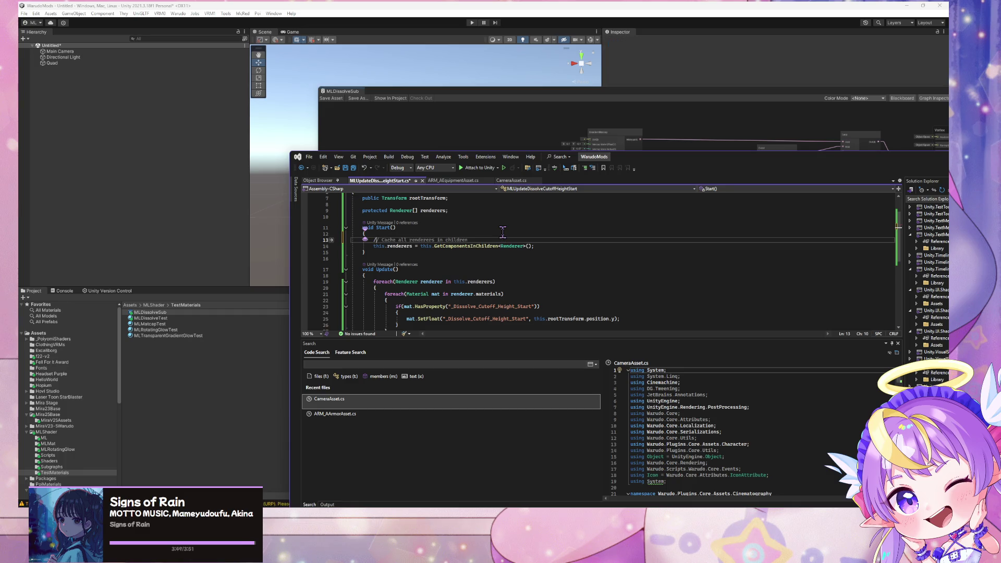
pyautogui.write('Assume')
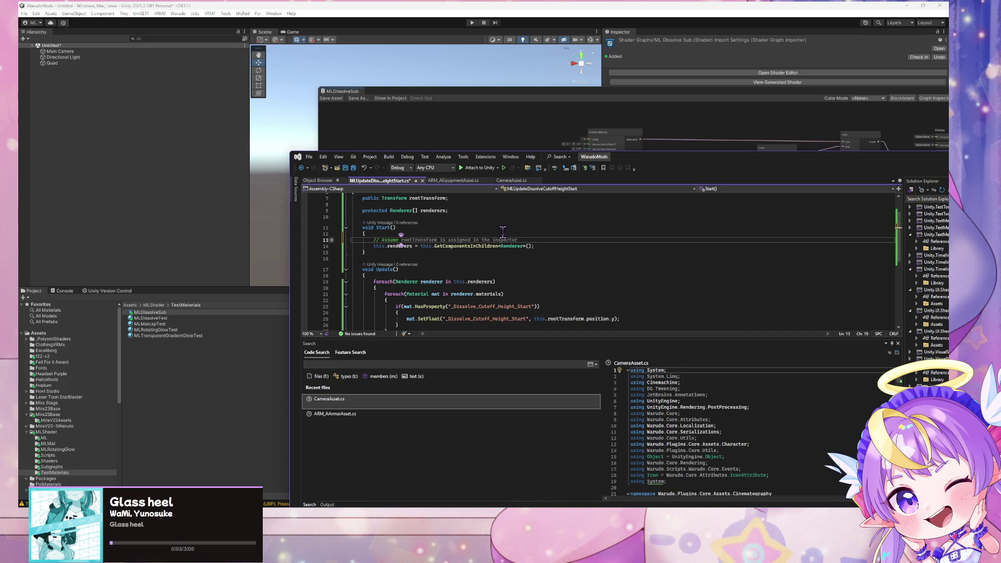
pyautogui.write("we won't get")
pyautogui.write(' re')
pyautogui.press('BackSpace')
pyautogui.press('BackSpace')
pyautogui.write('mesh')
pyautogui.press('BackSpace')
pyautogui.press('BackSpace')
pyautogui.write('renderer')
pyautogui.write(' changes')
pyautogui.click(503, 293)
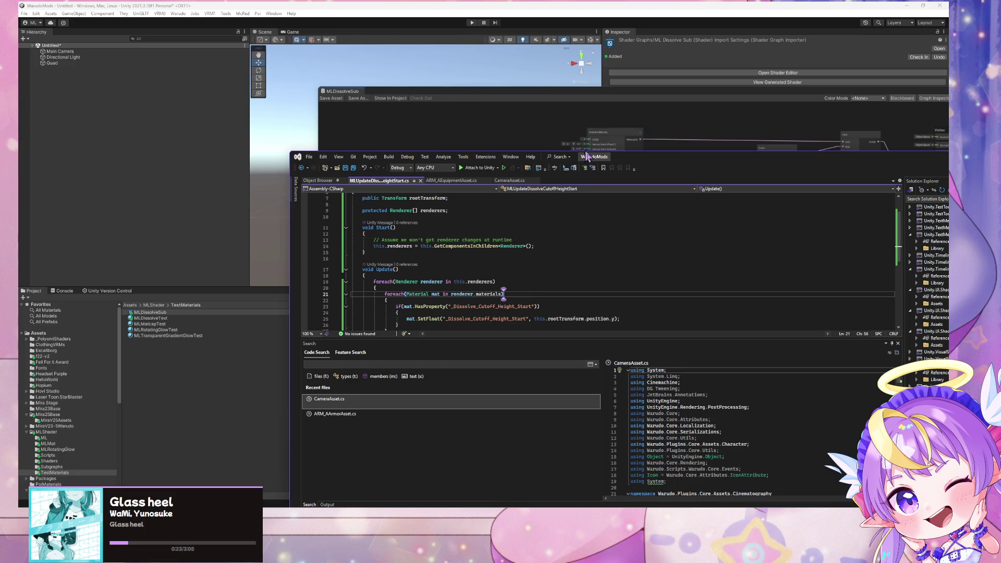
pyautogui.scroll(-3, 503, 293)
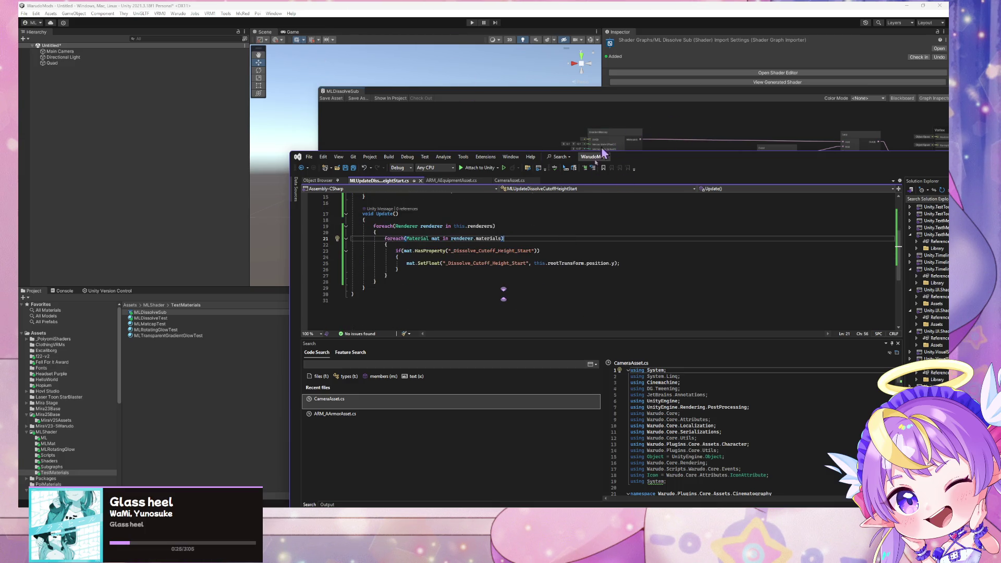
pyautogui.moveTo(660, 160); pyautogui.dragTo(638, 296)
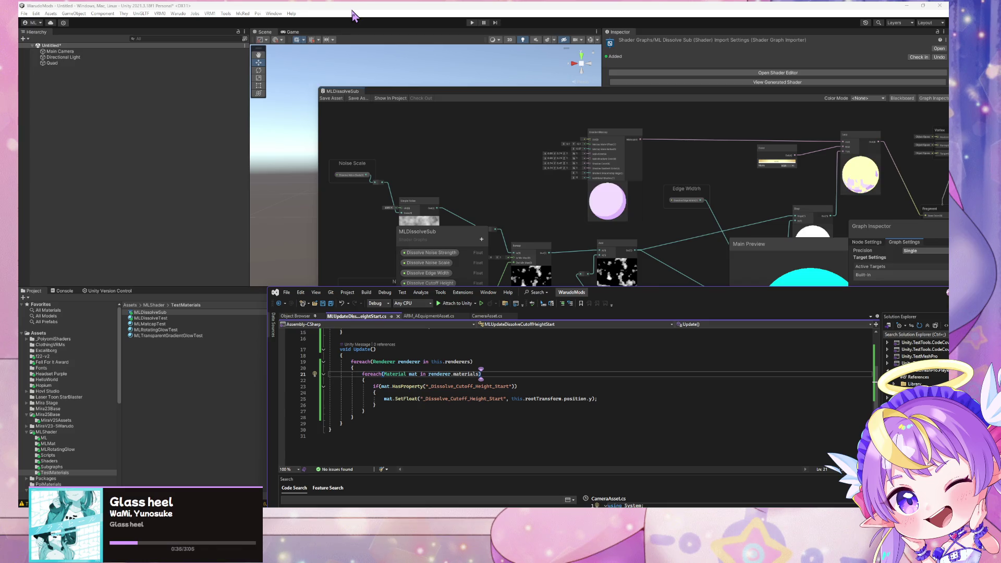
pyautogui.moveTo(774, 98)
pyautogui.mouseDown()
pyautogui.moveTo(520, 315)
pyautogui.moveTo(479, 225)
pyautogui.moveTo(797, 281)
pyautogui.mouseUp()
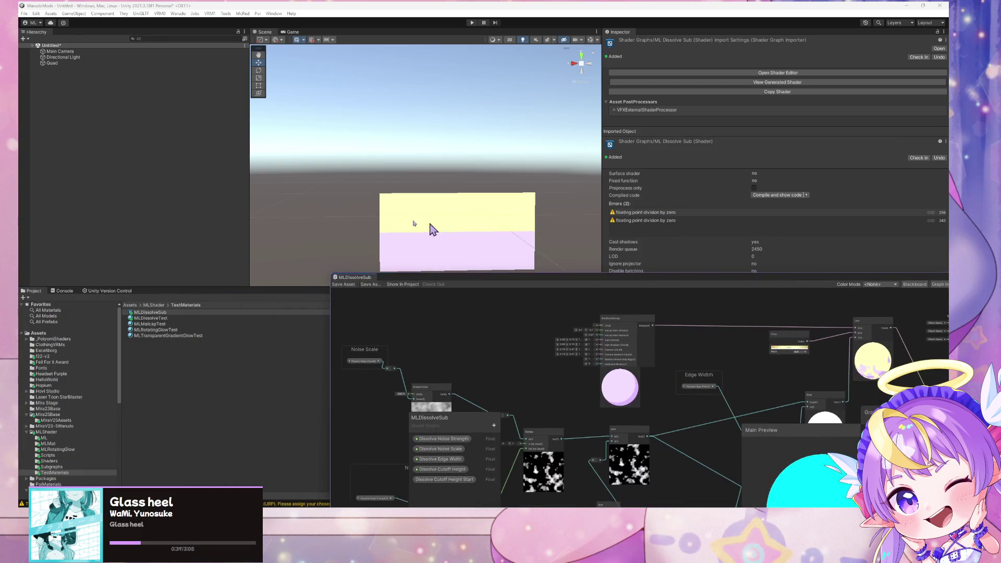
# Create a new Warudo mod named DissolveMaterialTest.
pyautogui.click(48, 63)
pyautogui.click(182, 13)
pyautogui.click(207, 22)
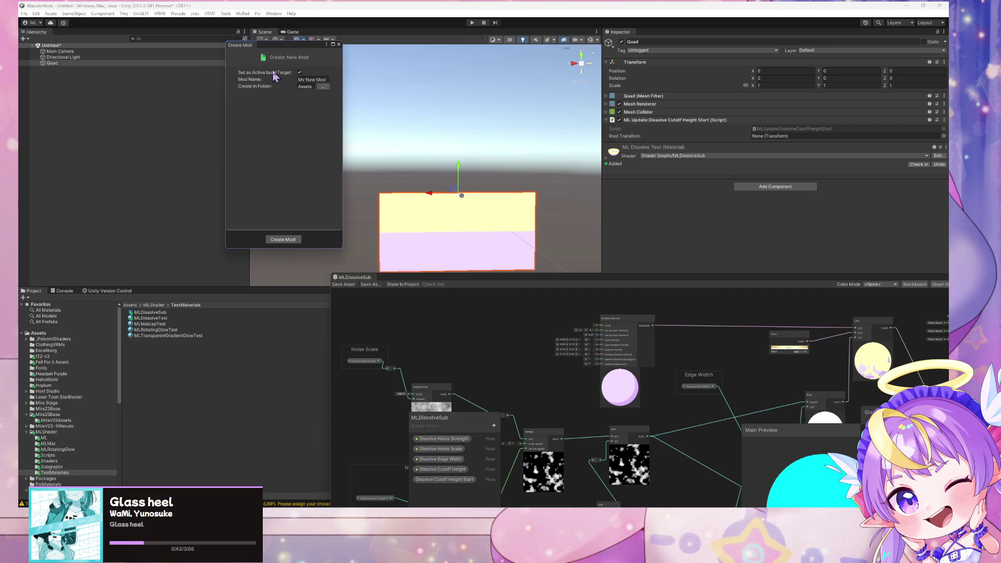
pyautogui.click(308, 78)
pyautogui.press('BackSpace')
pyautogui.write('M')
pyautogui.write('st')
pyautogui.click(291, 241)
# Rename Quad to Prop and save it as a prefab in the DissolveMaterialTest folder.
pyautogui.click(64, 63)
pyautogui.click(63, 63)
pyautogui.write('Prop')
pyautogui.press('Return')
pyautogui.moveTo(65, 63); pyautogui.dragTo(189, 341)
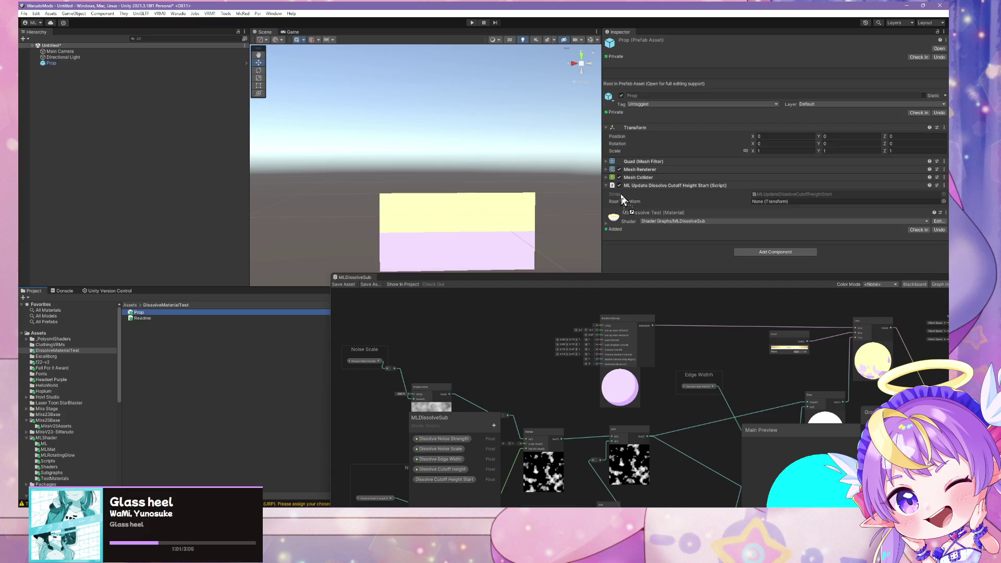
pyautogui.moveTo(728, 285)
pyautogui.mouseDown()
pyautogui.moveTo(676, 420)
pyautogui.moveTo(677, 370)
pyautogui.moveTo(680, 382)
pyautogui.moveTo(697, 369)
pyautogui.mouseUp()
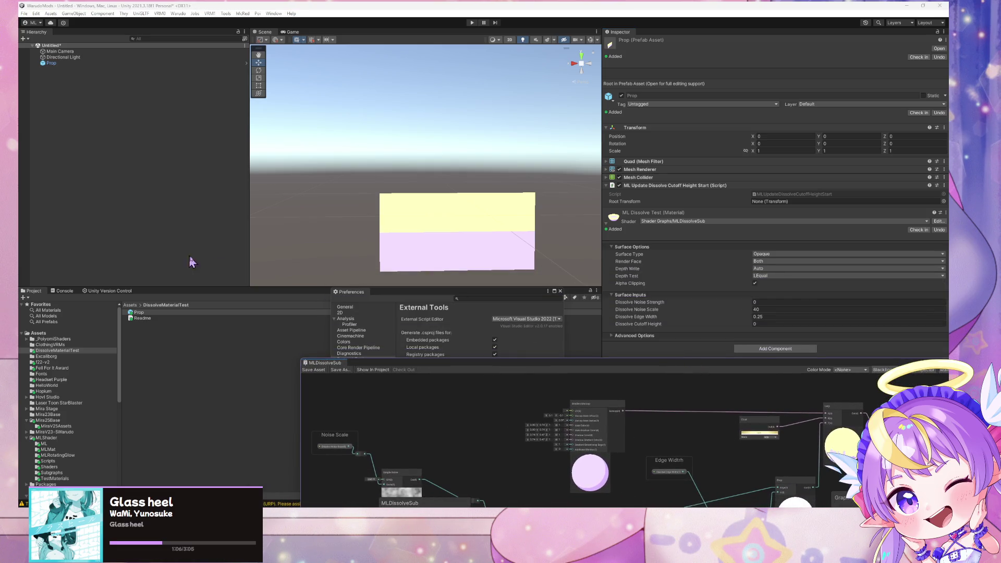
# Set the Mod Export Directory to Warudo_Data\StreamingAssets\Props.
pyautogui.click(161, 314)
pyautogui.click(178, 14)
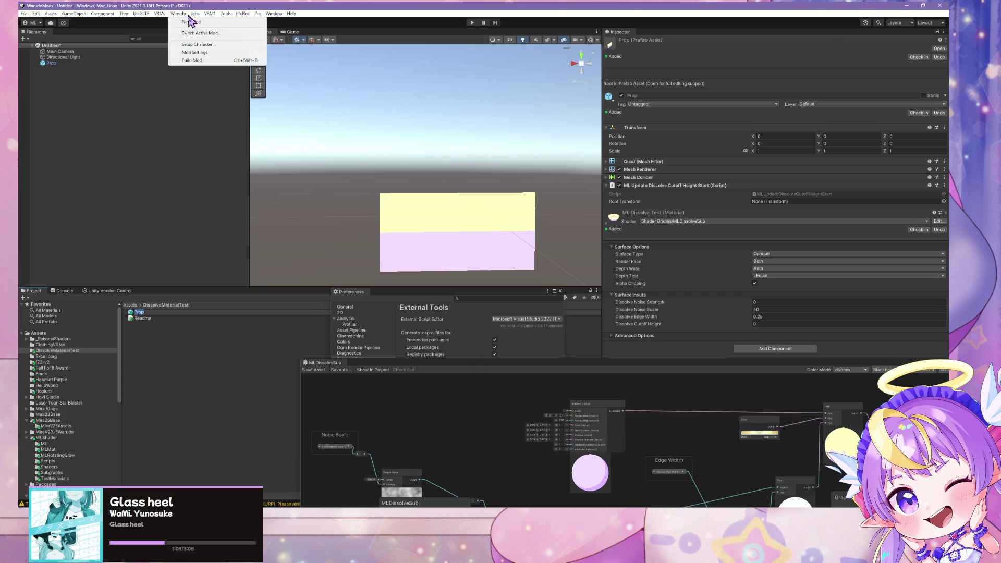
pyautogui.click(194, 52)
pyautogui.moveTo(782, 450); pyautogui.dragTo(586, 147)
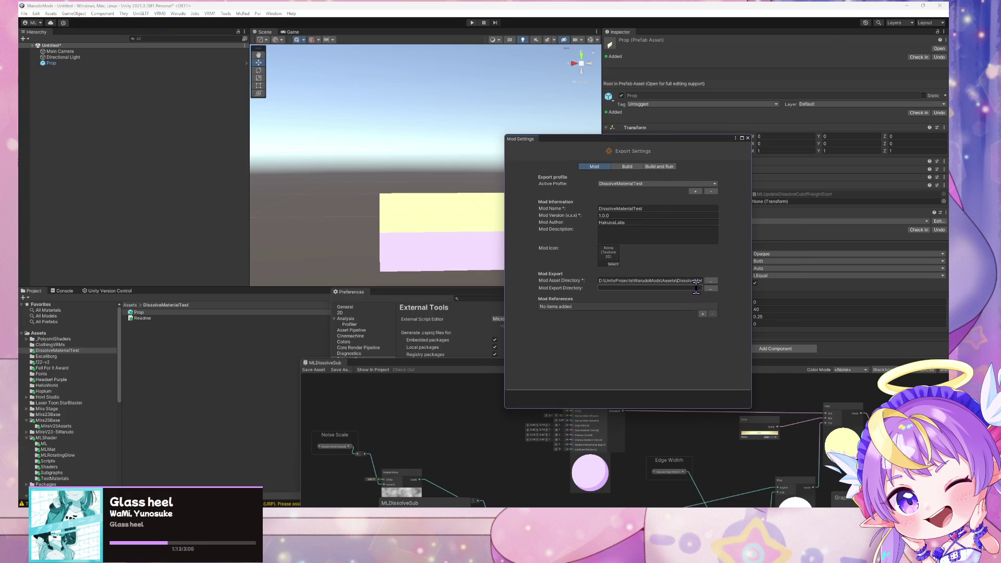
pyautogui.click(710, 288)
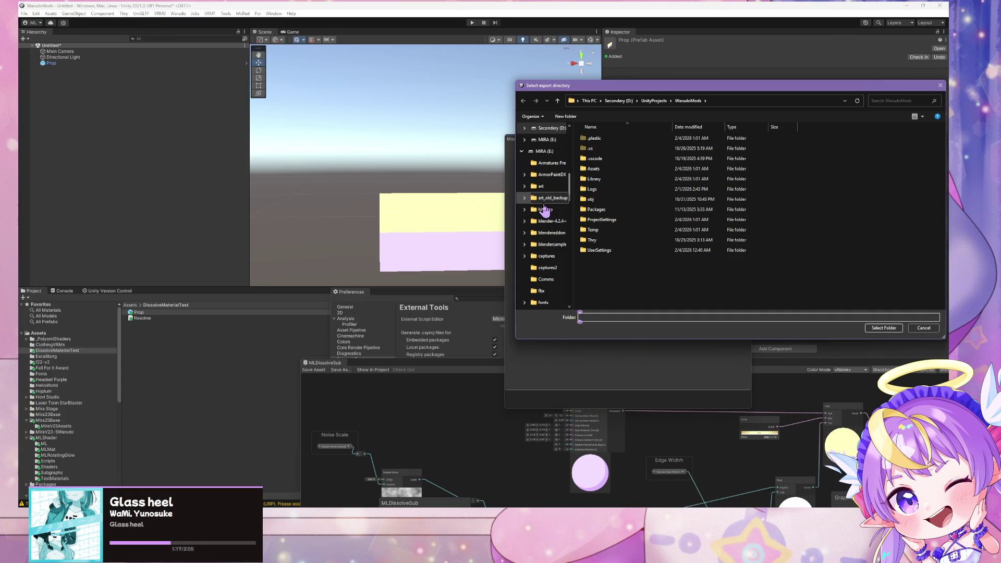
pyautogui.scroll(5, 550, 207)
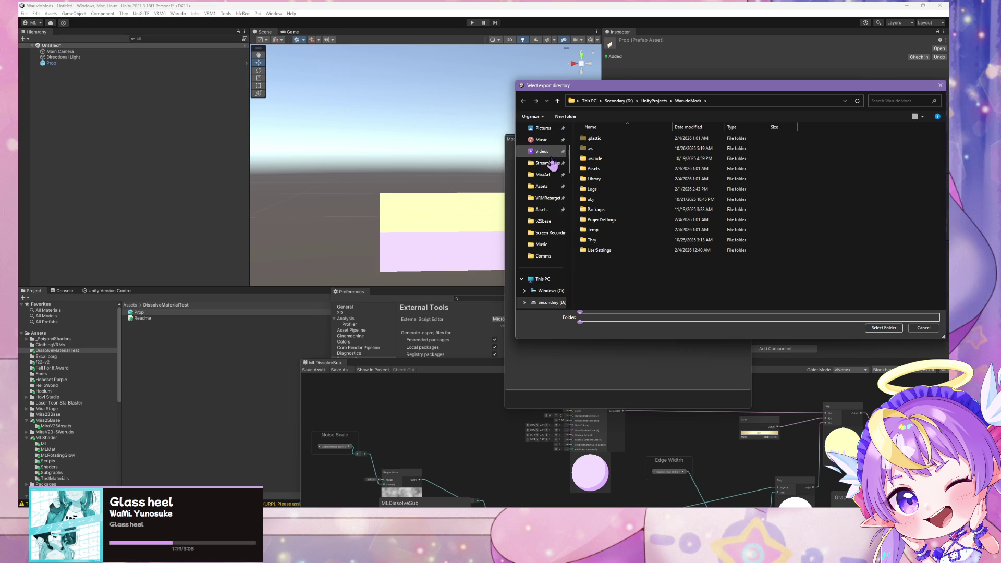
pyautogui.click(548, 162)
pyautogui.scroll(-3, 615, 234)
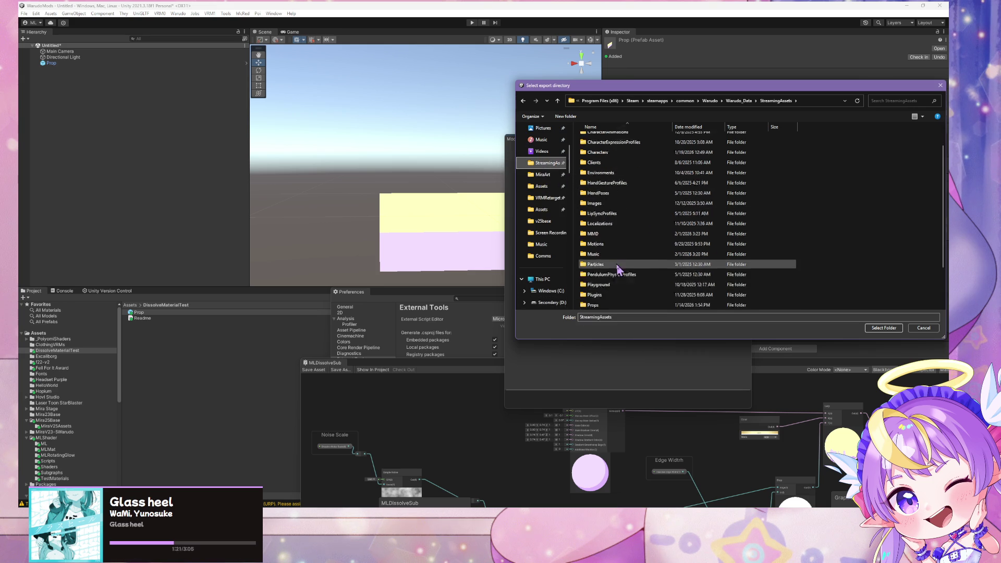
pyautogui.doubleClick(595, 256)
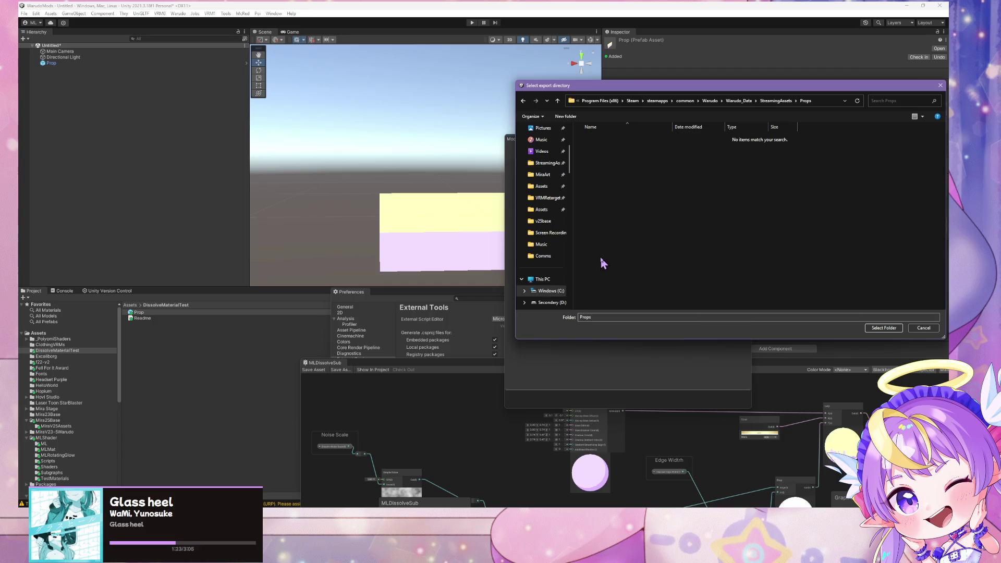
pyautogui.click(883, 327)
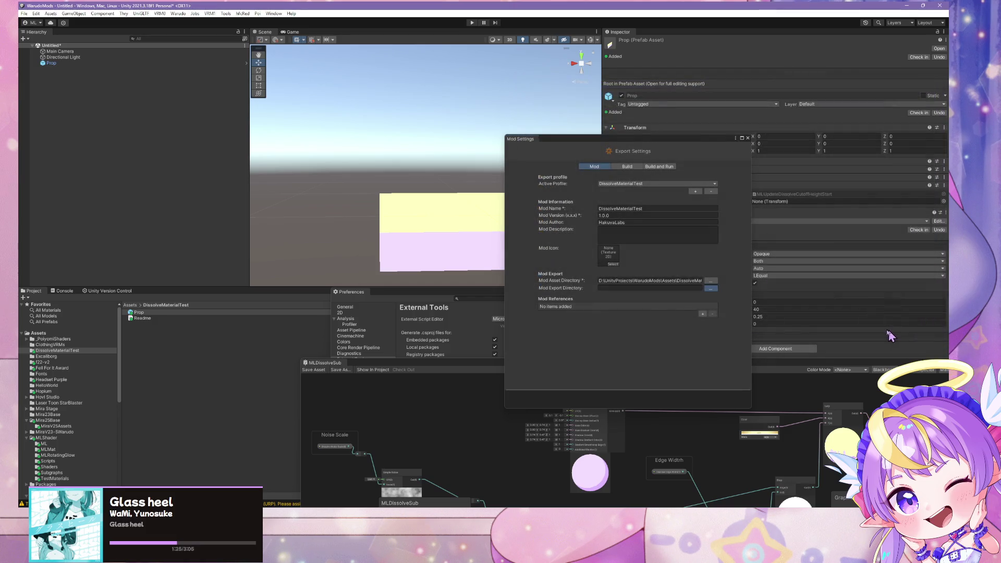
# Build the DissolveMaterialTest mod into the Props folder.
pyautogui.moveTo(654, 145); pyautogui.dragTo(601, 63)
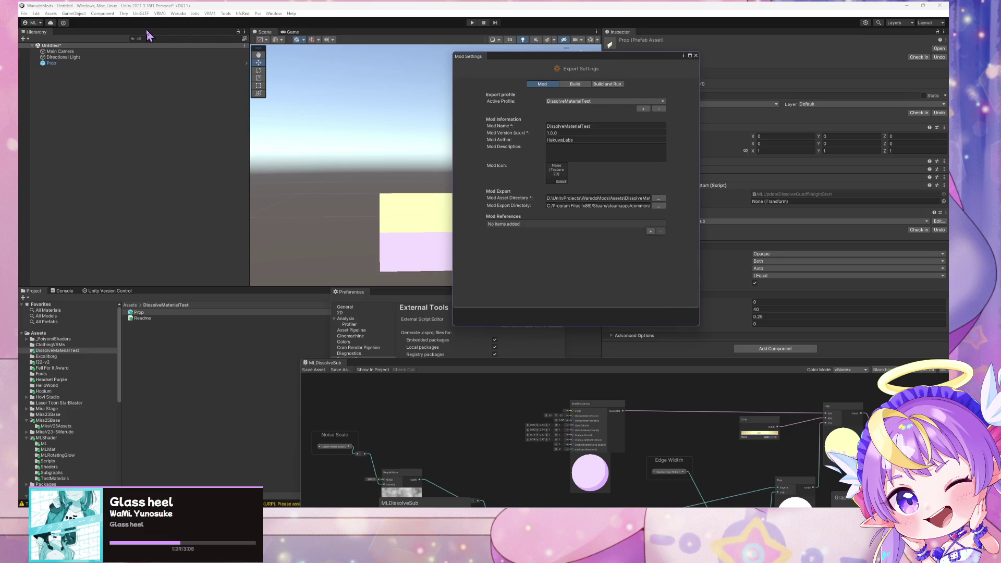
pyautogui.click(175, 14)
pyautogui.click(207, 74)
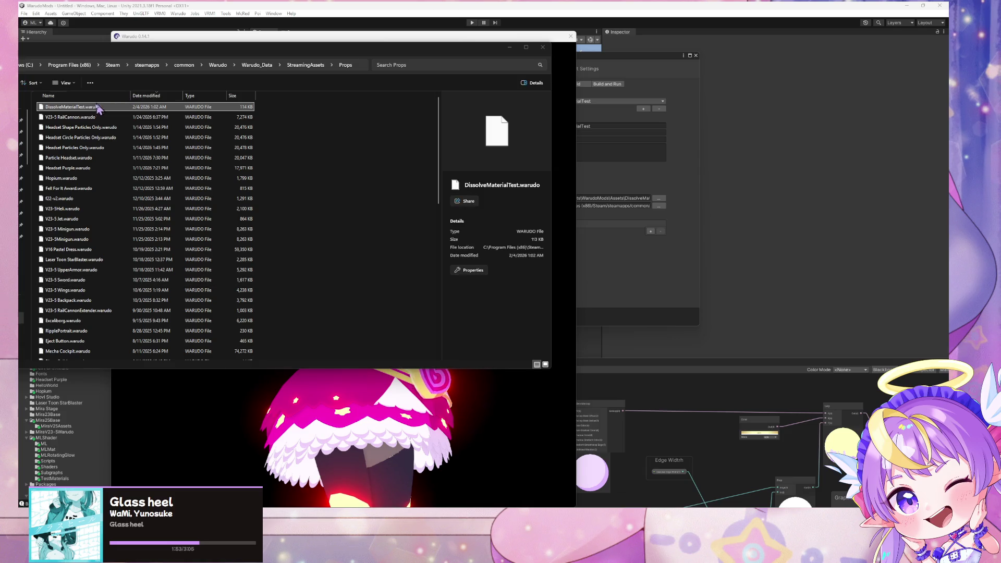
# In the Warudo Editor, delete Prop 7, Prop 6 and Prop 5.
pyautogui.click(495, 396)
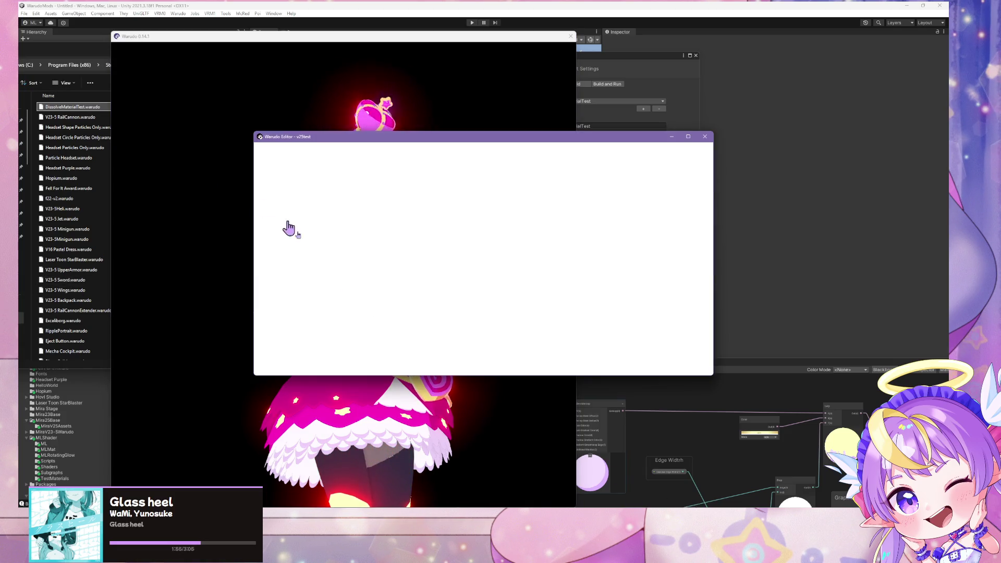
pyautogui.scroll(-10, 351, 271)
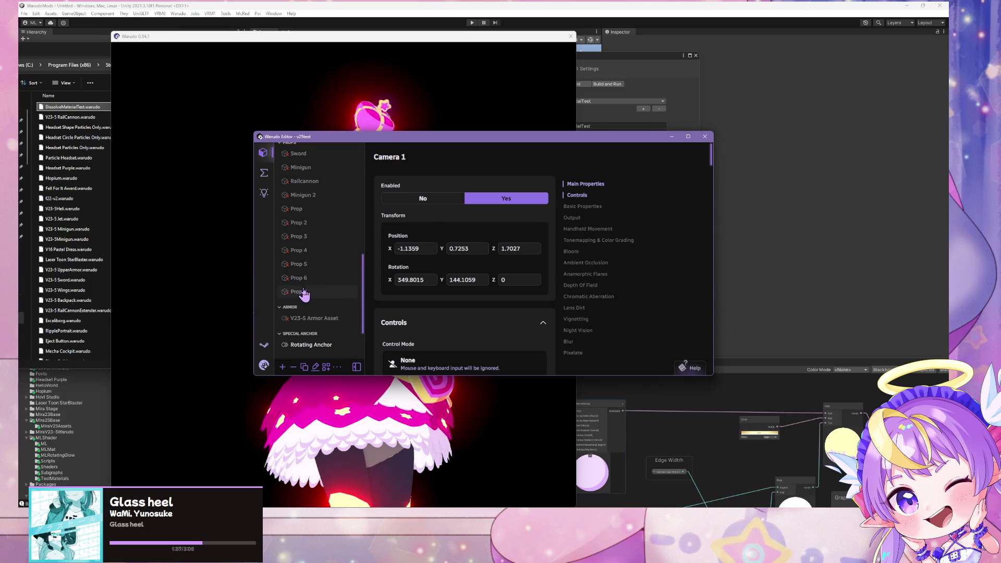
pyautogui.click(305, 292)
pyautogui.click(293, 367)
pyautogui.click(411, 346)
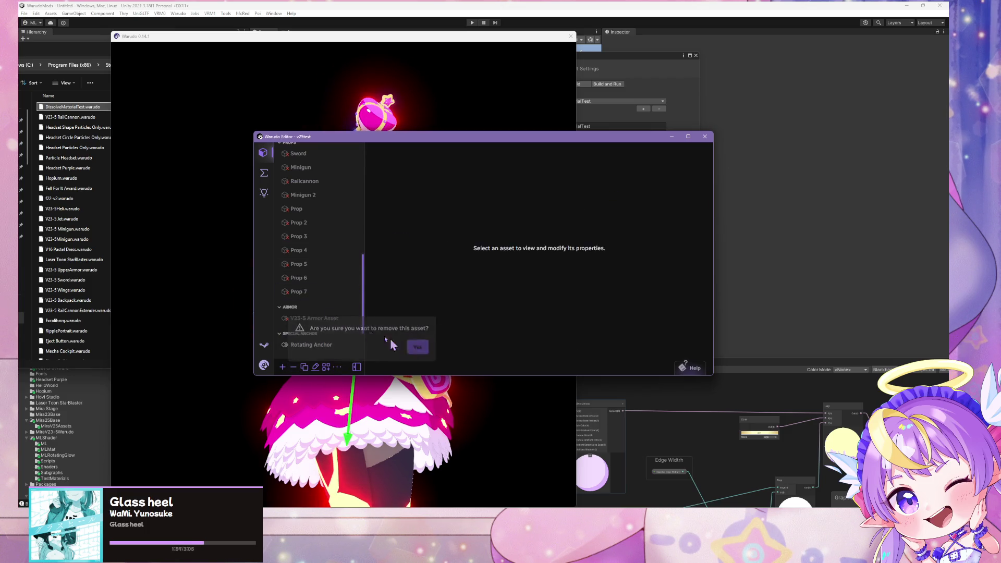
pyautogui.scroll(3, 310, 225)
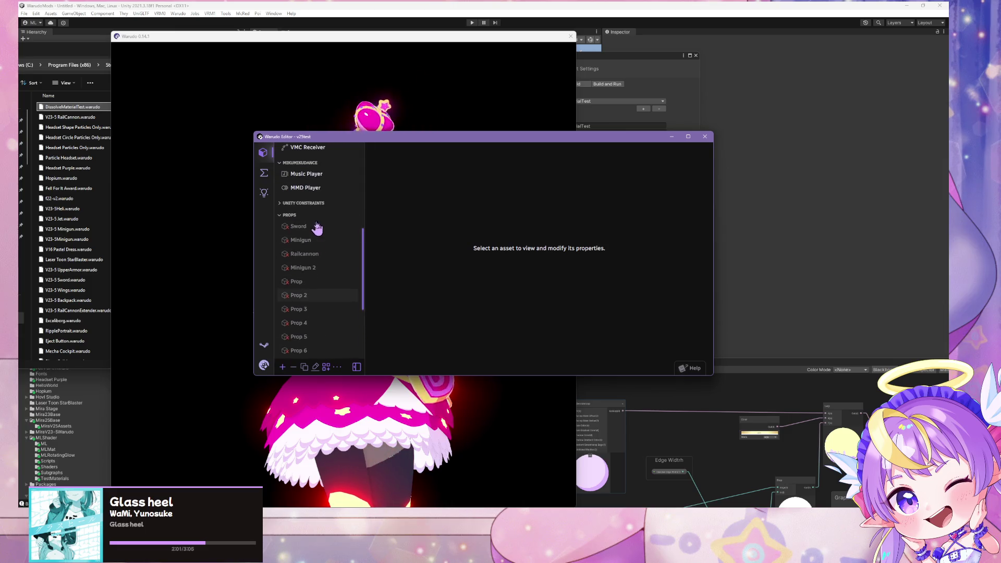
pyautogui.scroll(-3, 344, 250)
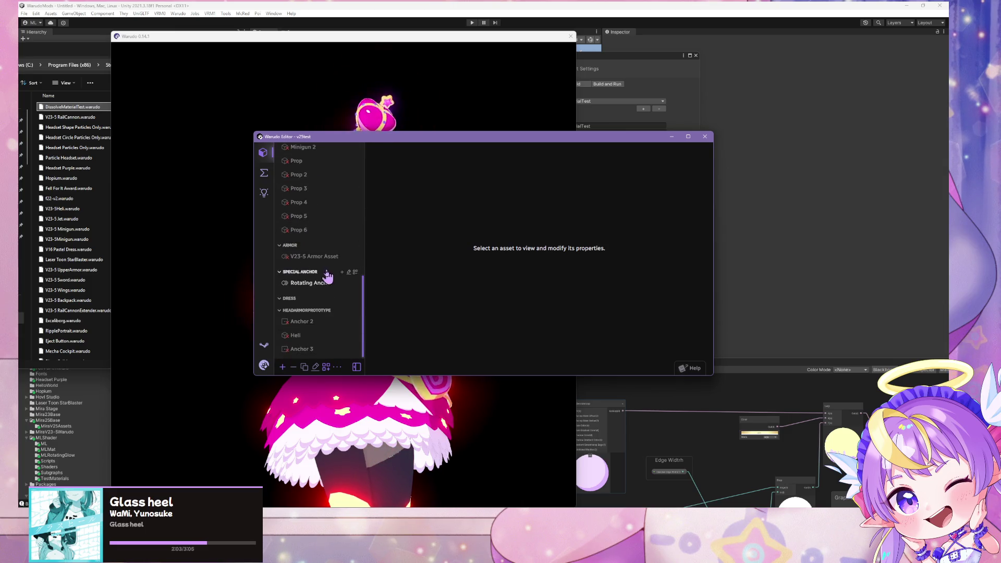
pyautogui.click(318, 230)
pyautogui.click(293, 366)
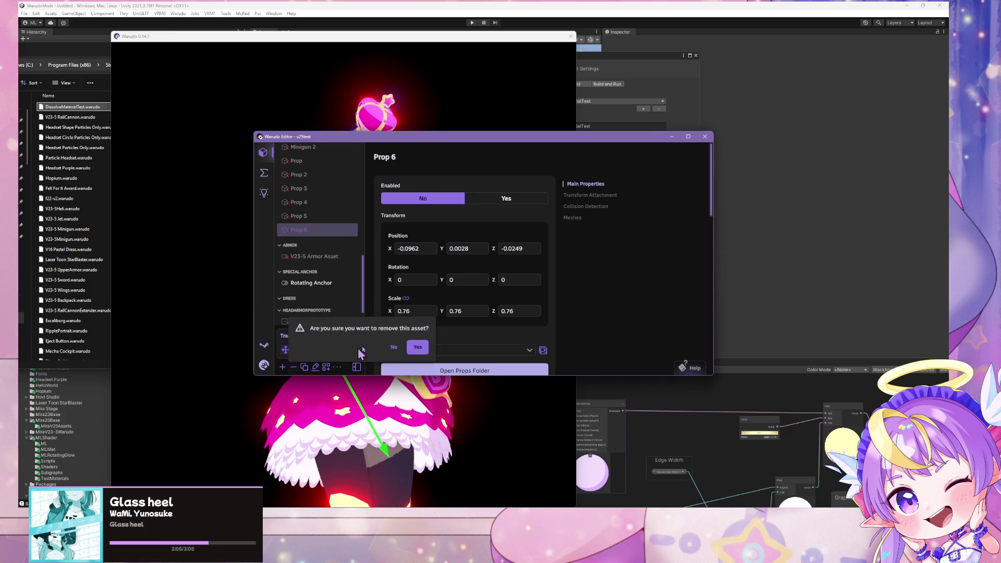
pyautogui.click(414, 346)
pyautogui.click(329, 231)
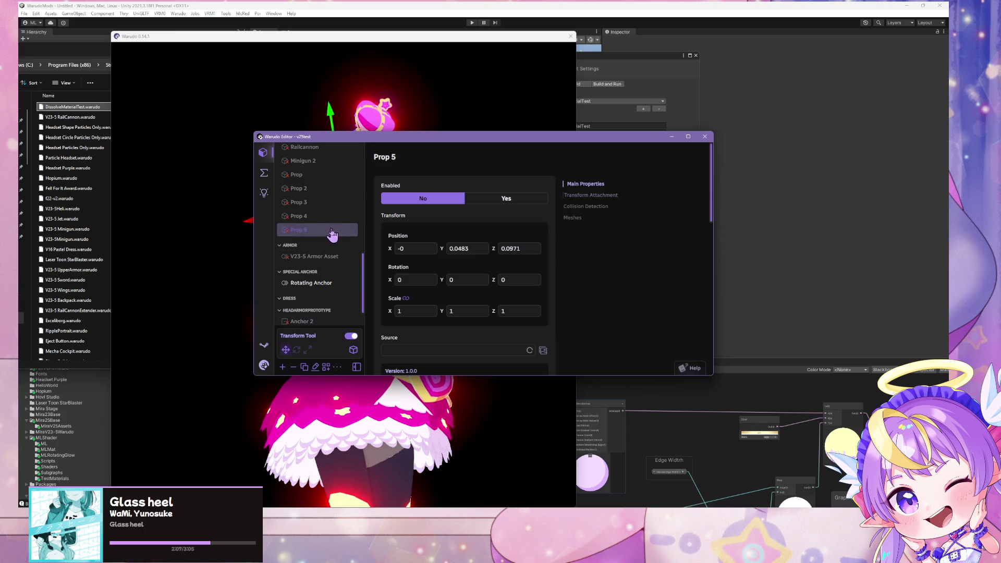
pyautogui.scroll(-2, 464, 250)
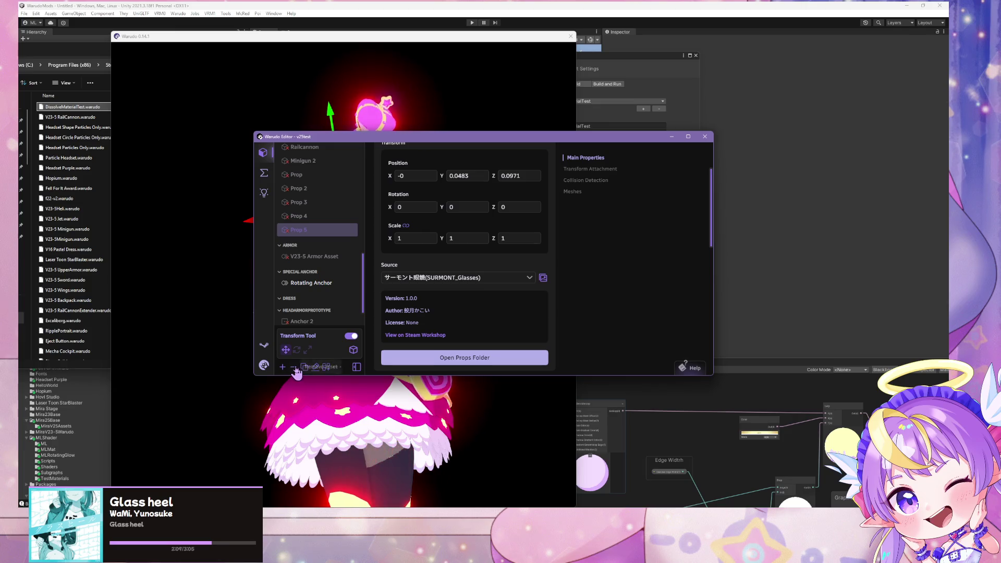
pyautogui.click(293, 366)
pyautogui.click(422, 352)
# Delete Prop 4, Prop 3 and Prop 2 as well.
pyautogui.click(336, 230)
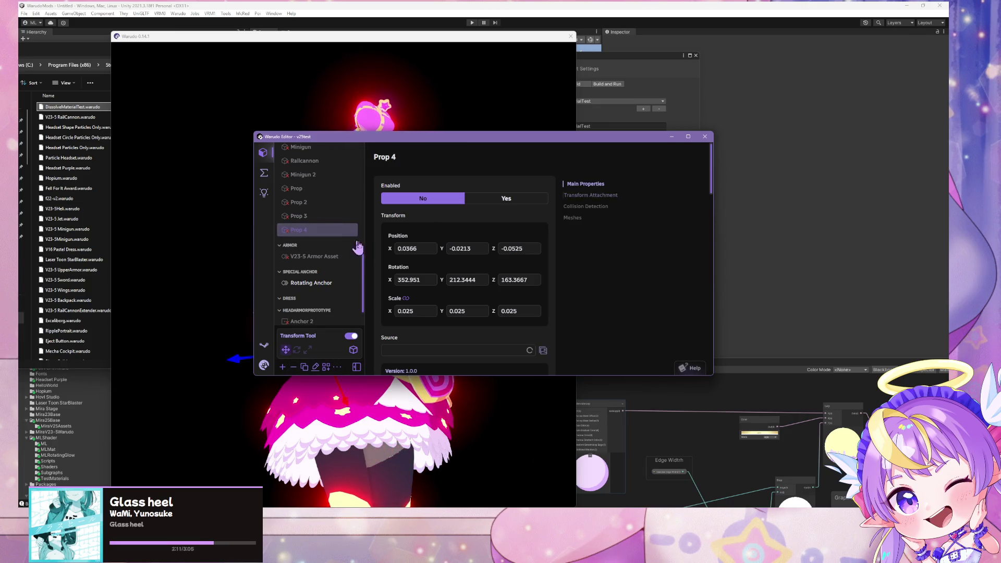
pyautogui.click(292, 366)
pyautogui.click(421, 349)
pyautogui.click(333, 230)
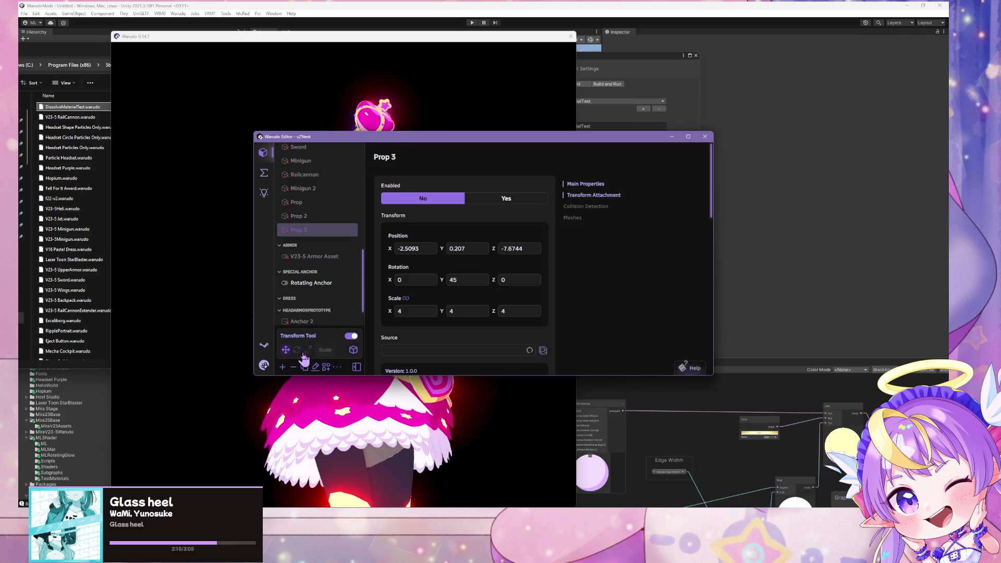
pyautogui.click(293, 366)
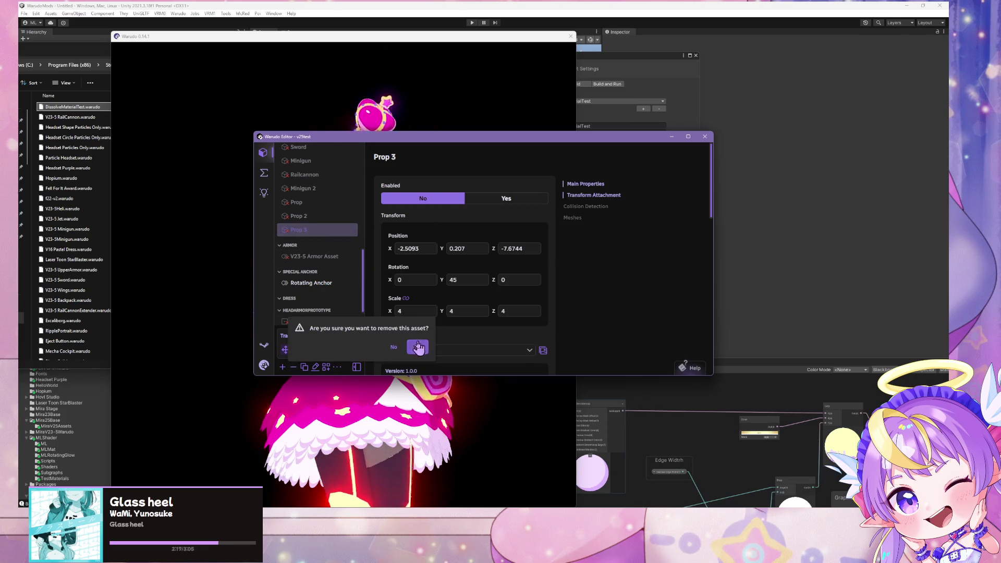
pyautogui.click(417, 348)
pyautogui.click(330, 230)
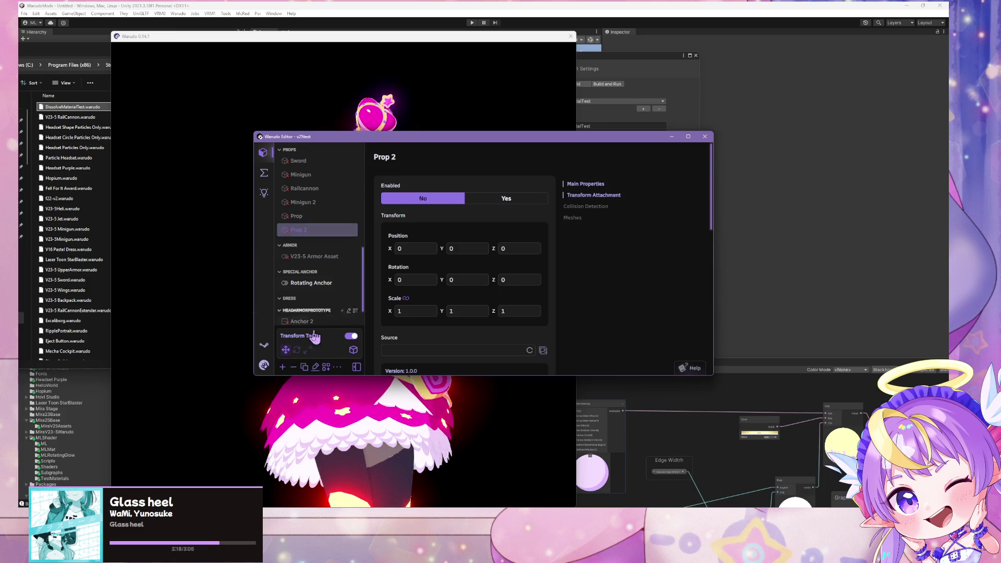
pyautogui.click(293, 367)
pyautogui.click(417, 347)
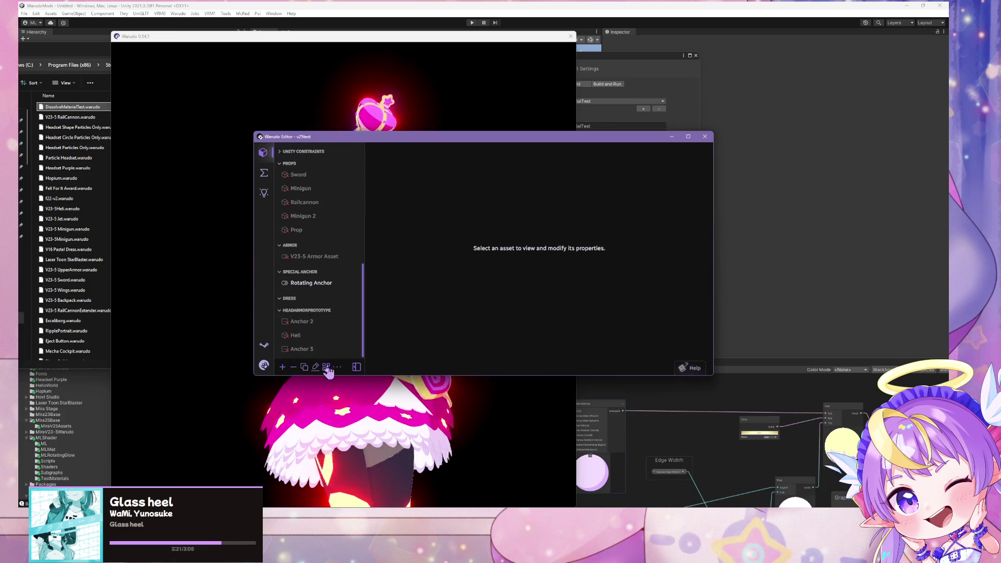
# Add a new Prop asset and set its Source to DissolveMaterialTest.
pyautogui.click(282, 367)
pyautogui.click(396, 286)
pyautogui.scroll(-3, 417, 313)
pyautogui.click(426, 278)
pyautogui.scroll(-3, 446, 221)
pyautogui.scroll(3, 447, 219)
pyautogui.write('dius')
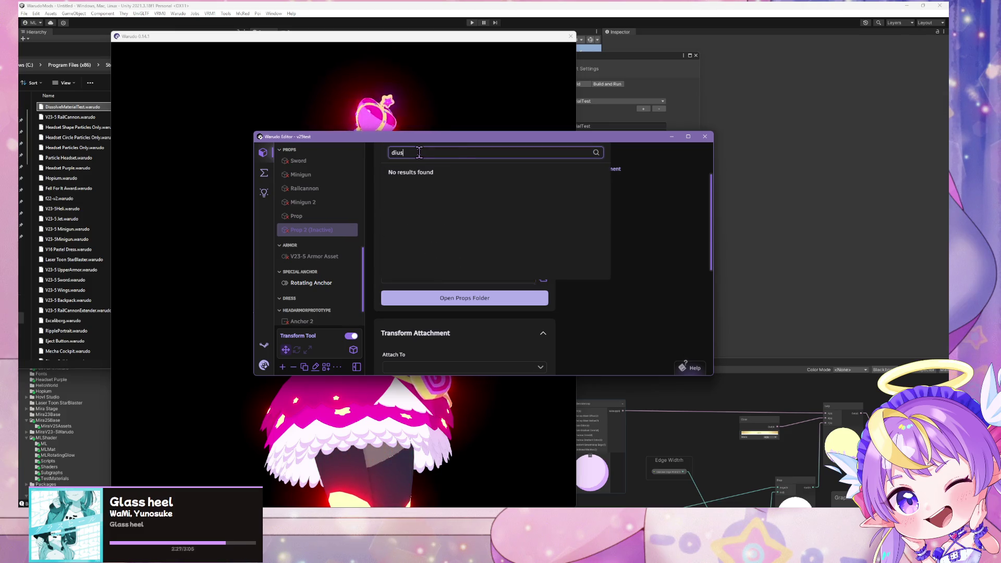
pyautogui.click(430, 171)
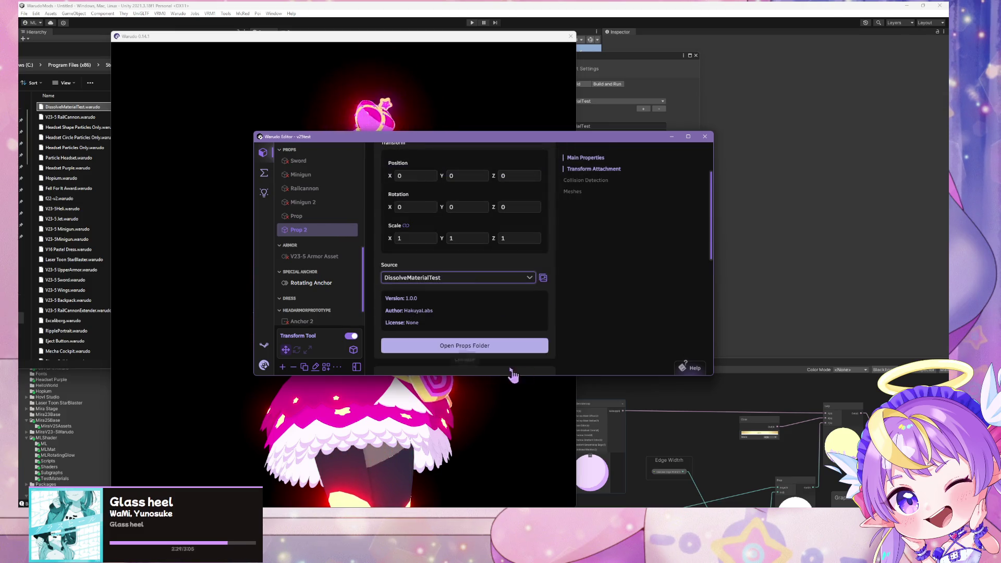
pyautogui.moveTo(441, 139); pyautogui.dragTo(766, 165)
pyautogui.scroll(-5, 404, 320)
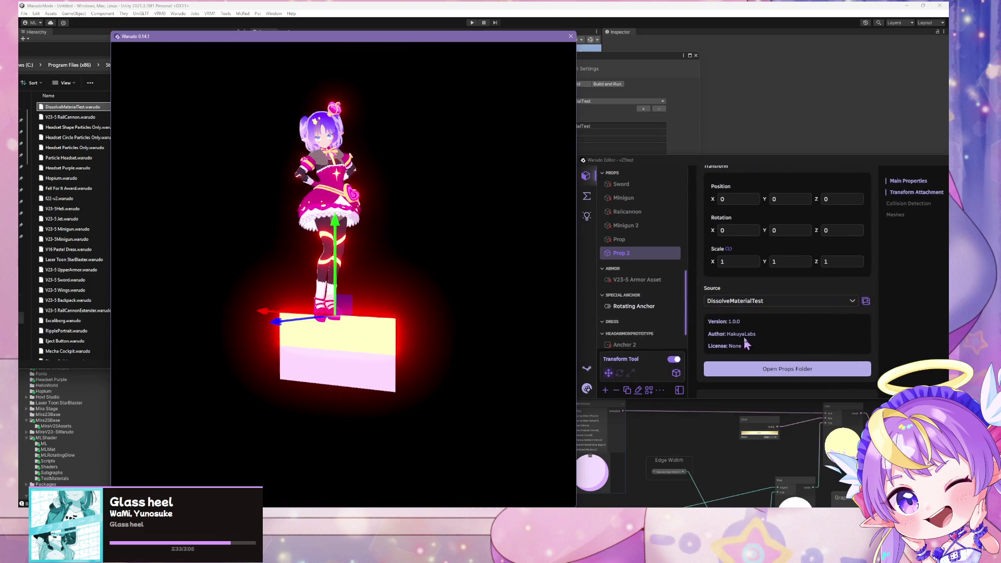
# Zoom out in Warudo to inspect the dissolve prop under the character, then return to Unity.
pyautogui.scroll(-10, 797, 334)
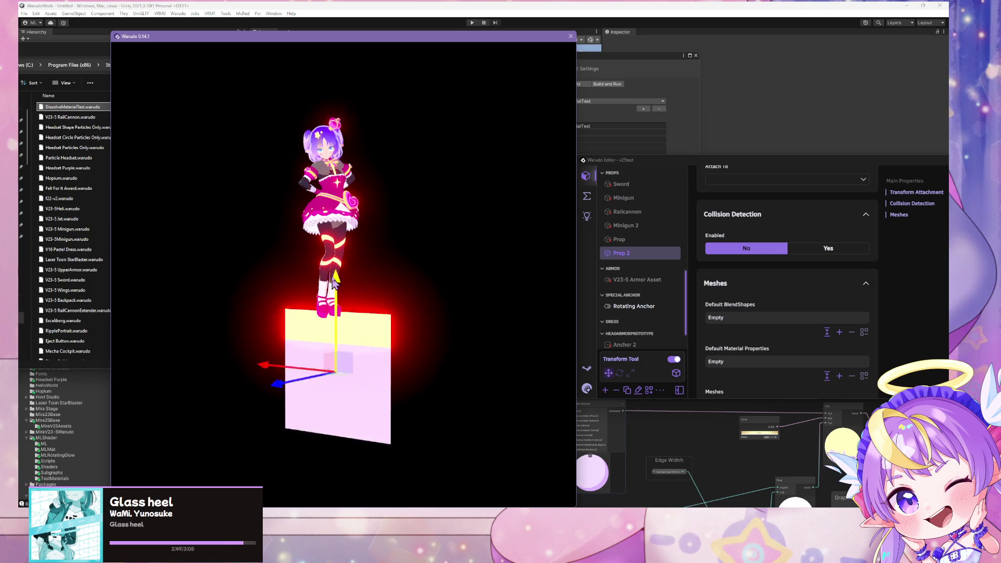
pyautogui.click(218, 30)
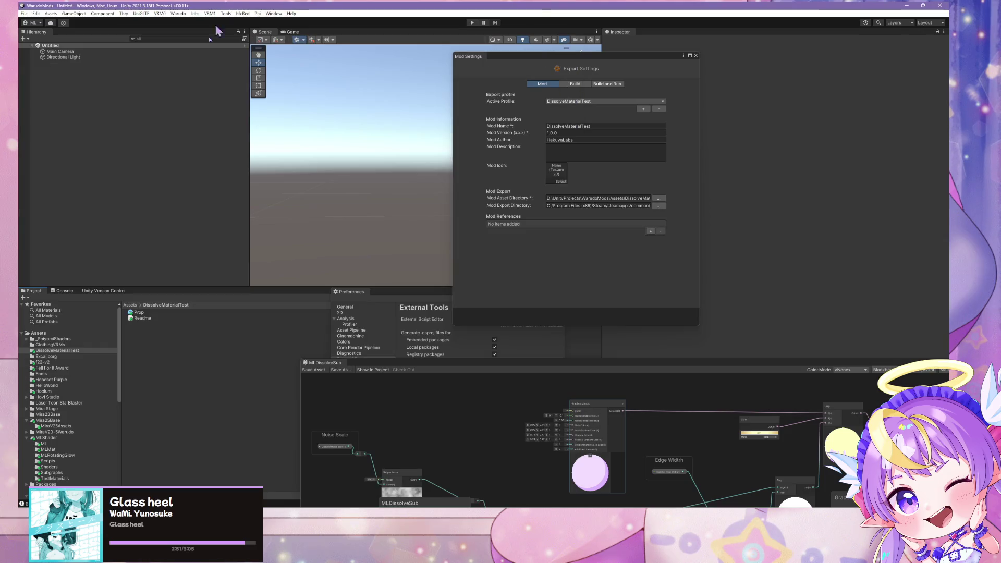
# Set the Prop mod's Mod Version to 1.2.0, then switch to Visual Studio.
pyautogui.click(141, 312)
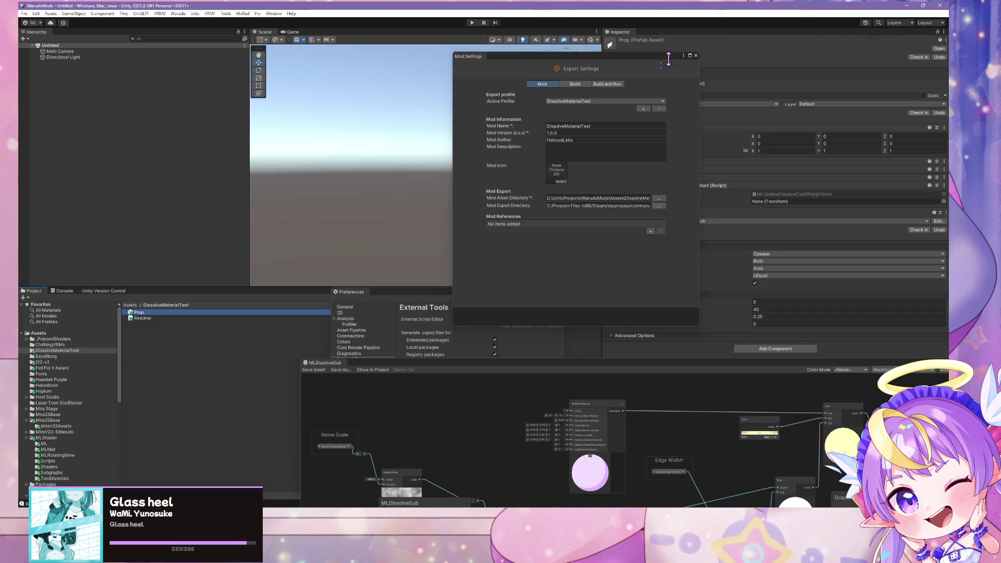
pyautogui.moveTo(623, 61)
pyautogui.mouseDown()
pyautogui.moveTo(624, 168)
pyautogui.moveTo(638, 117)
pyautogui.moveTo(699, 333)
pyautogui.moveTo(693, 347)
pyautogui.mouseUp()
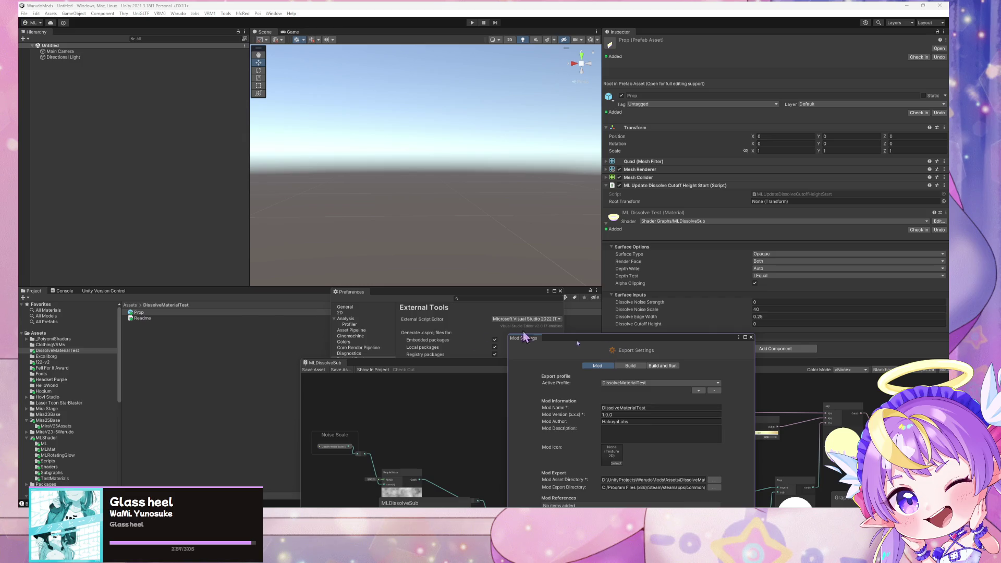
pyautogui.moveTo(620, 348)
pyautogui.mouseDown()
pyautogui.moveTo(475, 104)
pyautogui.moveTo(475, 270)
pyautogui.moveTo(437, 216)
pyautogui.mouseUp()
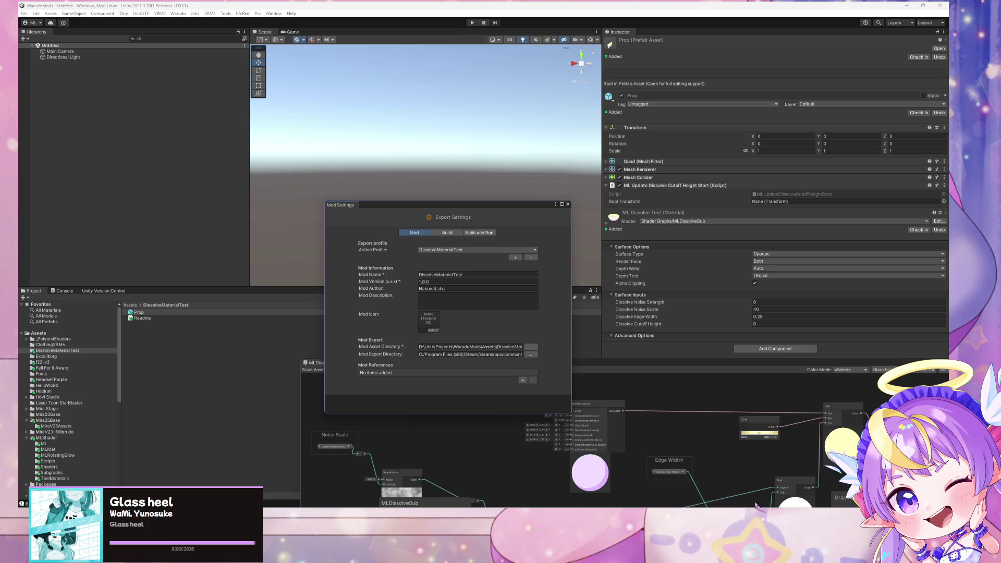
pyautogui.hotkey('alt', 'Tab')
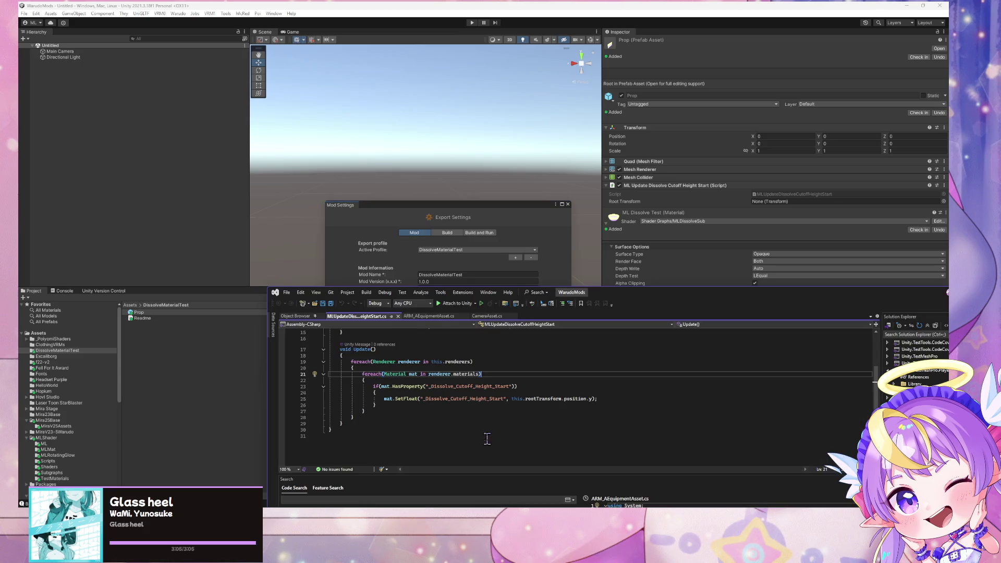
# Delete the public Transform rootTransform field declaration.
pyautogui.click(586, 392)
pyautogui.scroll(4, 564, 380)
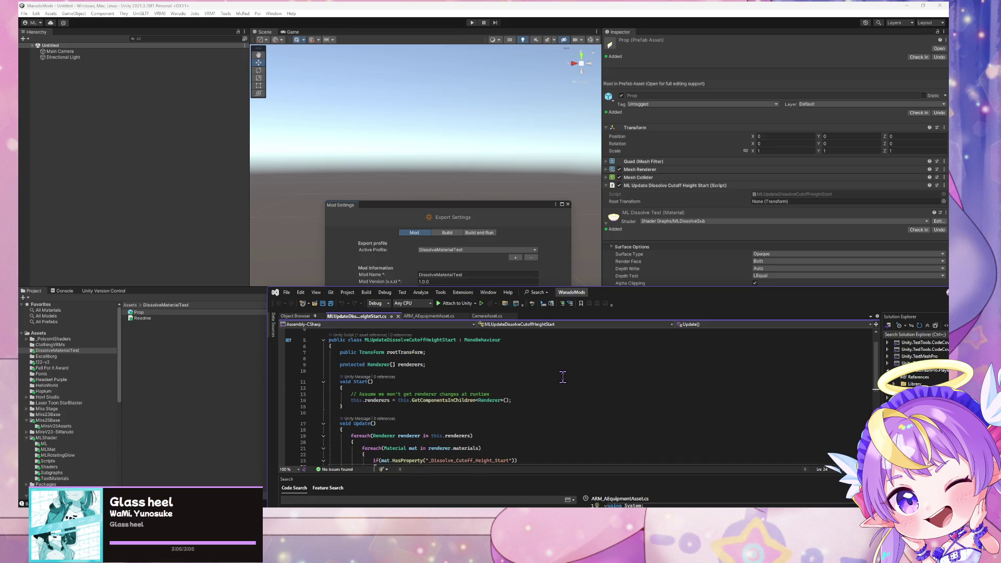
pyautogui.click(534, 400)
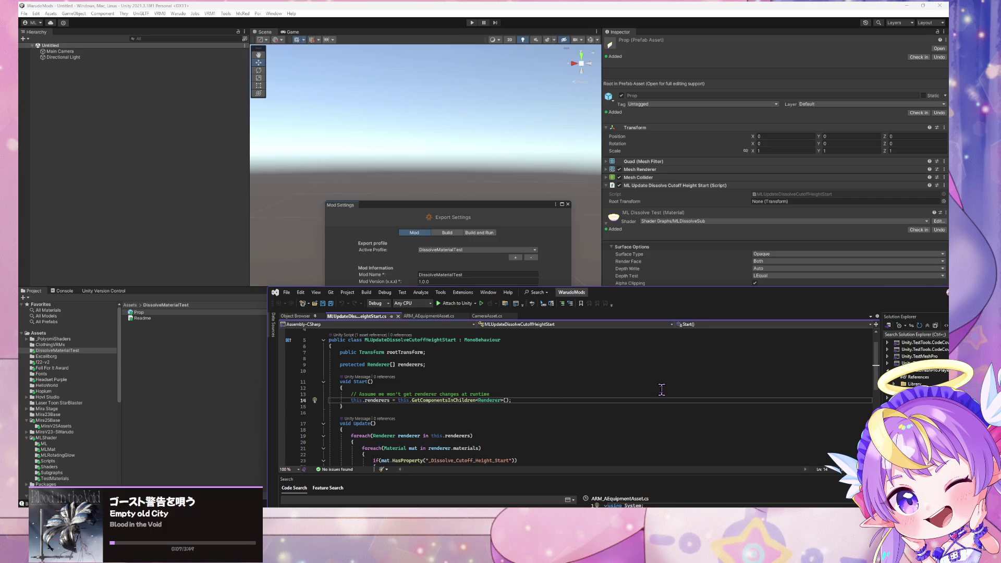
pyautogui.press('Return')
pyautogui.press('BackSpace')
pyautogui.click(307, 352)
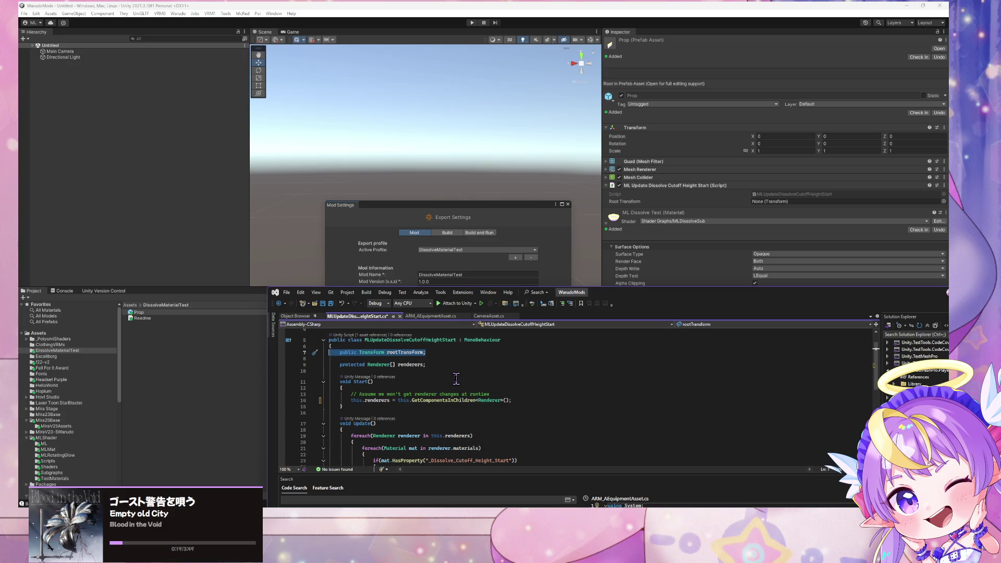
pyautogui.press('Delete')
pyautogui.press('BackSpace')
pyautogui.press('BackSpace')
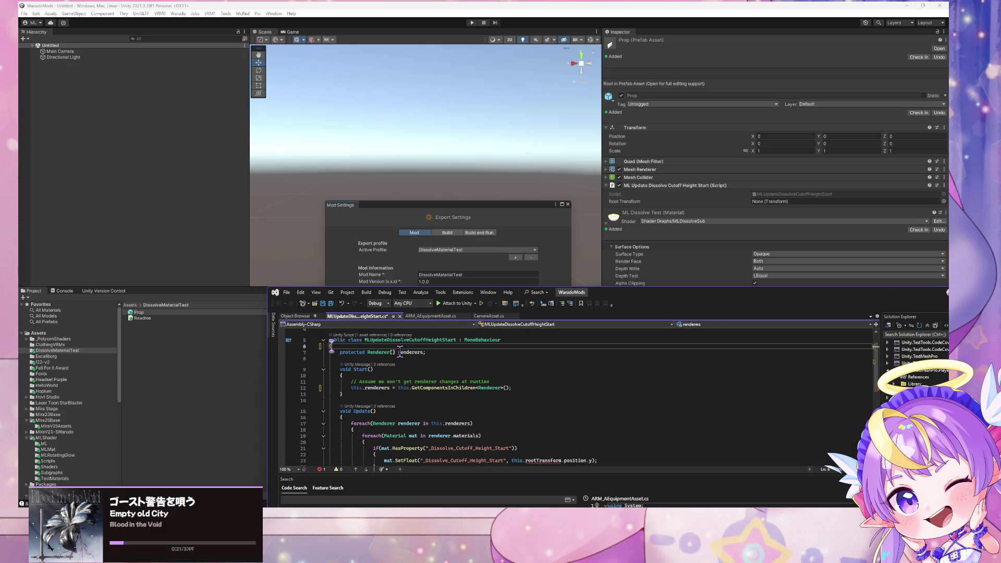
pyautogui.scroll(-3, 400, 353)
pyautogui.scroll(2, 561, 387)
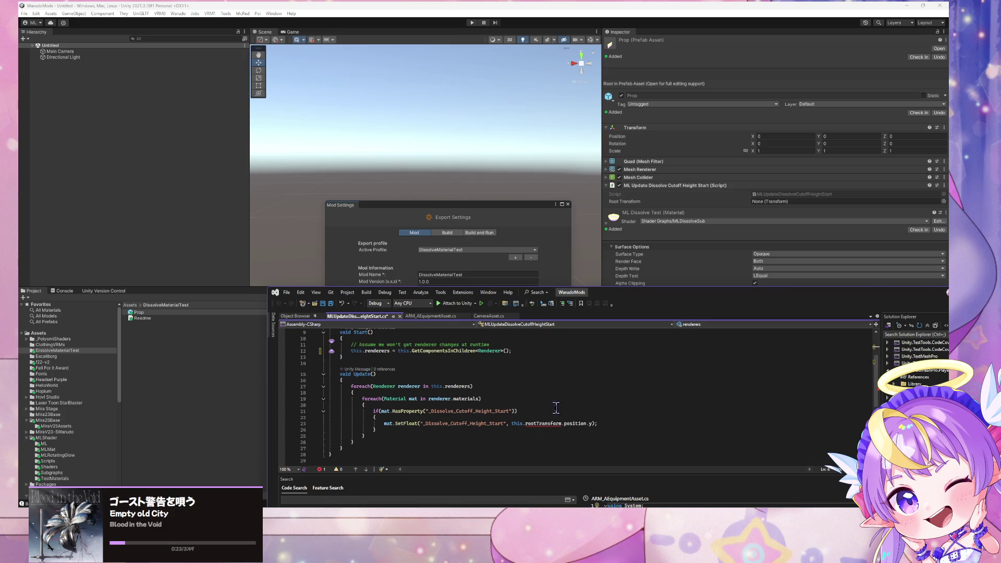
# Change rootTransform.position.y to transform.position.y in SetFloat, then recompile in Unity.
pyautogui.click(563, 423)
pyautogui.press('BackSpace')
pyautogui.press('BackSpace')
pyautogui.press('BackSpace')
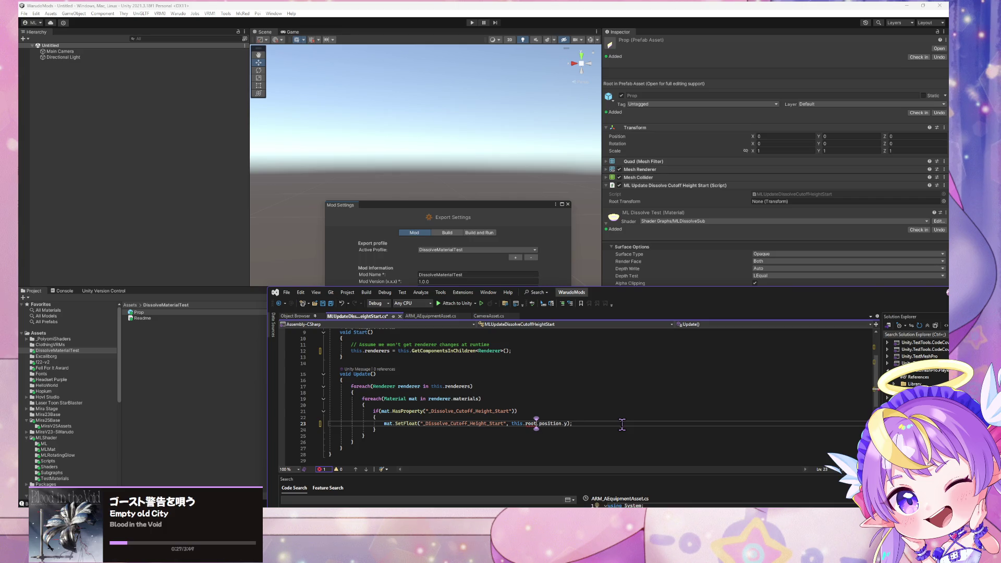
pyautogui.write('trans')
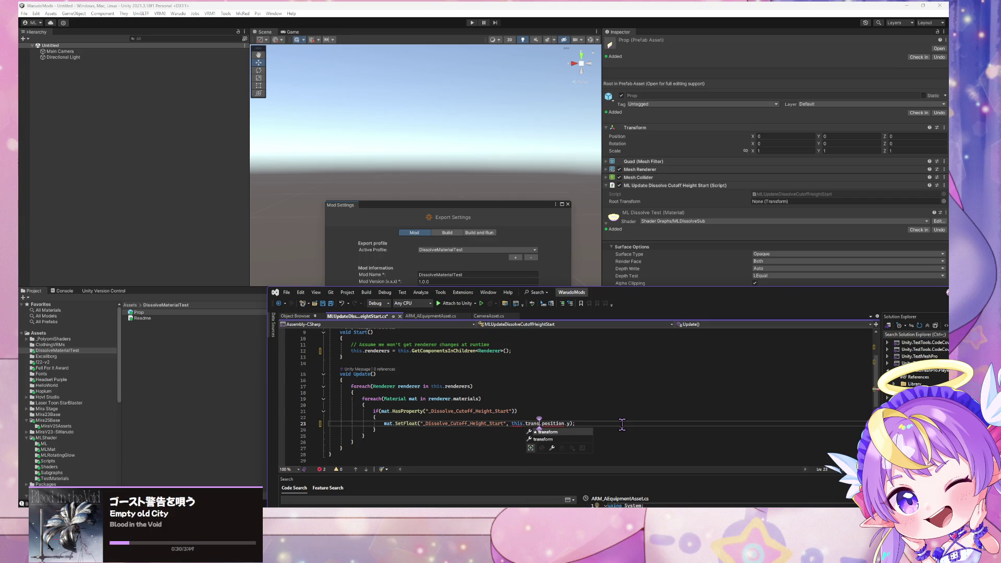
pyautogui.press('Tab')
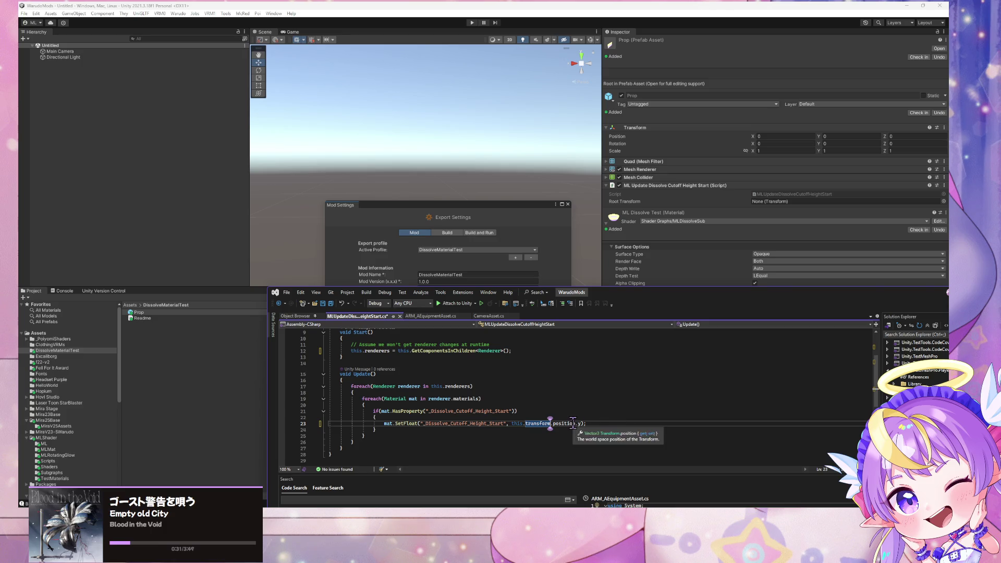
pyautogui.click(77, 97)
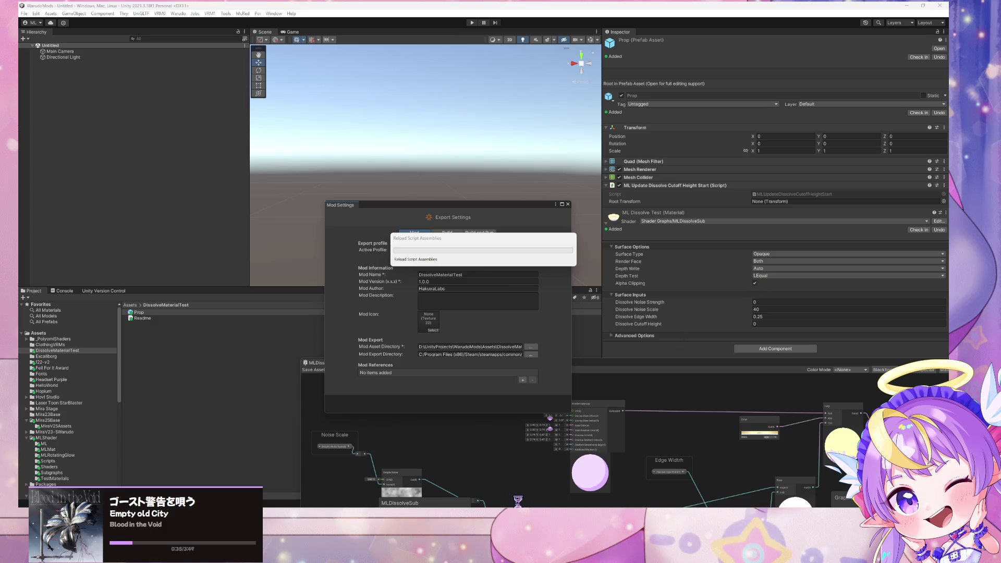
# Enter DissolveMaterialTest as the mod name in the Warudo Mod Settings.
pyautogui.moveTo(517, 501)
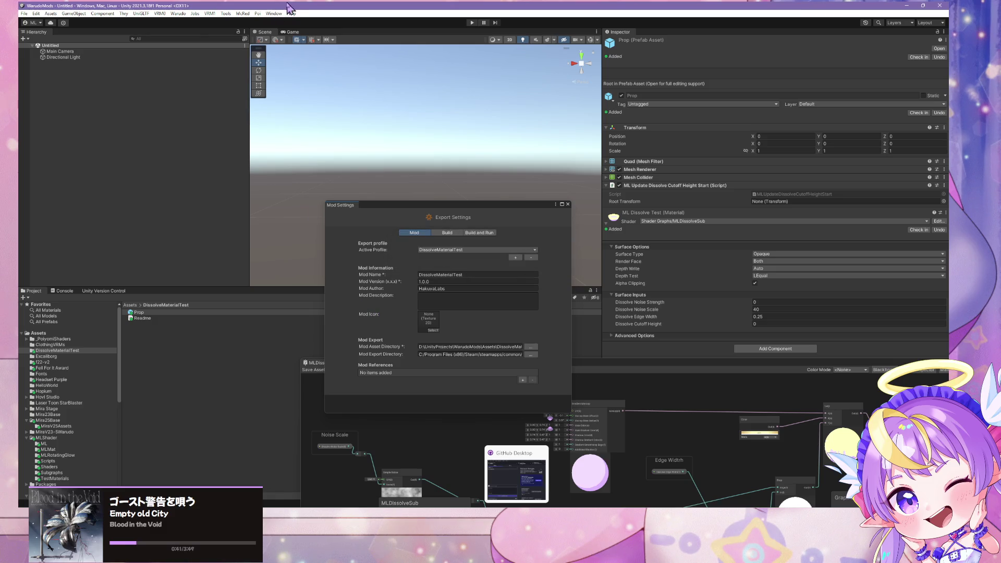
pyautogui.click(179, 14)
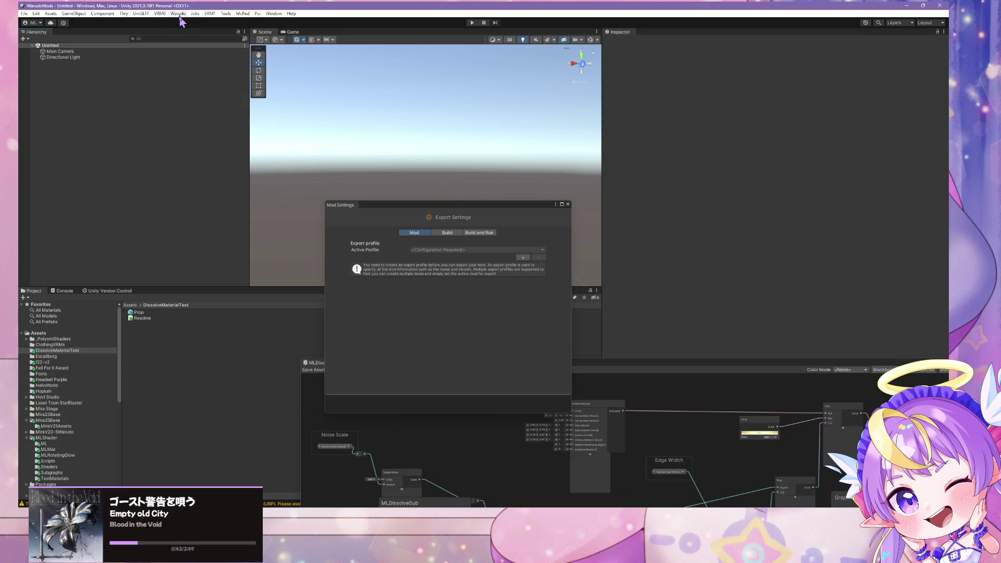
pyautogui.click(188, 61)
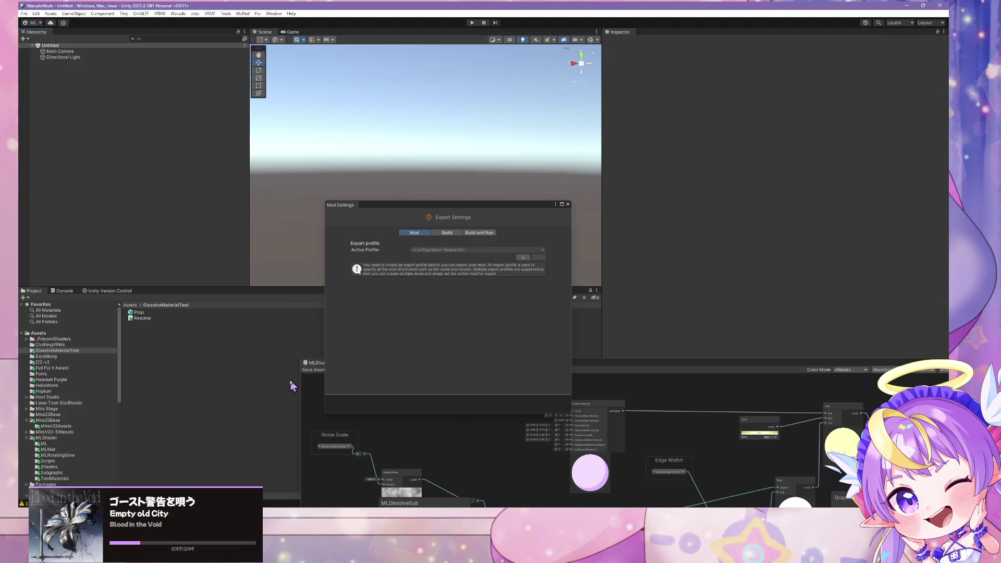
pyautogui.moveTo(425, 205); pyautogui.dragTo(356, 196)
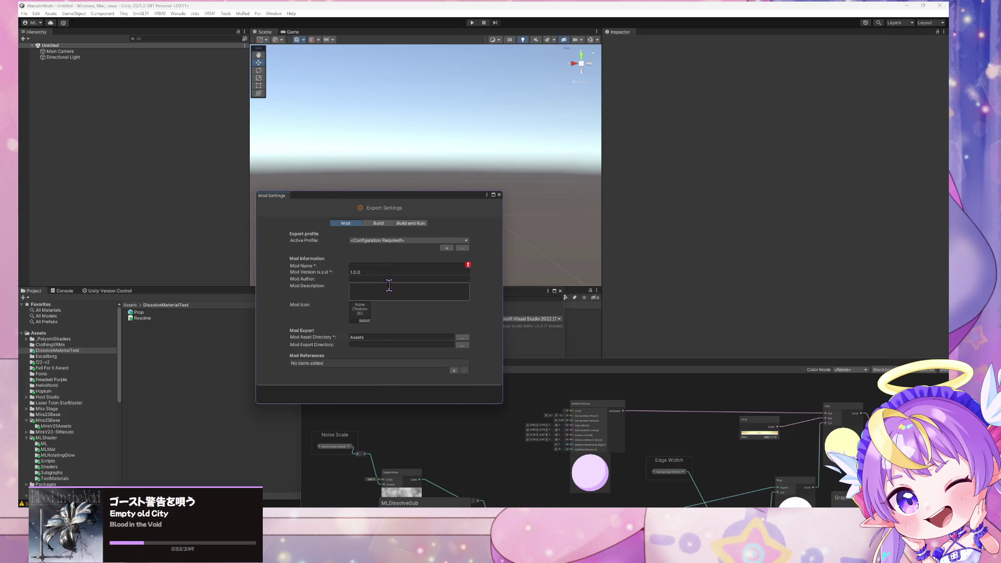
pyautogui.click(457, 265)
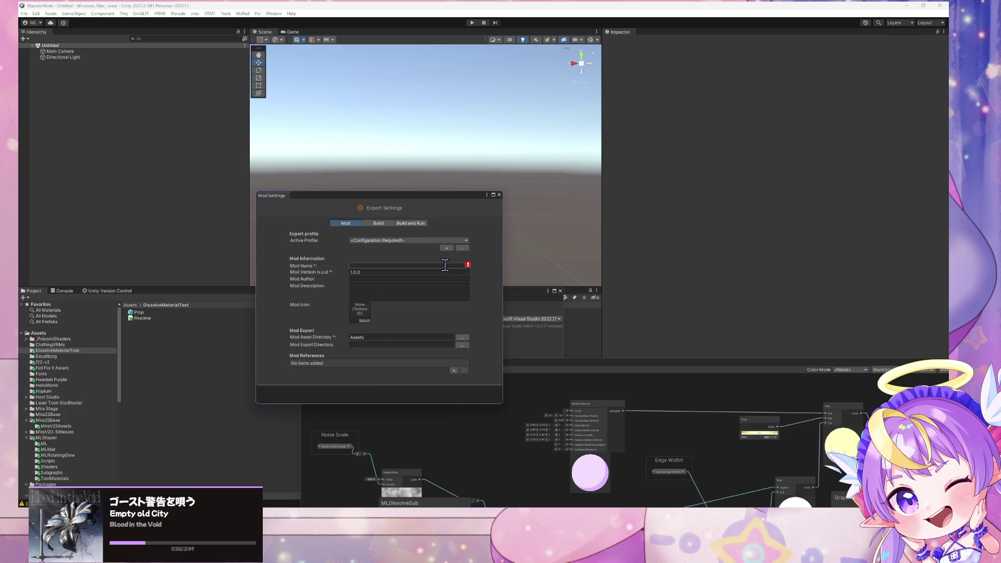
pyautogui.write('D')
# Set the mod asset directory to Assets/DissolveMaterialTest, then pick the Steam Warudo export folder.
pyautogui.click(460, 338)
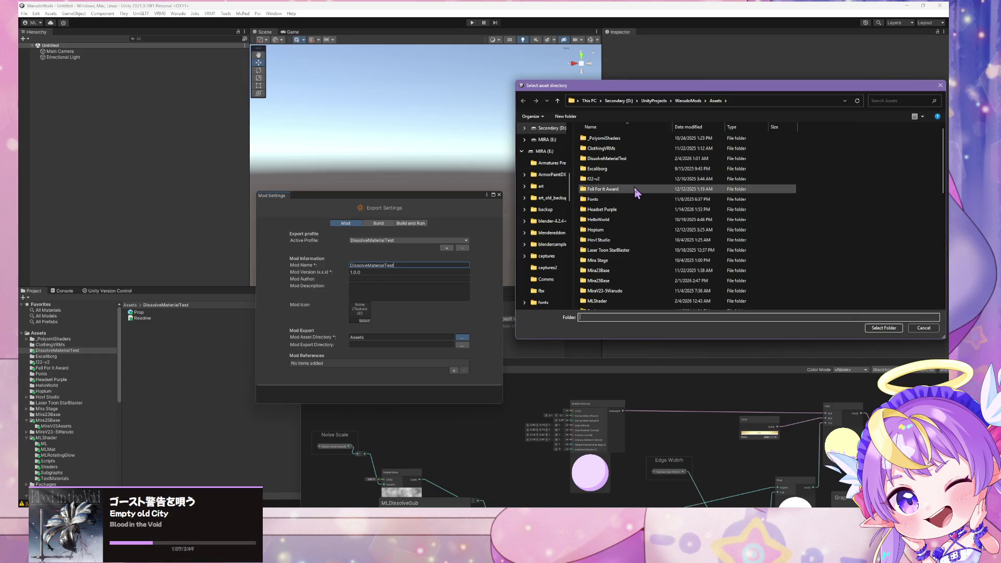
pyautogui.scroll(-1, 631, 194)
pyautogui.scroll(-1, 628, 198)
pyautogui.scroll(2, 626, 194)
pyautogui.doubleClick(620, 158)
pyautogui.click(876, 328)
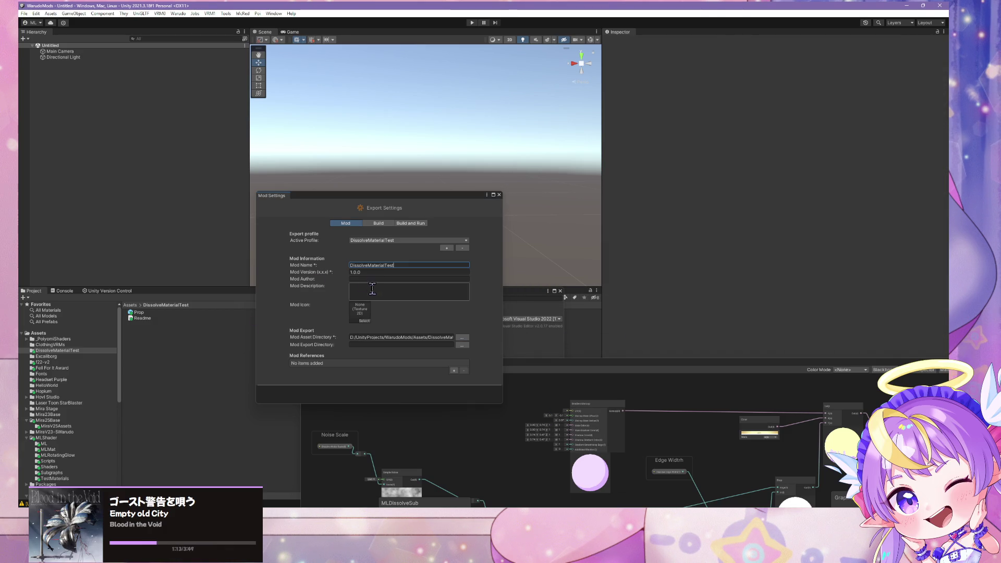
pyautogui.click(462, 345)
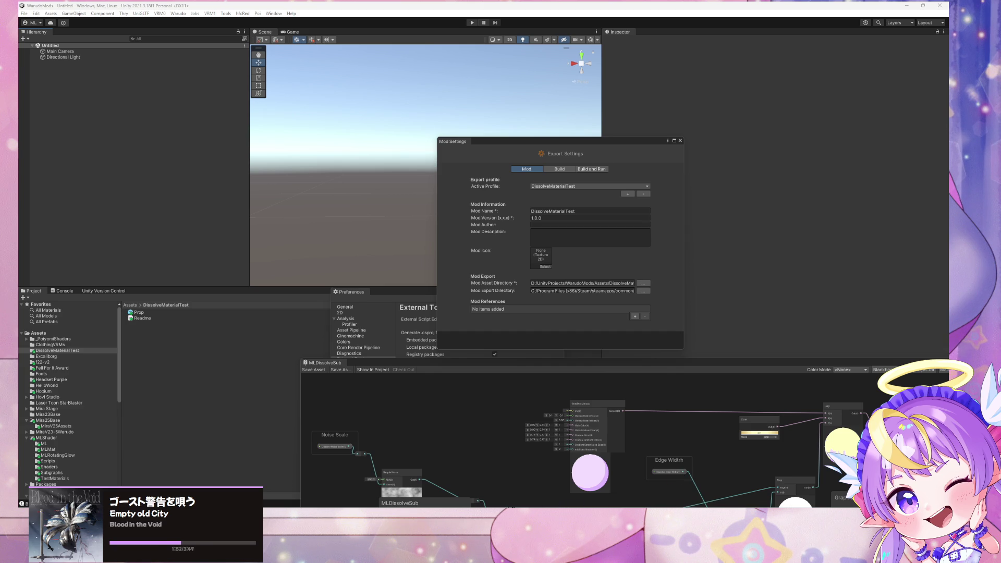
# In Warudo, raise Prop 2 with the Y gizmo to Y 0.3365.
pyautogui.click(550, 514)
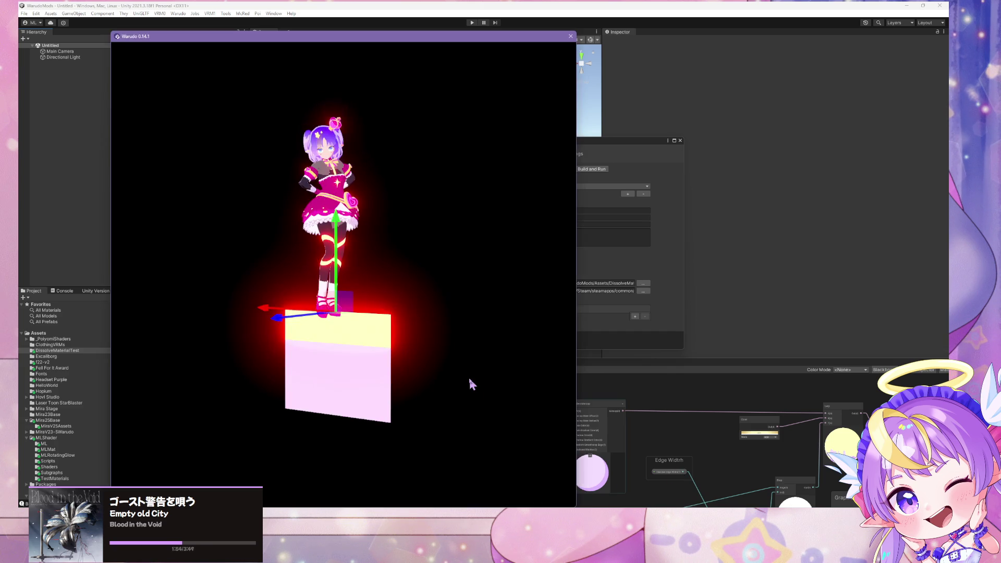
pyautogui.click(371, 276)
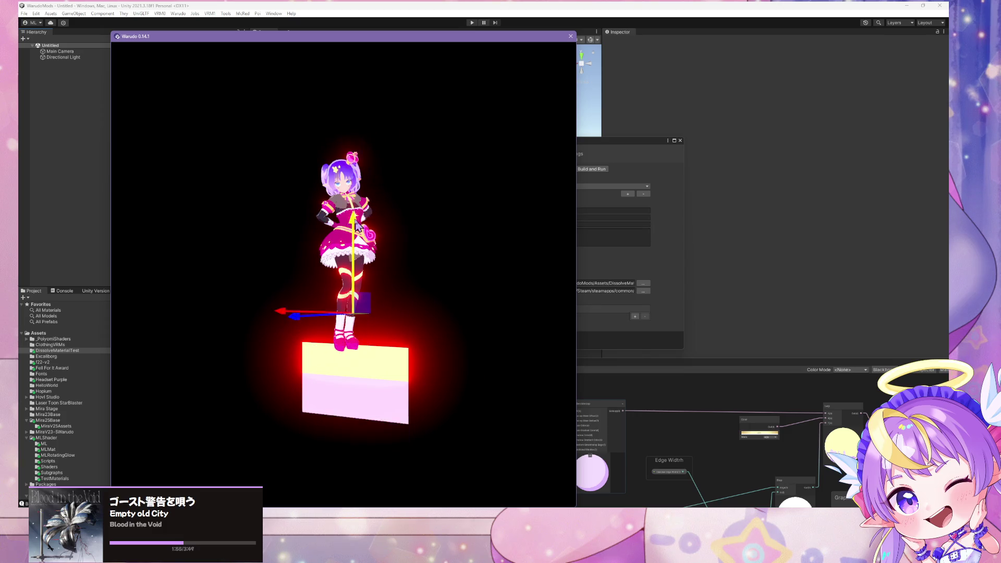
pyautogui.hotkey('alt', 'Tab')
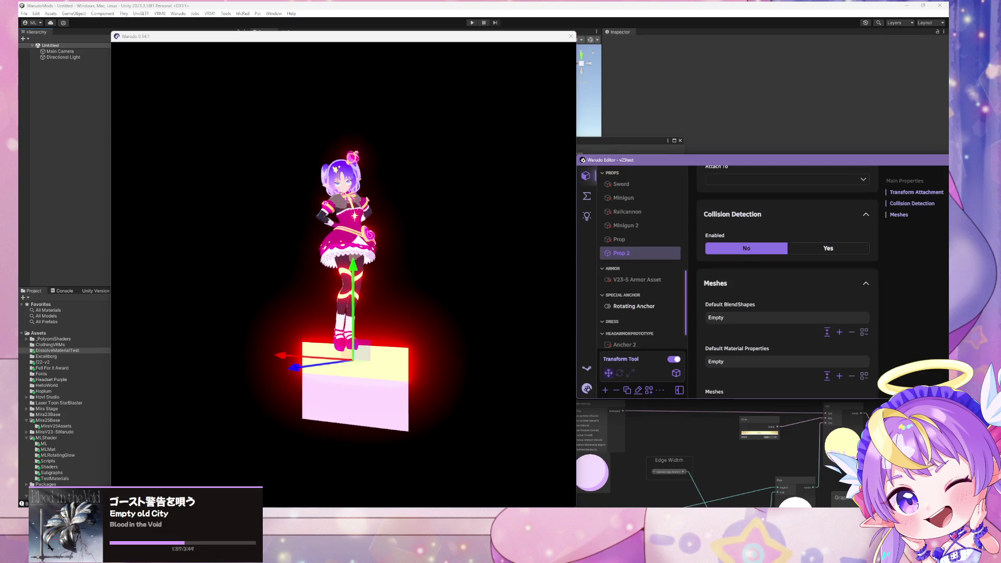
pyautogui.scroll(5, 761, 261)
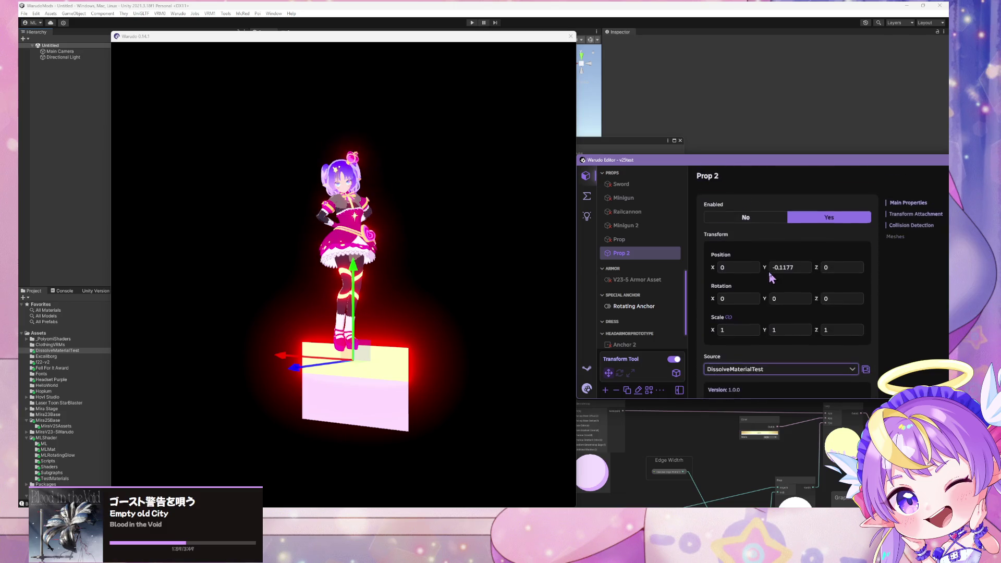
pyautogui.click(529, 219)
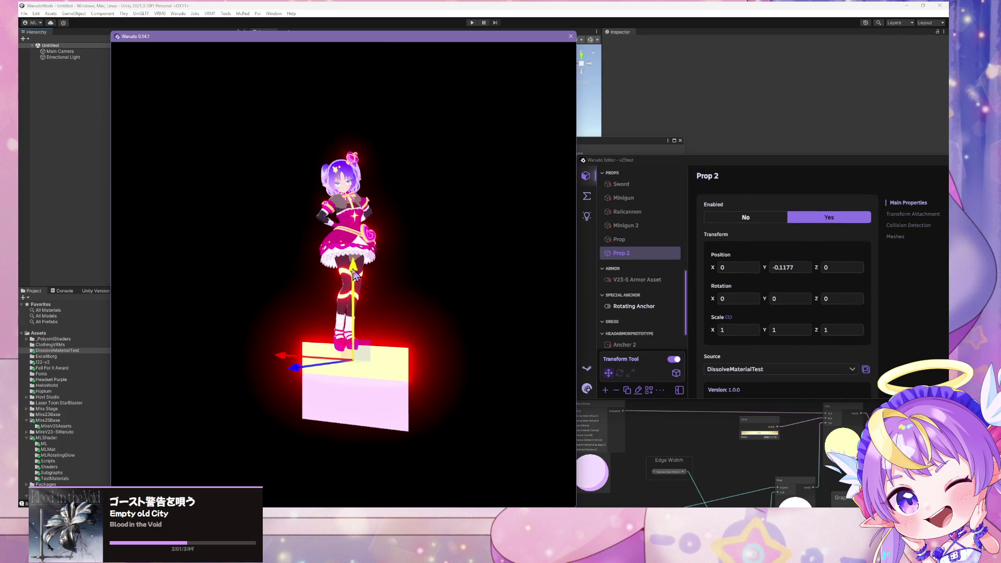
pyautogui.moveTo(354, 276)
pyautogui.mouseDown()
pyautogui.moveTo(373, 238)
pyautogui.moveTo(374, 292)
pyautogui.moveTo(377, 223)
pyautogui.moveTo(376, 265)
pyautogui.moveTo(408, 228)
pyautogui.mouseUp()
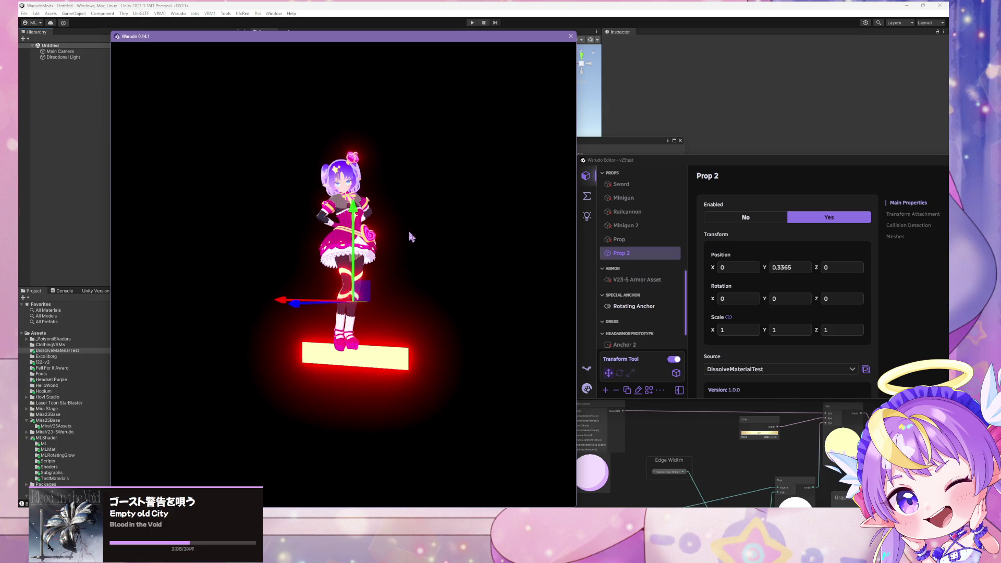
pyautogui.click(697, 368)
# Swap Prop 2's source to Egg Helmet and back to DissolveMaterialTest, then lower it to Y -0.3228.
pyautogui.click(715, 370)
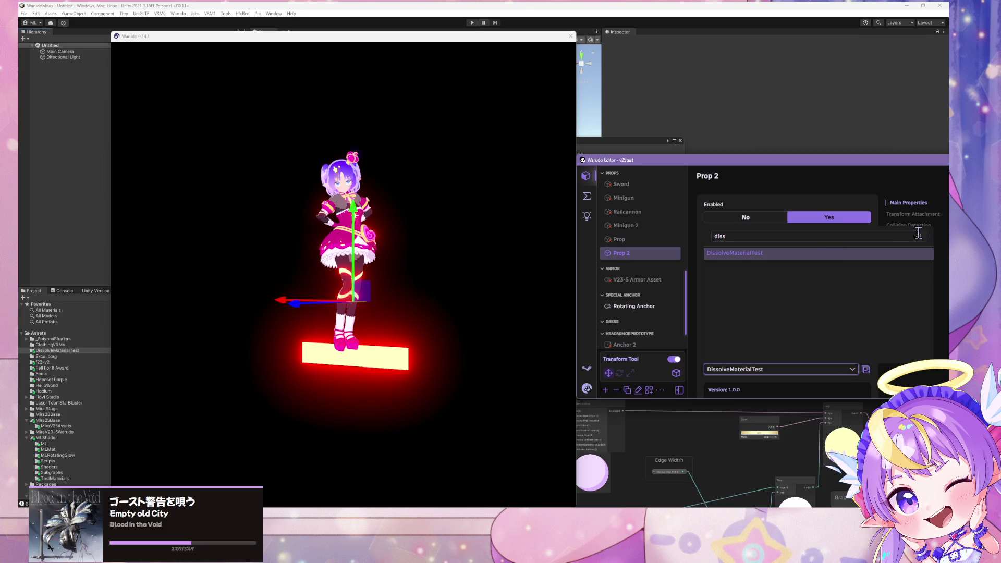
pyautogui.write('diss')
pyautogui.press('BackSpace')
pyautogui.press('BackSpace')
pyautogui.press('BackSpace')
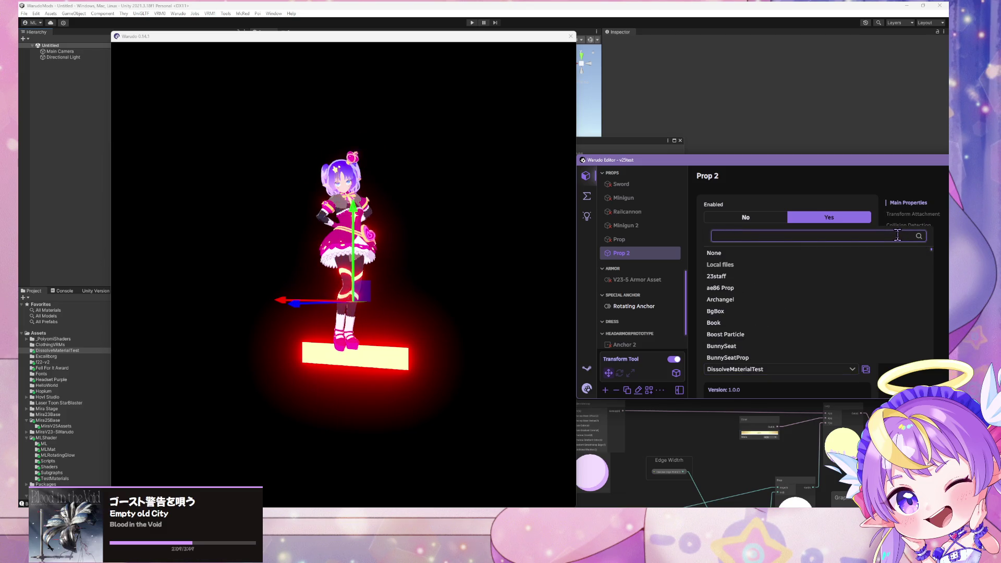
pyautogui.scroll(-5, 787, 311)
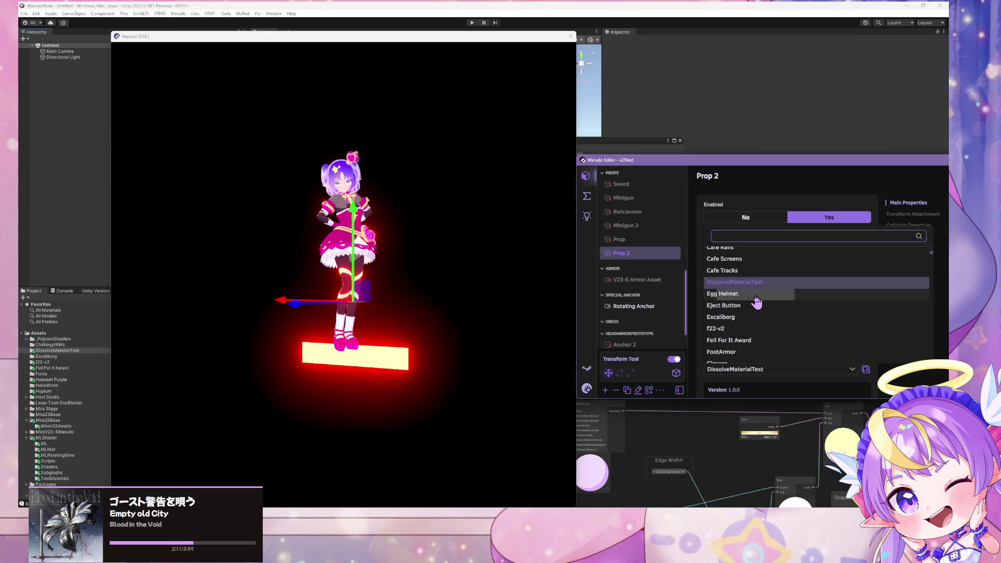
pyautogui.click(756, 300)
pyautogui.click(730, 370)
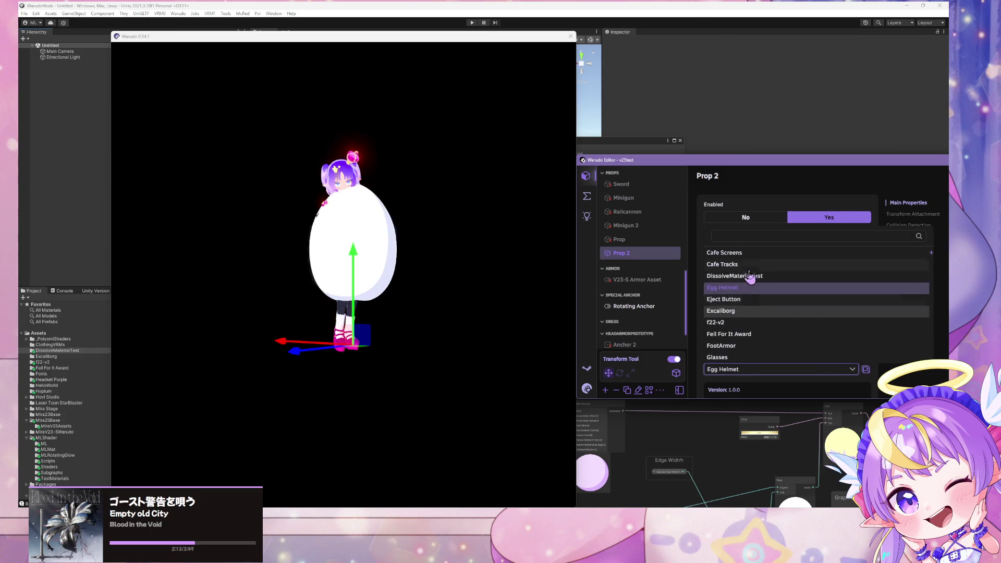
pyautogui.click(749, 277)
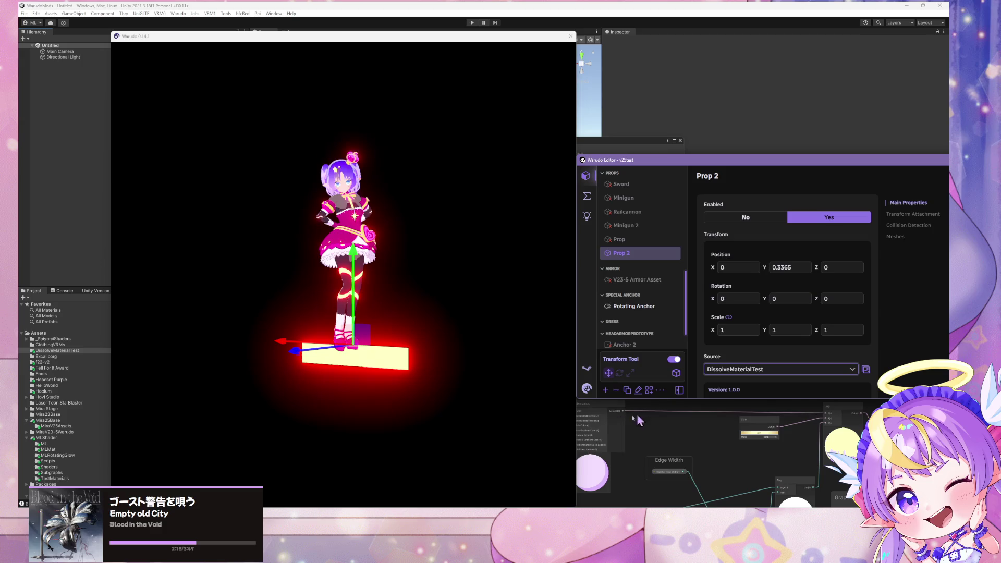
pyautogui.moveTo(365, 258)
pyautogui.mouseDown()
pyautogui.moveTo(351, 398)
pyautogui.moveTo(364, 365)
pyautogui.mouseUp()
# Save the Warudo scene and reload it to pick up the mod.
pyautogui.click(586, 389)
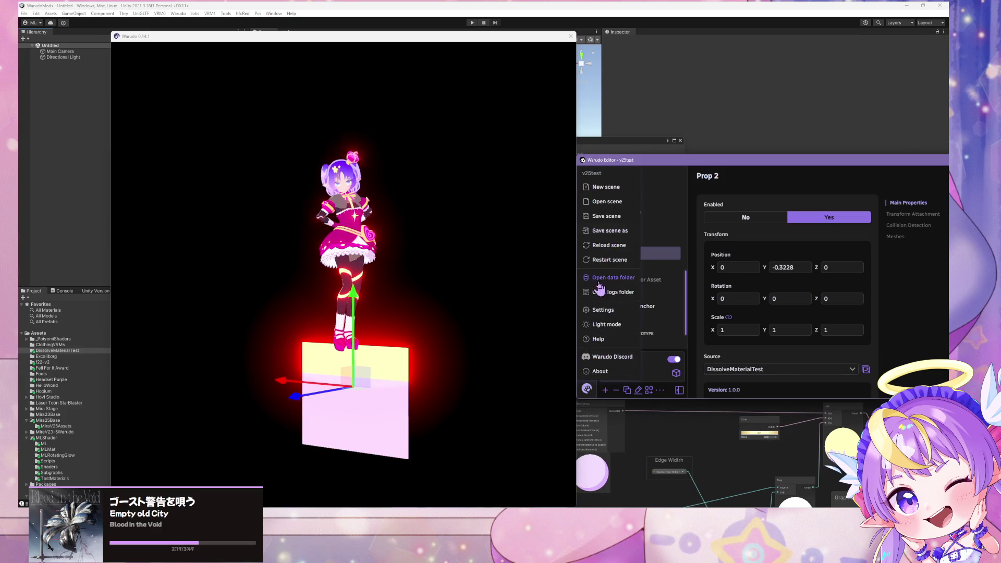
pyautogui.click(614, 218)
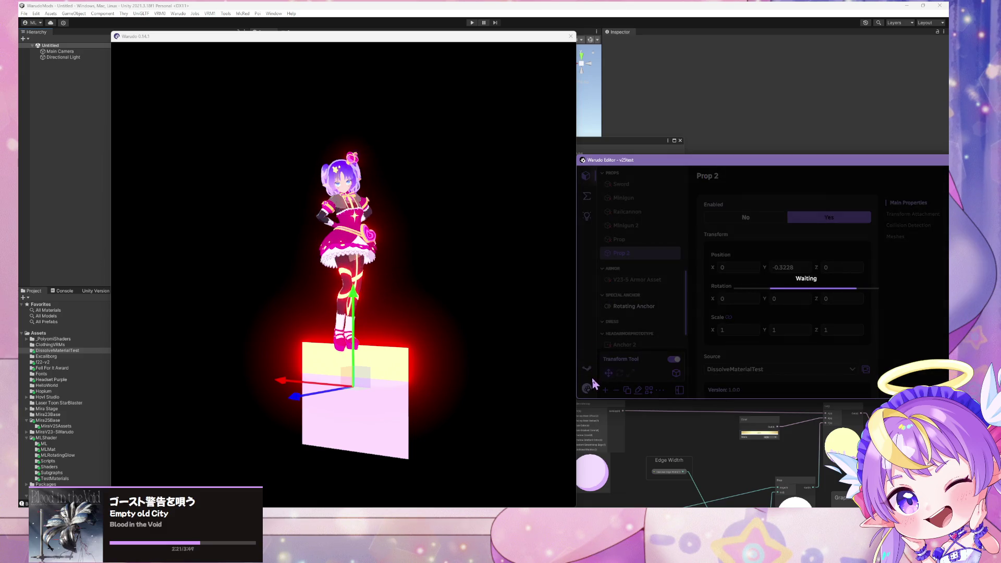
pyautogui.click(587, 389)
pyautogui.click(618, 259)
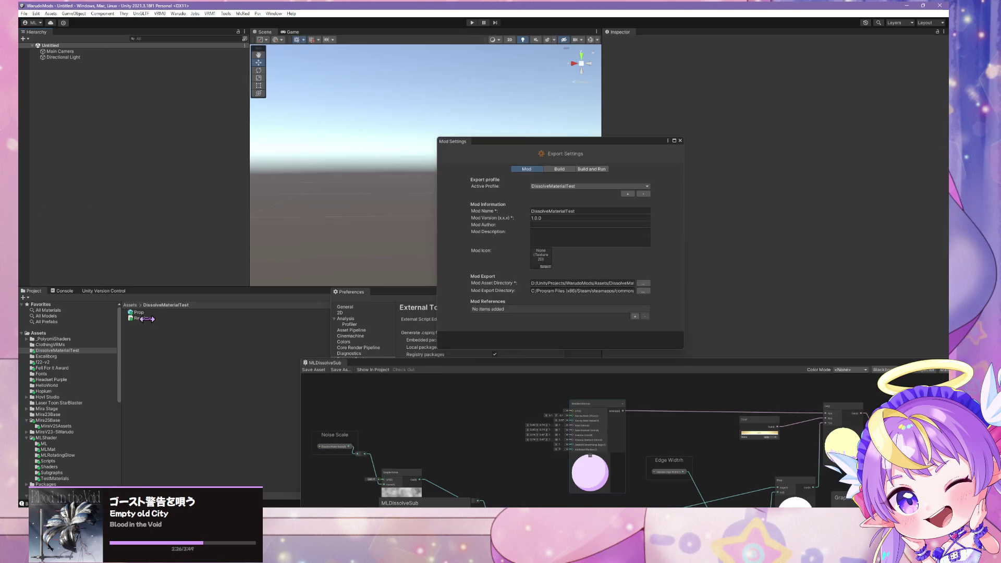
# Place the Prop in the scene and enter play mode, expanding the ML Dissolve Test material.
pyautogui.moveTo(148, 318)
pyautogui.mouseDown()
pyautogui.moveTo(138, 311)
pyautogui.moveTo(120, 144)
pyautogui.mouseUp()
pyautogui.click(525, 148)
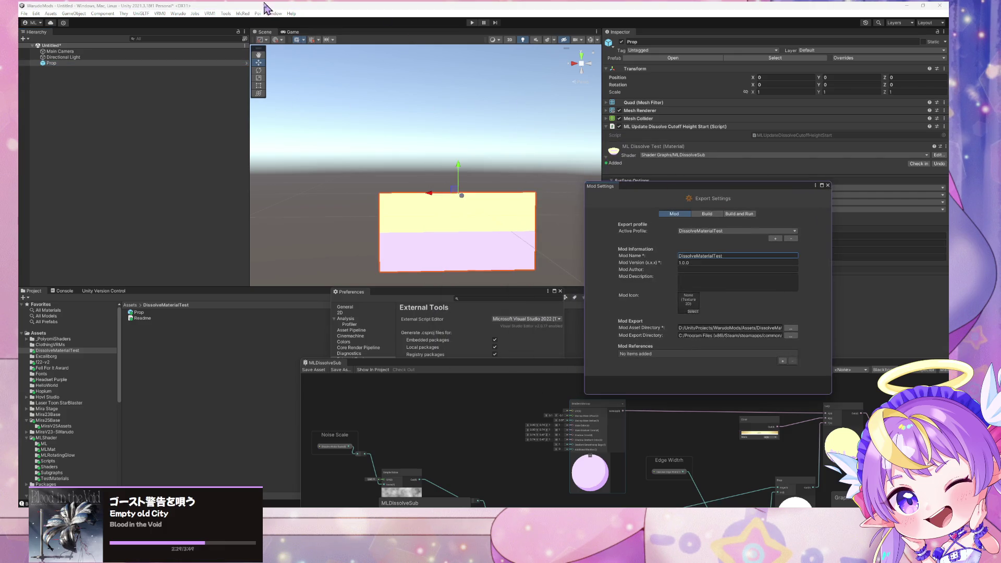
pyautogui.click(472, 23)
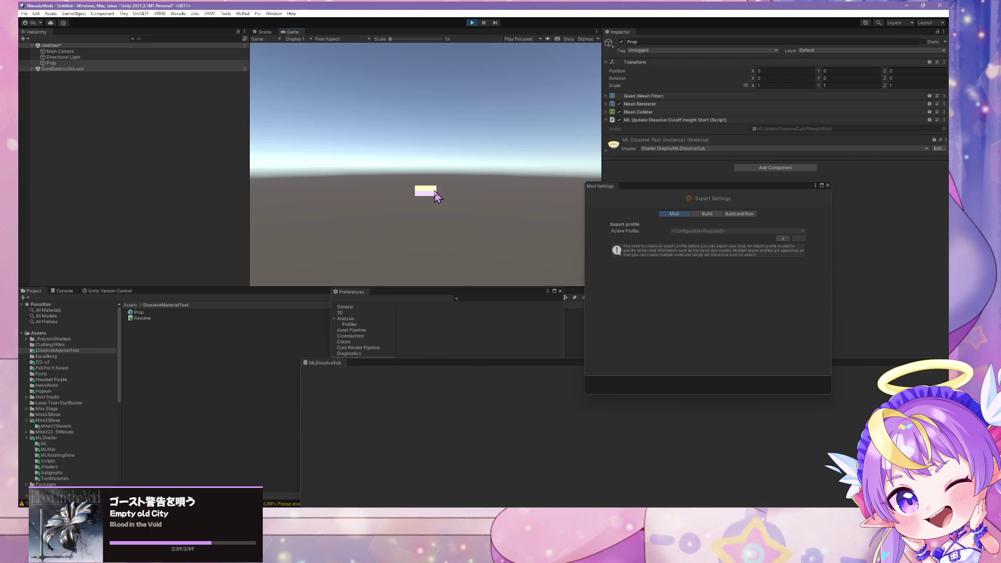
pyautogui.click(265, 32)
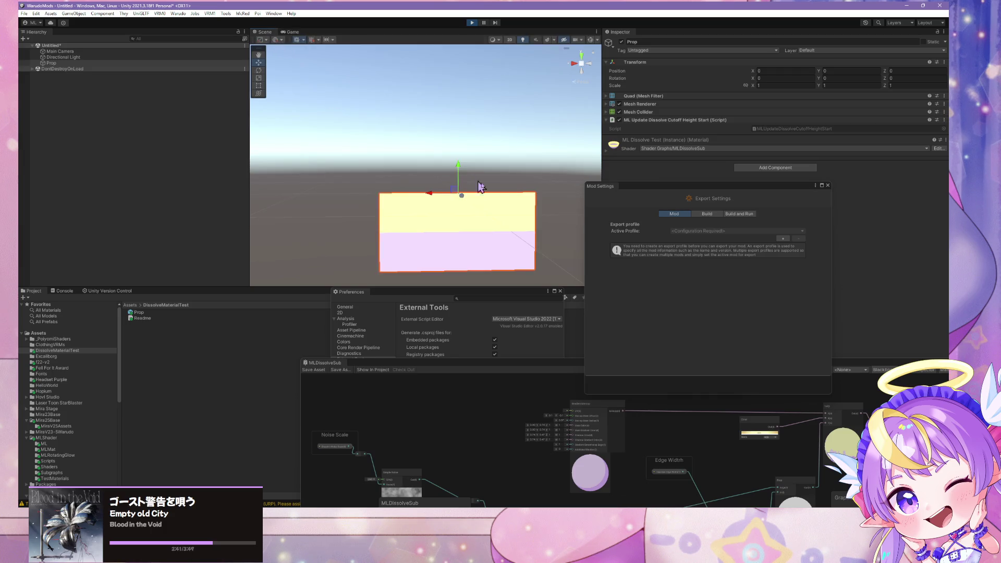
pyautogui.moveTo(481, 186); pyautogui.dragTo(510, 196)
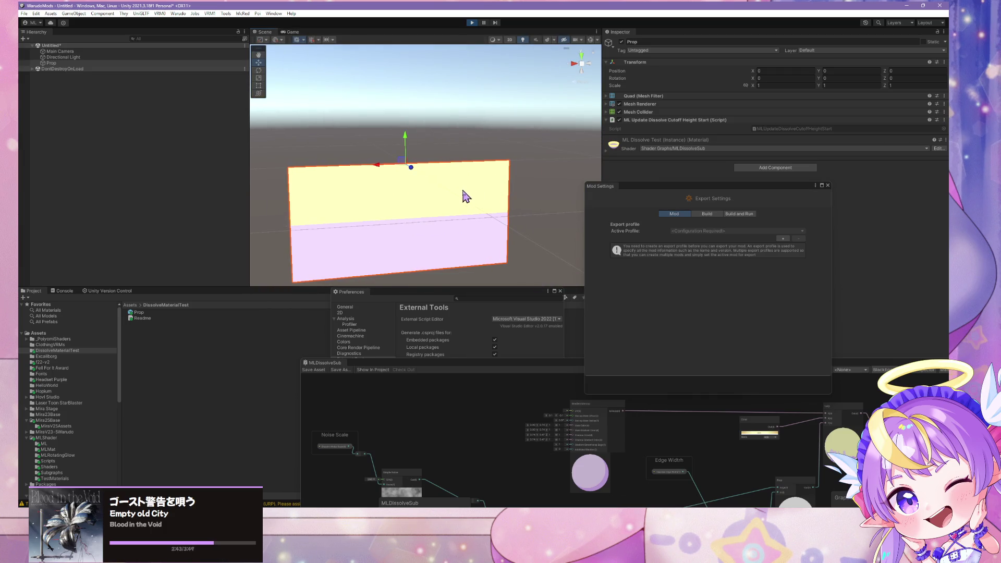
pyautogui.click(607, 152)
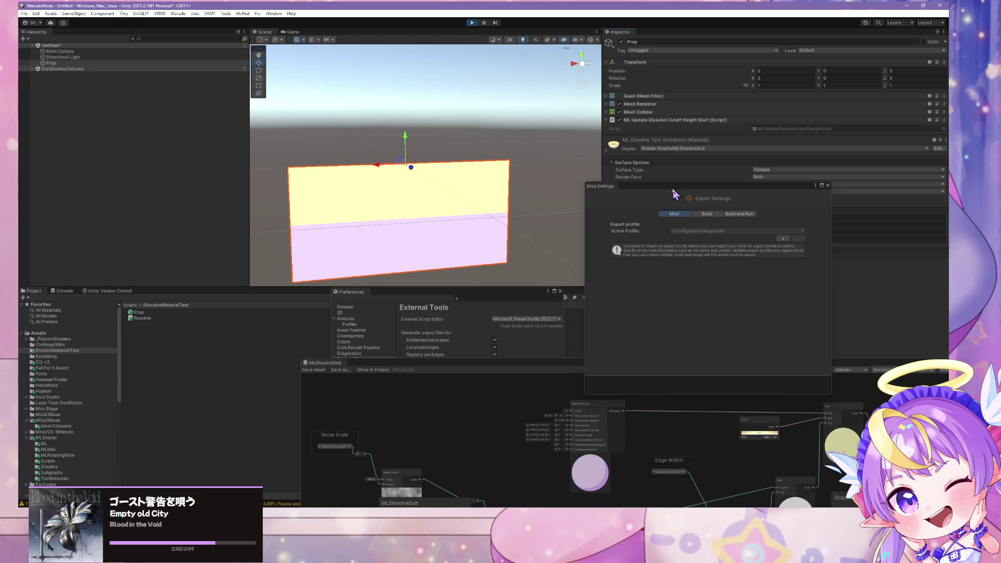
pyautogui.moveTo(672, 190); pyautogui.dragTo(655, 284)
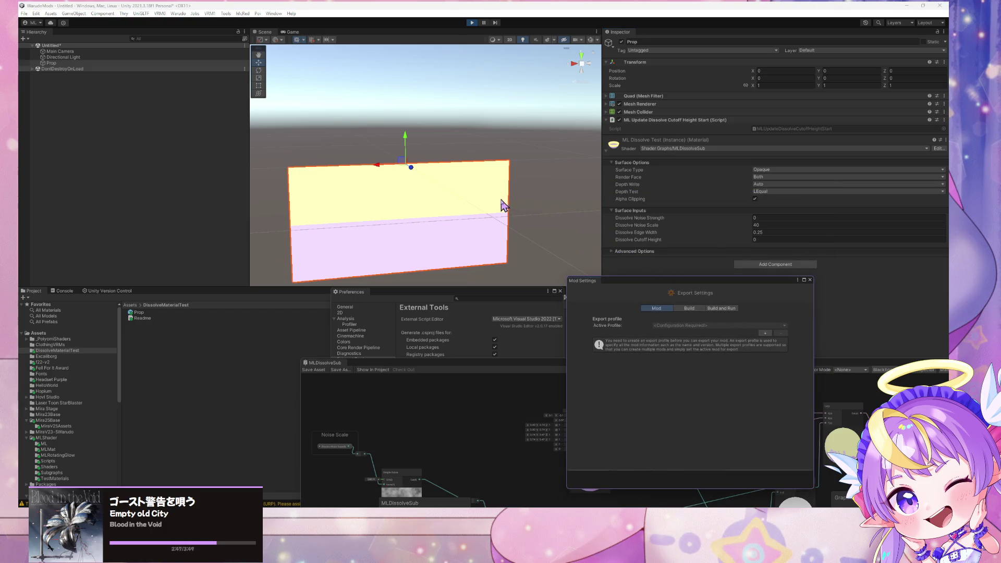
# Raise the Prop quad to about Y 0.266, check the Game view, then stop play mode.
pyautogui.moveTo(406, 136)
pyautogui.mouseDown()
pyautogui.moveTo(408, 97)
pyautogui.moveTo(411, 163)
pyautogui.moveTo(433, 257)
pyautogui.moveTo(427, 180)
pyautogui.moveTo(442, 274)
pyautogui.moveTo(425, 147)
pyautogui.mouseUp()
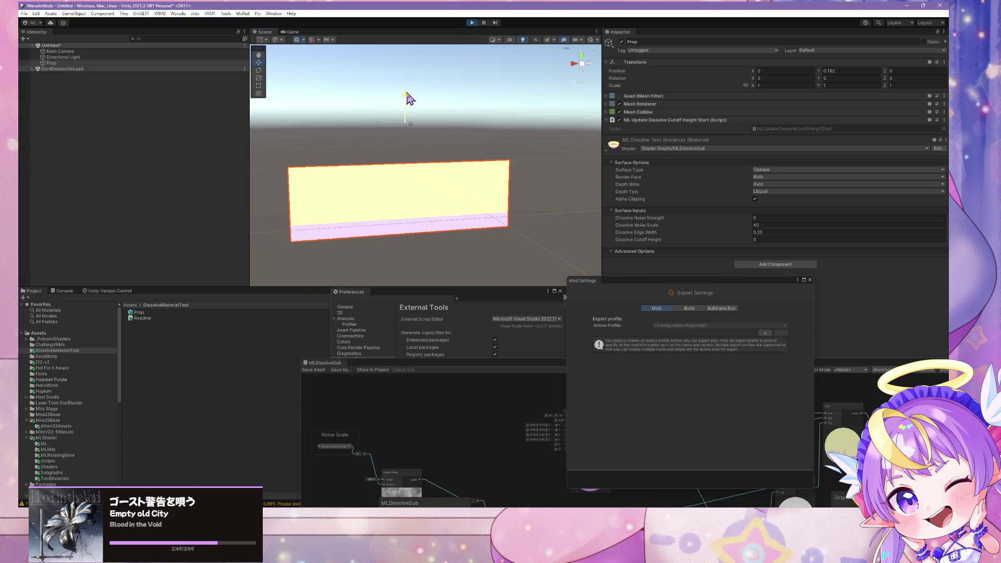
pyautogui.click(299, 33)
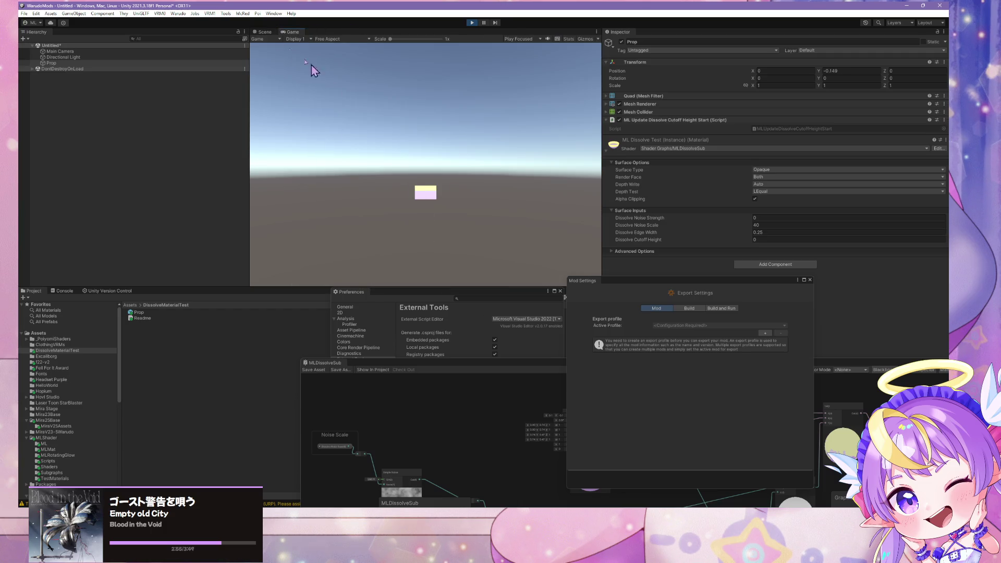
pyautogui.click(262, 32)
pyautogui.moveTo(409, 170); pyautogui.dragTo(414, 82)
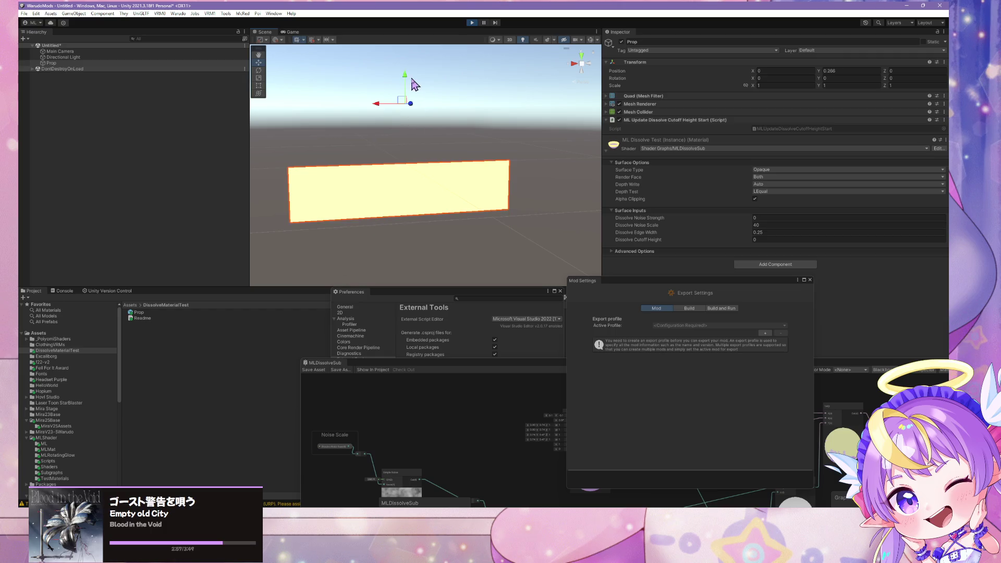
pyautogui.click(294, 32)
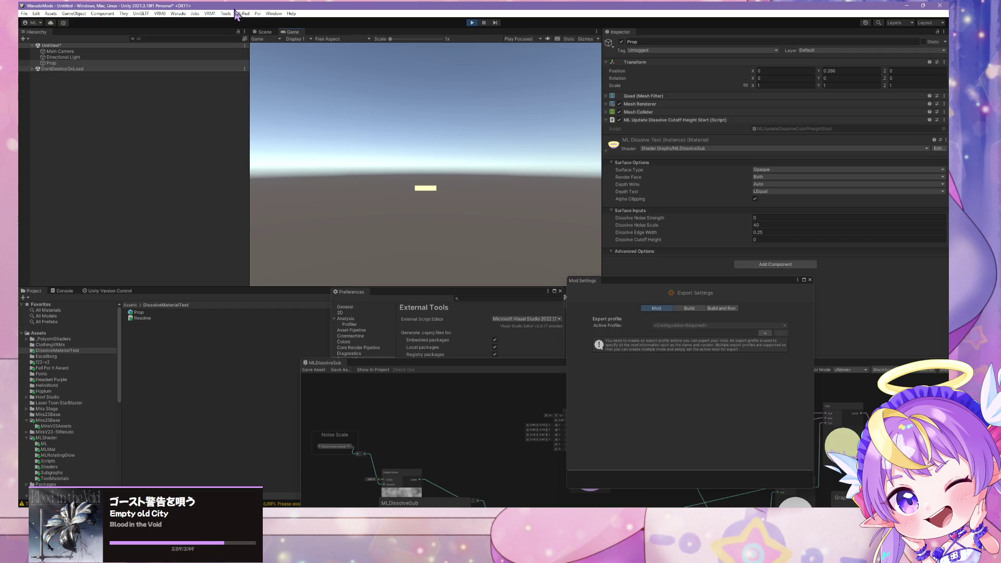
pyautogui.click(471, 23)
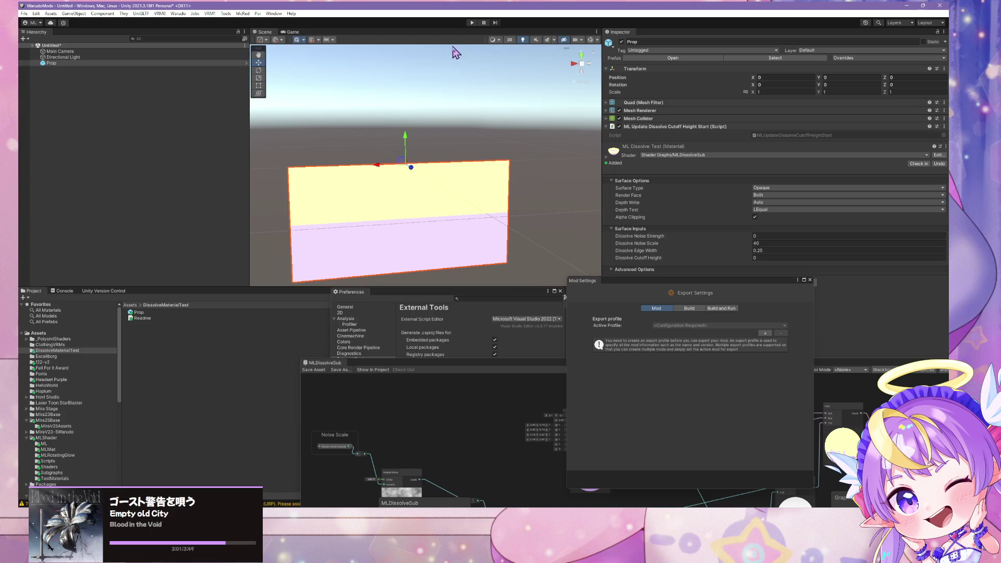
pyautogui.moveTo(440, 203)
pyautogui.mouseDown()
pyautogui.moveTo(418, 104)
pyautogui.moveTo(457, 197)
pyautogui.moveTo(425, 197)
pyautogui.mouseUp()
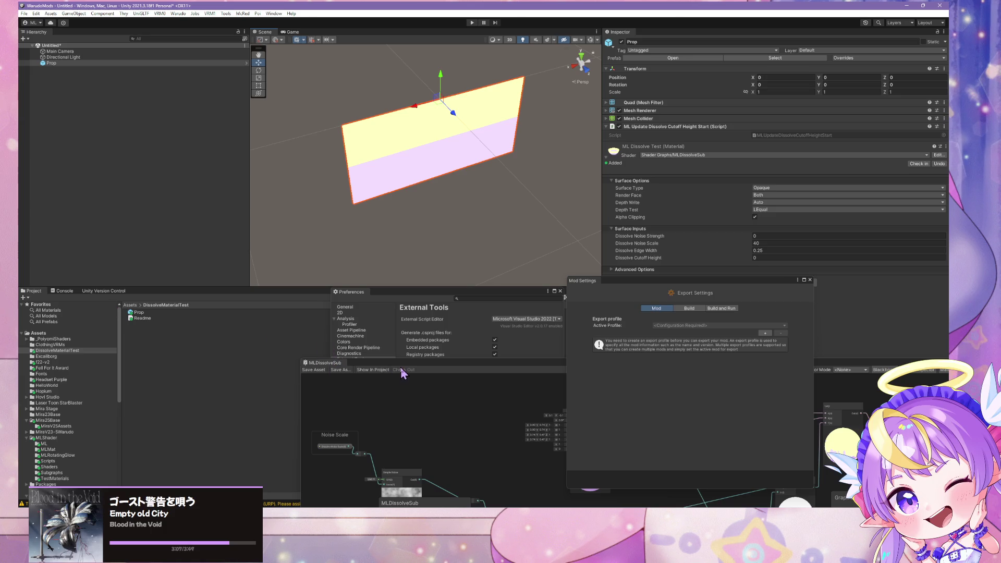
# Close the Preferences window and review the Console warnings.
pyautogui.moveTo(403, 373); pyautogui.dragTo(679, 225)
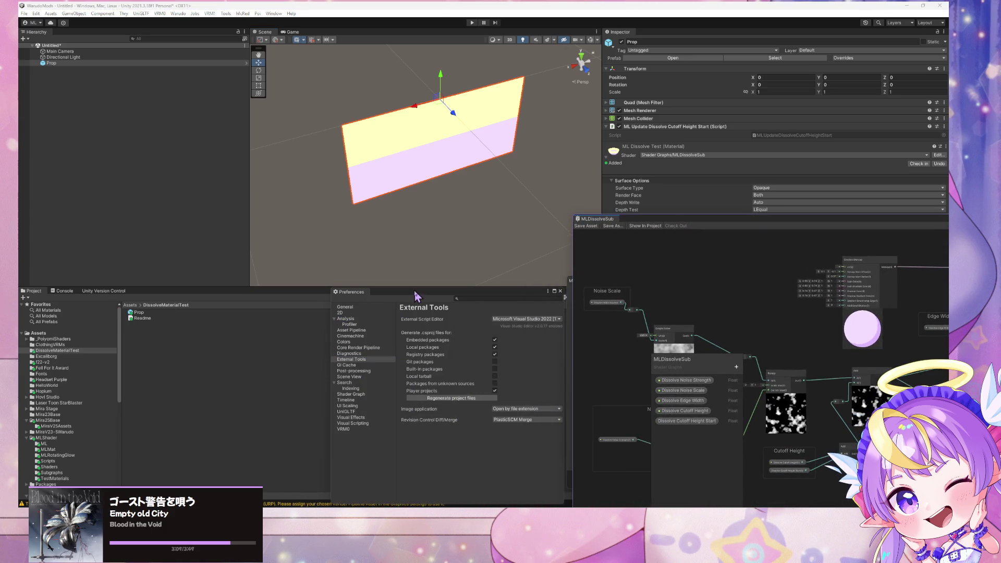
pyautogui.moveTo(414, 289); pyautogui.dragTo(180, 170)
pyautogui.click(320, 164)
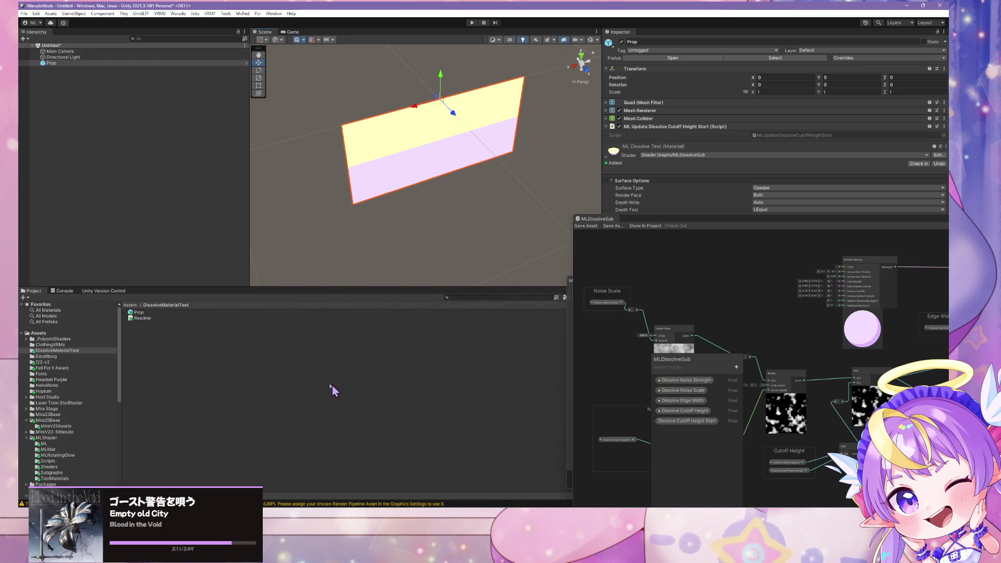
pyautogui.click(64, 291)
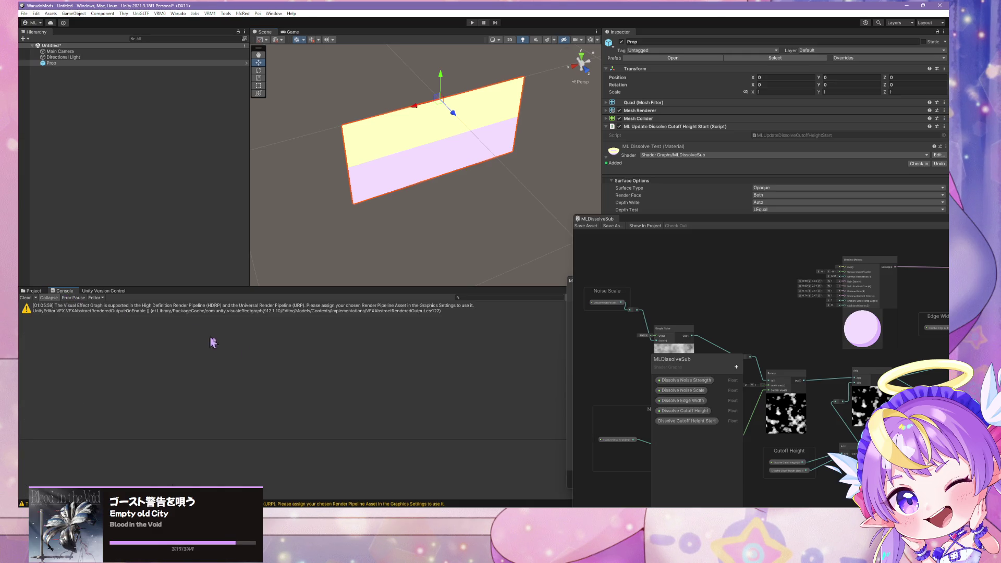
pyautogui.click(32, 291)
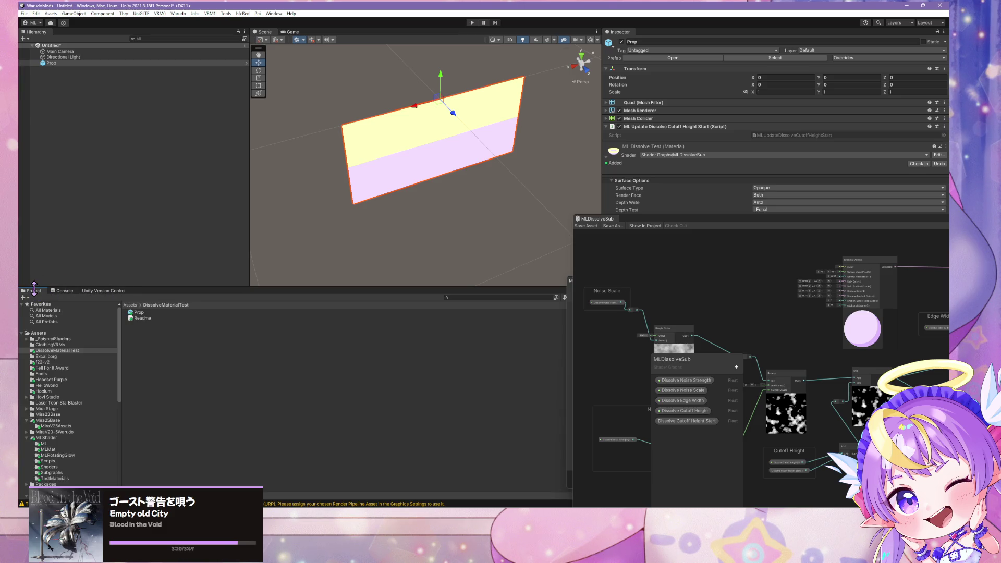
# Select Prop and use Edit Script on its ML Update Dissolve Cutoff Height Start component.
pyautogui.click(145, 314)
pyautogui.click(77, 66)
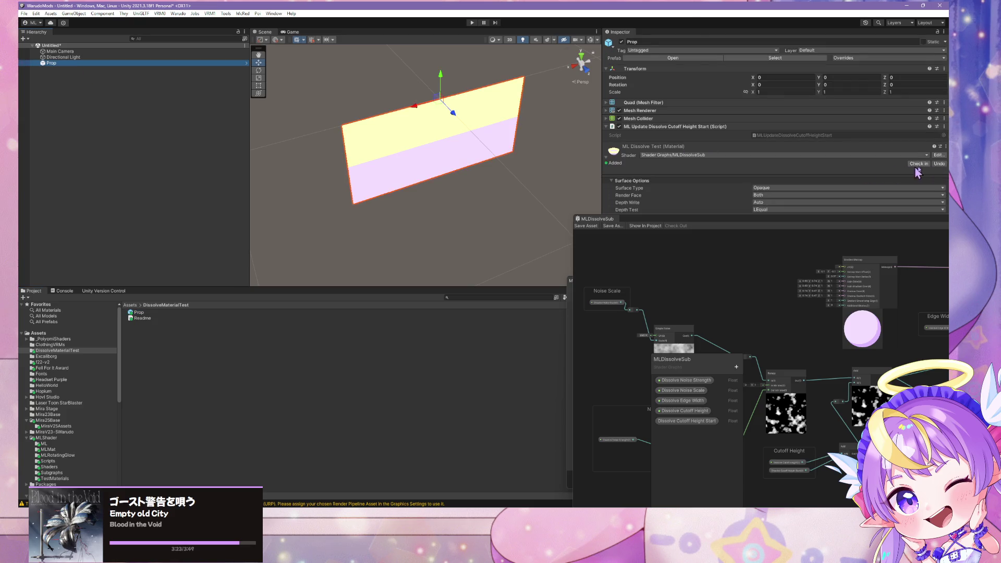
pyautogui.click(943, 126)
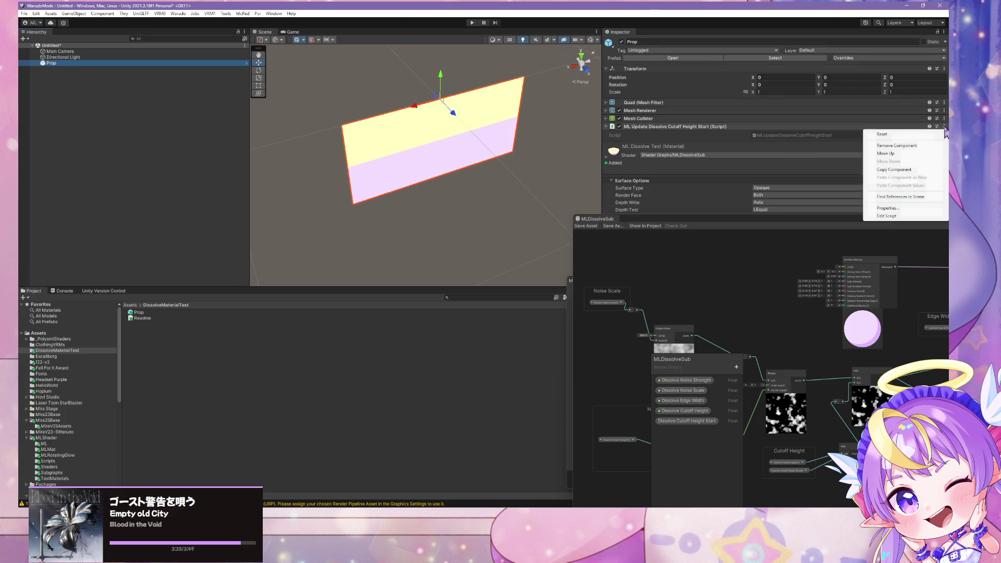
pyautogui.click(917, 215)
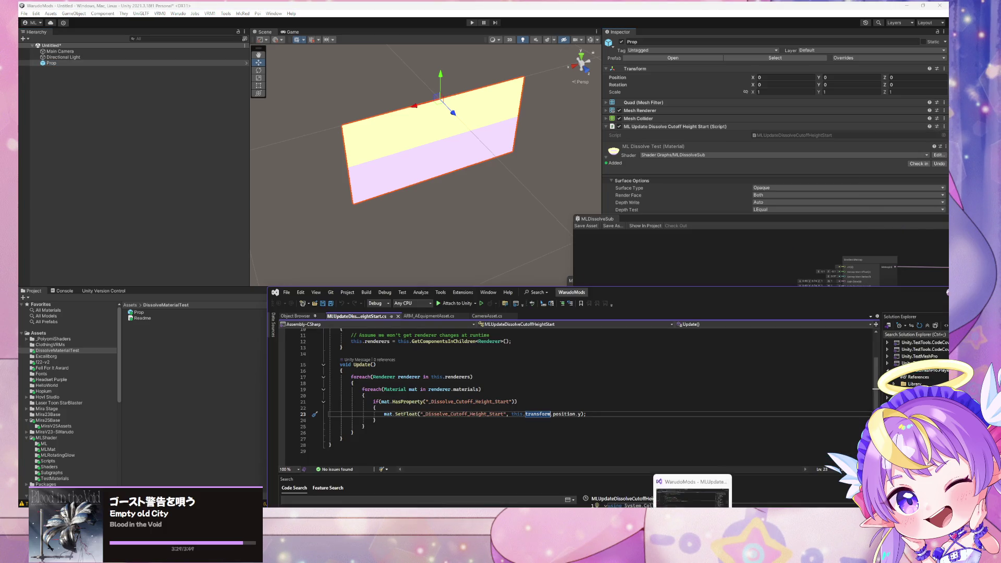
pyautogui.moveTo(634, 295)
pyautogui.mouseDown()
pyautogui.moveTo(626, 101)
pyautogui.moveTo(631, 116)
pyautogui.mouseUp()
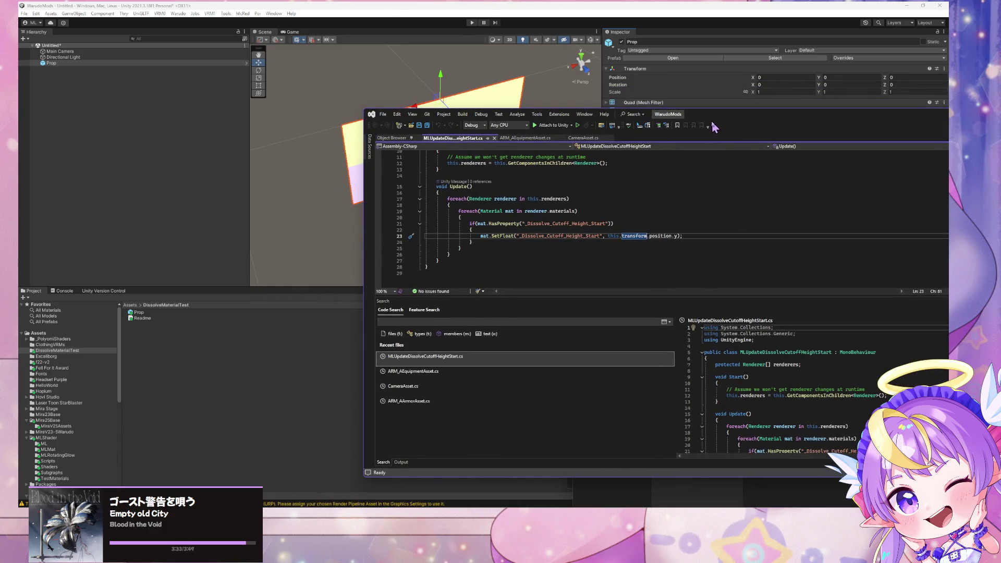
pyautogui.moveTo(727, 113)
pyautogui.mouseDown()
pyautogui.moveTo(695, 158)
pyautogui.moveTo(715, 217)
pyautogui.mouseUp()
pyautogui.scroll(2, 582, 325)
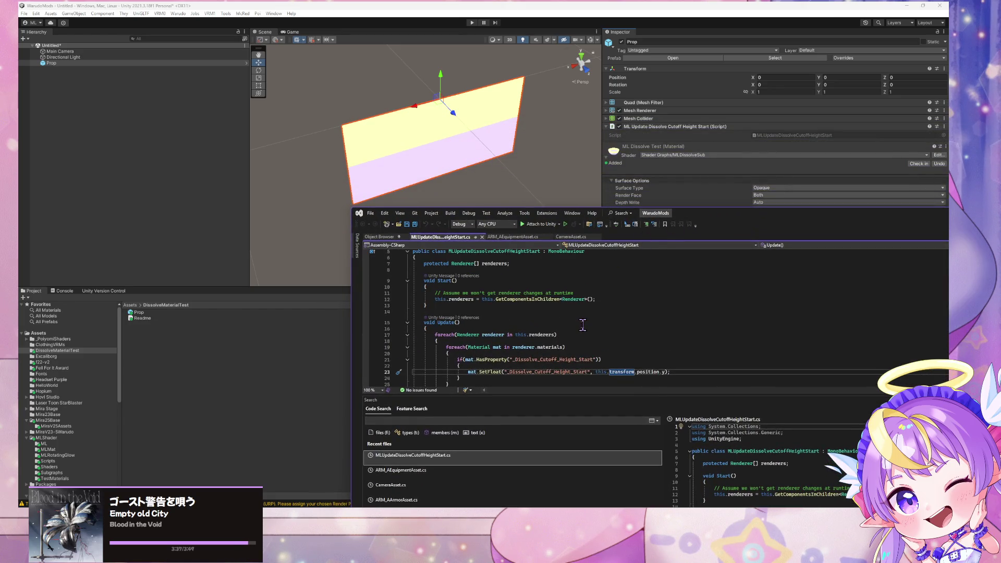
pyautogui.scroll(-1, 582, 325)
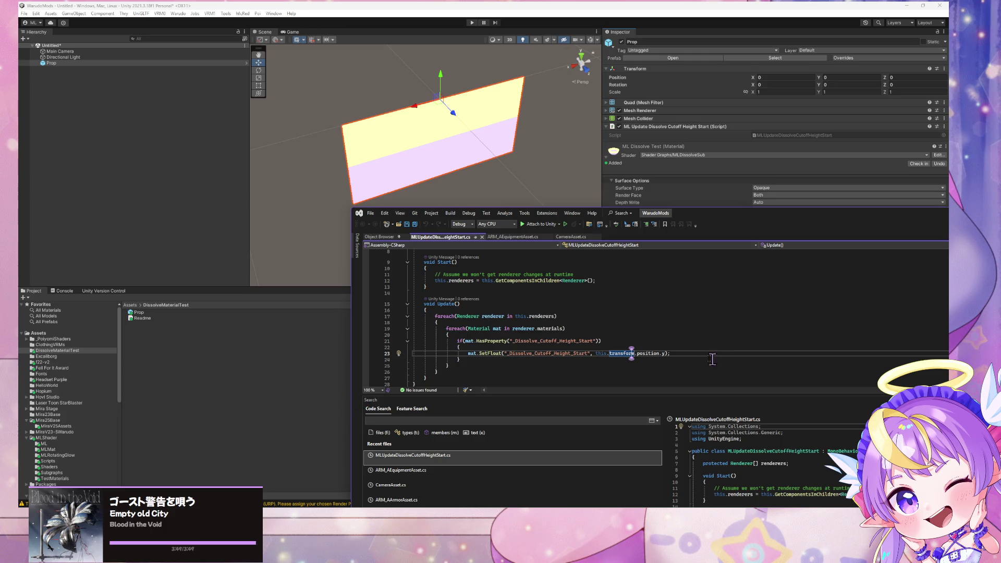
pyautogui.click(659, 354)
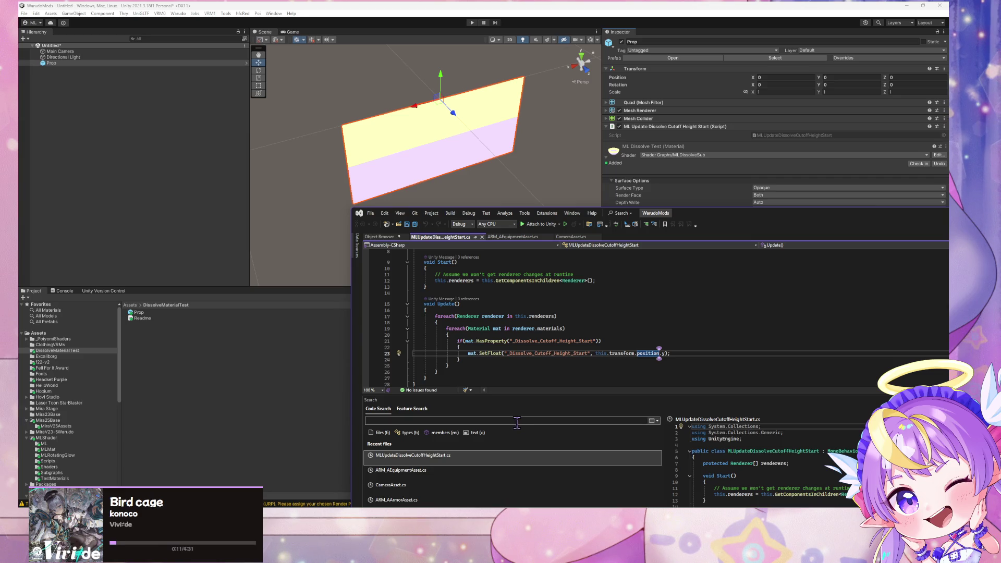
pyautogui.moveTo(716, 209)
pyautogui.mouseDown()
pyautogui.moveTo(712, 219)
pyautogui.moveTo(411, 267)
pyautogui.moveTo(445, 329)
pyautogui.moveTo(434, 274)
pyautogui.moveTo(464, 306)
pyautogui.mouseUp()
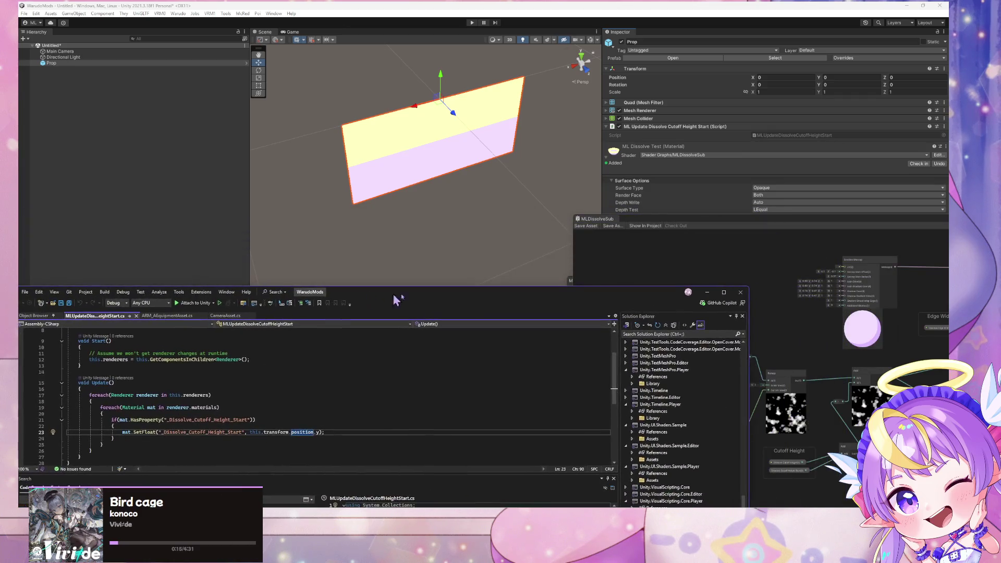
pyautogui.click(807, 223)
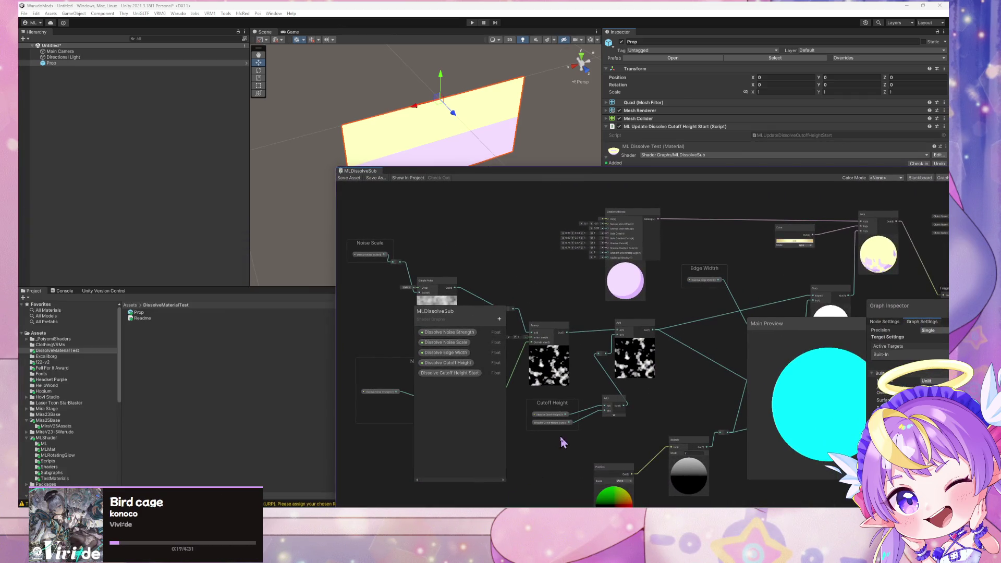
# Copy the reference _Dissolve_Cutoff_Height_Start from the Dissolve Cutoff Height Start property.
pyautogui.click(553, 423)
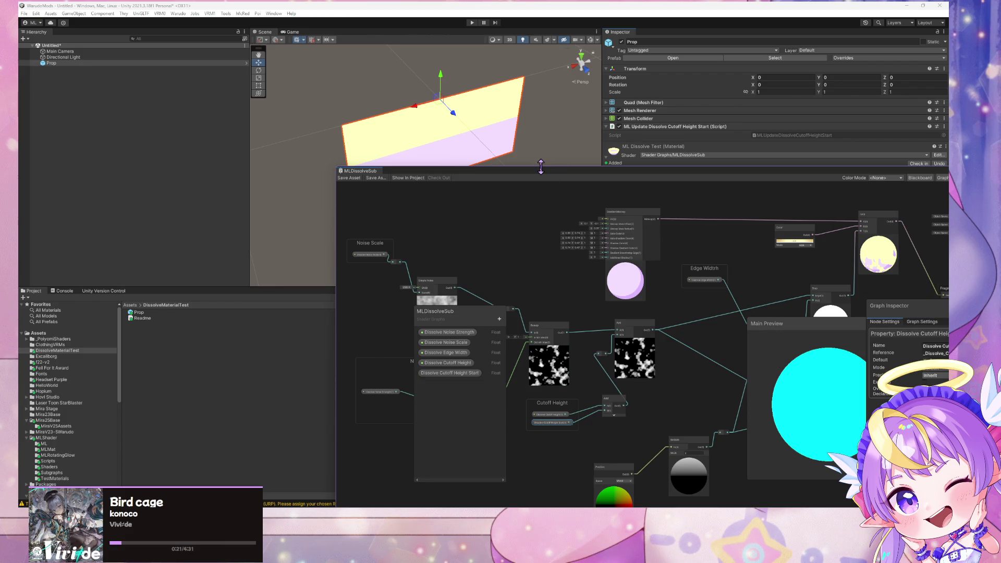
pyautogui.moveTo(540, 166); pyautogui.dragTo(540, 125)
pyautogui.hotkey('ctrl', 'c')
pyautogui.click(754, 312)
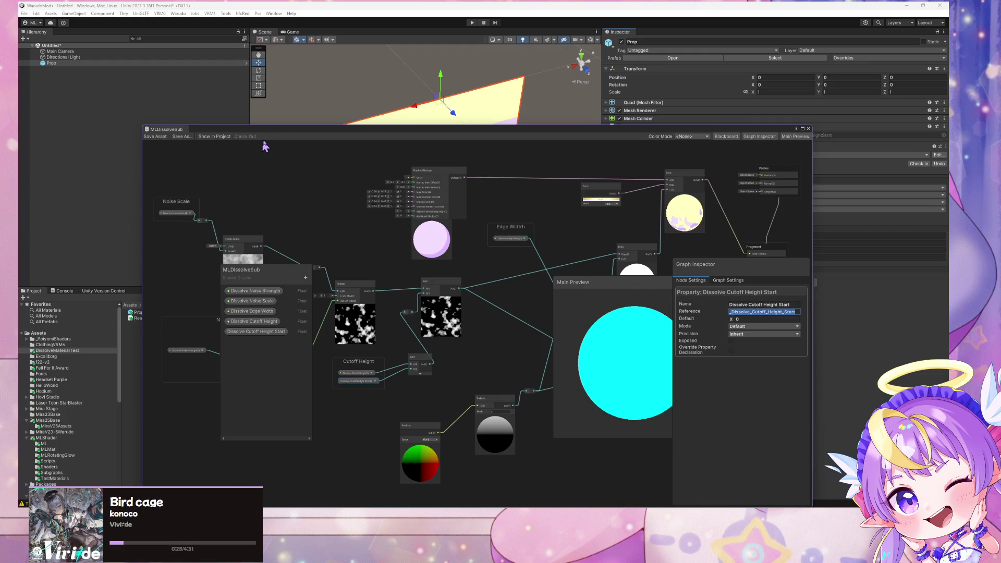
pyautogui.moveTo(286, 135)
pyautogui.mouseDown()
pyautogui.moveTo(469, 142)
pyautogui.moveTo(632, 168)
pyautogui.mouseUp()
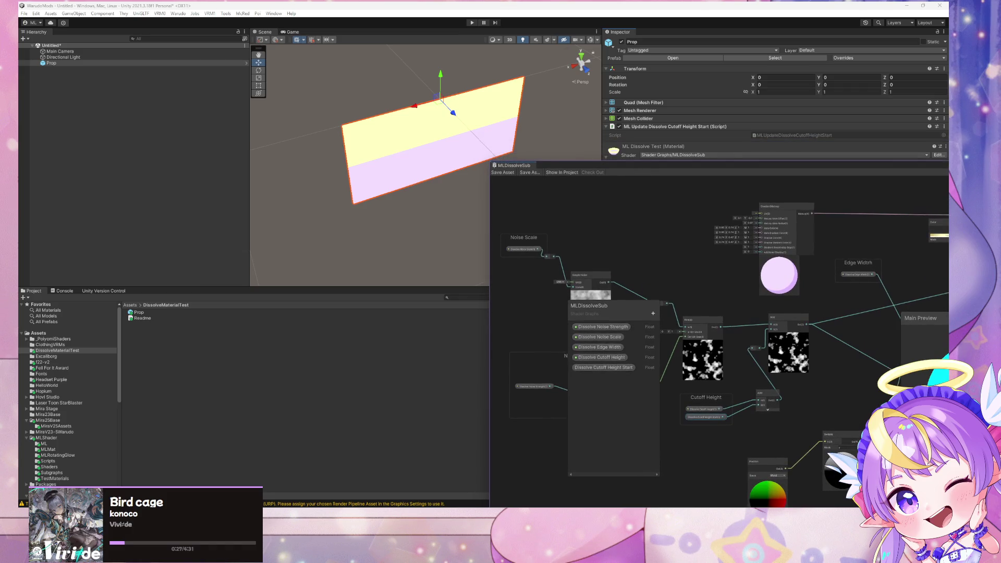
# Paste the reference name over the property string on line 23 of the script.
pyautogui.hotkey('alt', 'Tab')
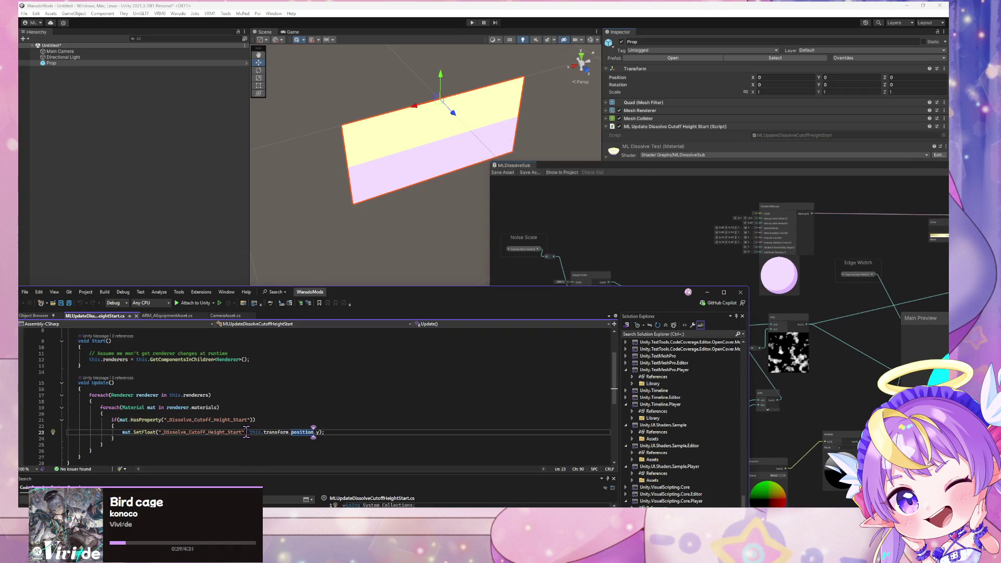
pyautogui.moveTo(243, 432); pyautogui.dragTo(168, 431)
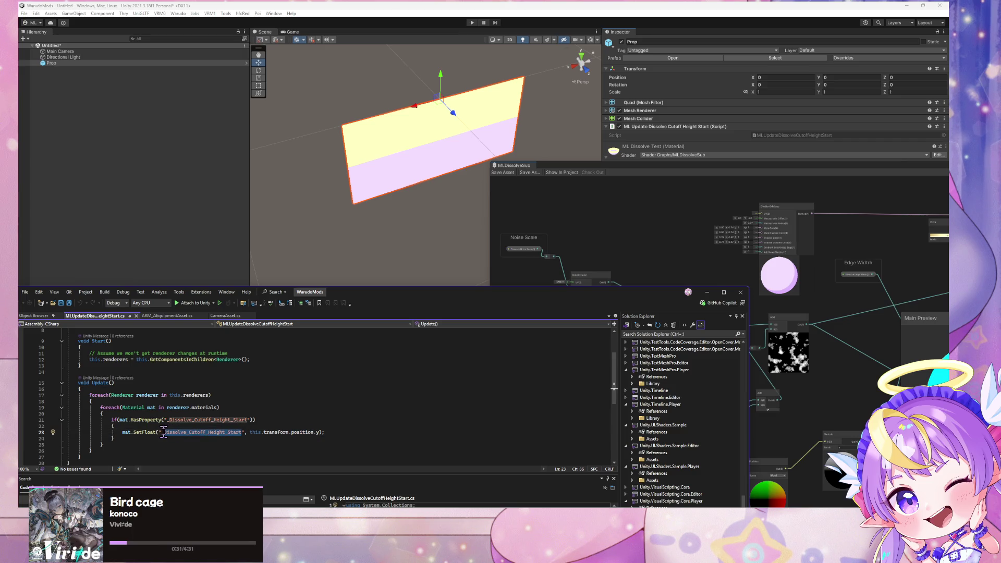
pyautogui.hotkey('ctrl', 'v')
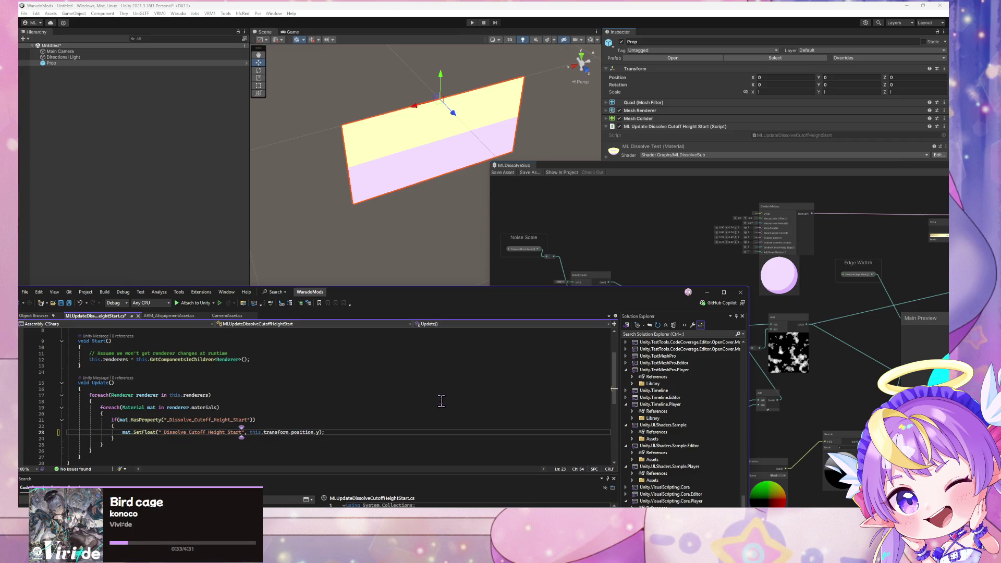
pyautogui.moveTo(367, 296)
pyautogui.mouseDown()
pyautogui.moveTo(569, 214)
pyautogui.moveTo(572, 228)
pyautogui.moveTo(254, 324)
pyautogui.mouseUp()
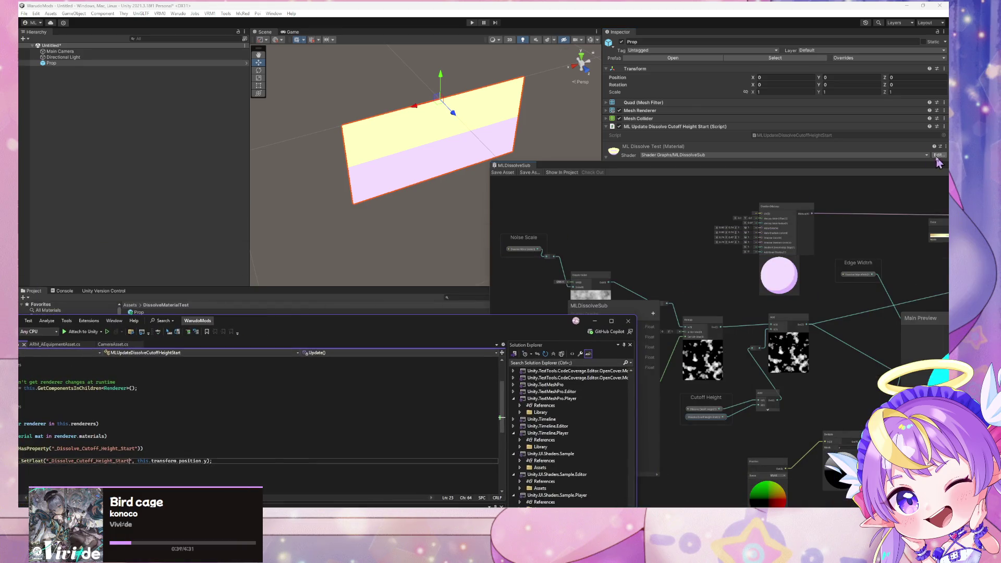
pyautogui.moveTo(828, 169)
pyautogui.mouseDown()
pyautogui.moveTo(769, 166)
pyautogui.moveTo(508, 231)
pyautogui.moveTo(574, 284)
pyautogui.moveTo(504, 126)
pyautogui.mouseUp()
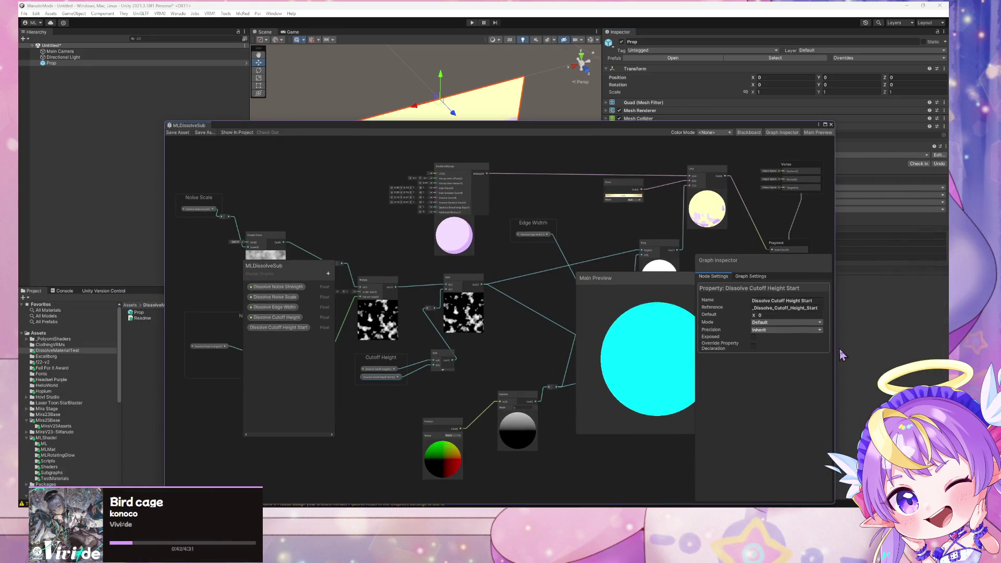
# Leave Override Property Declaration unchecked for Dissolve Cutoff Height Start and save the MLDissolveSub graph.
pyautogui.click(753, 337)
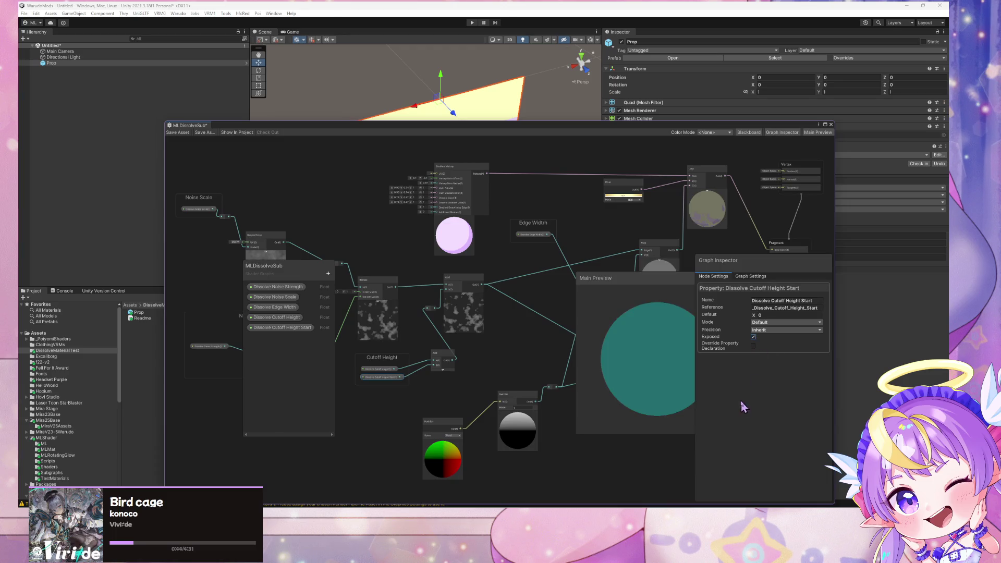
pyautogui.click(753, 345)
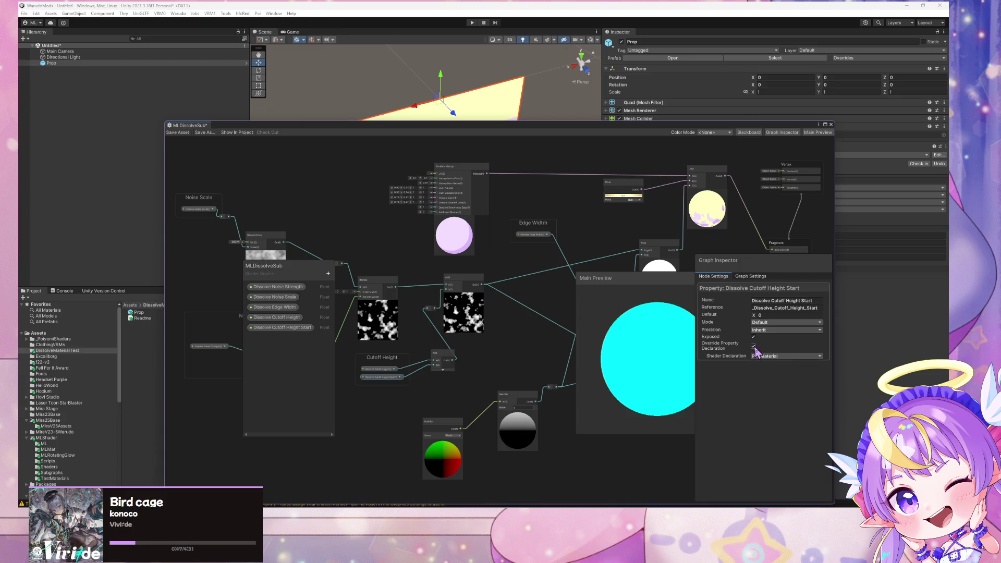
pyautogui.click(764, 356)
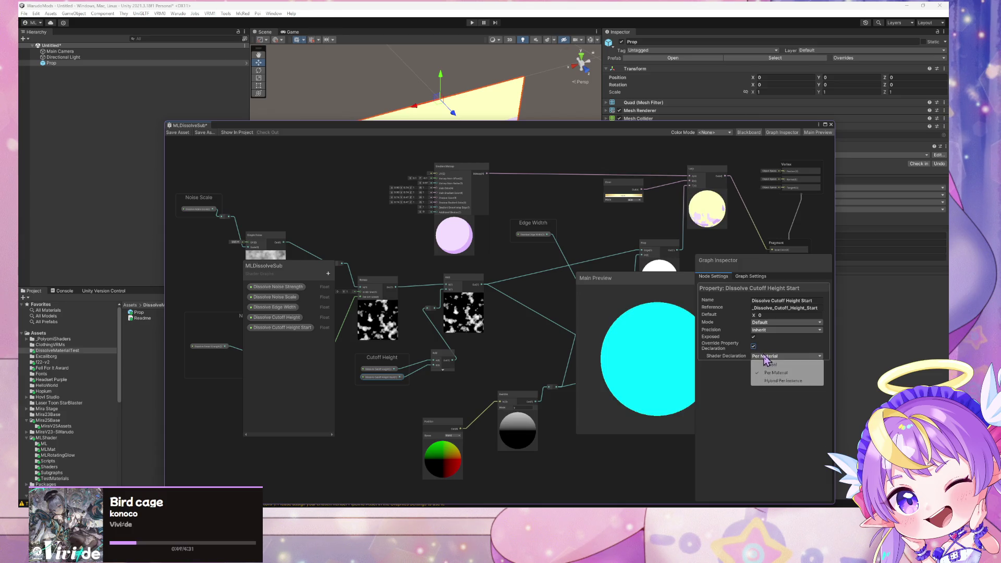
pyautogui.click(807, 359)
pyautogui.click(795, 360)
pyautogui.click(754, 360)
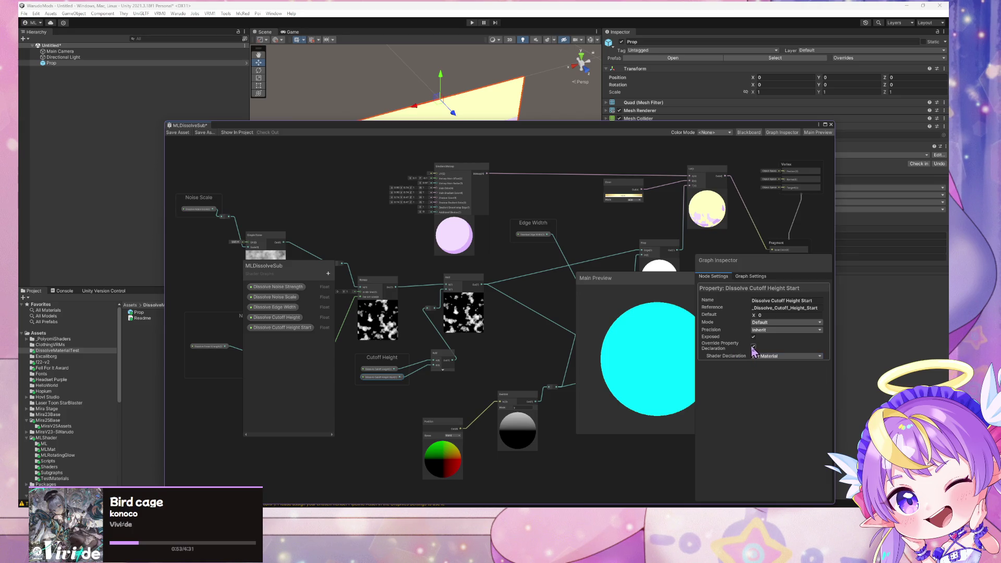
pyautogui.click(753, 347)
pyautogui.click(753, 346)
pyautogui.click(756, 355)
pyautogui.click(753, 346)
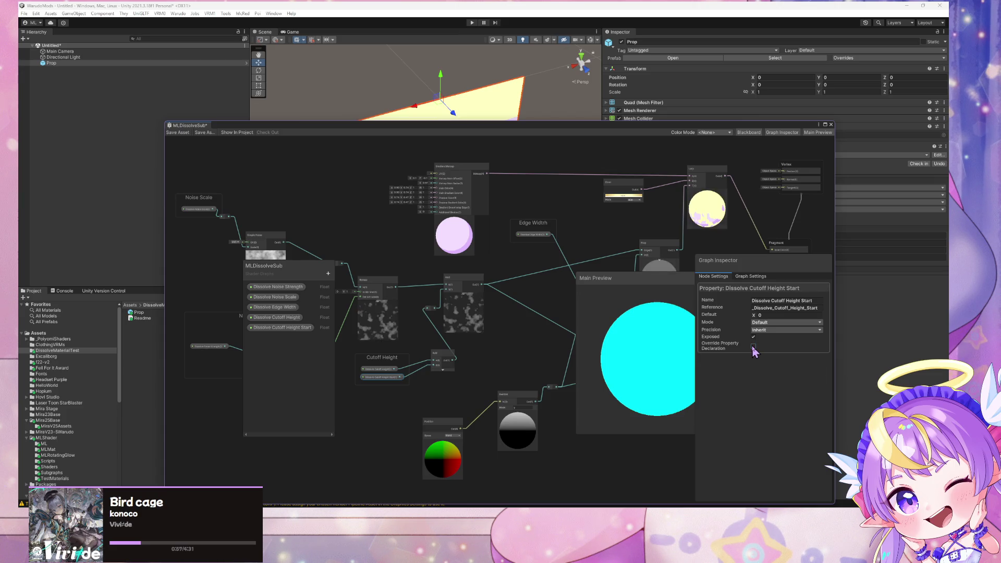
pyautogui.click(185, 131)
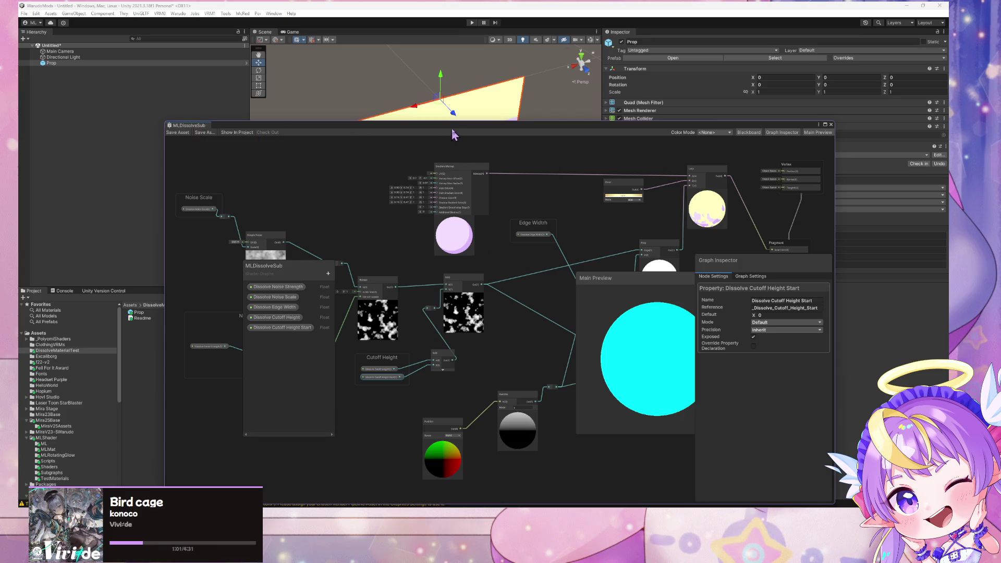
# Move the Shader Graph window aside and enter play mode.
pyautogui.moveTo(453, 127); pyautogui.dragTo(864, 169)
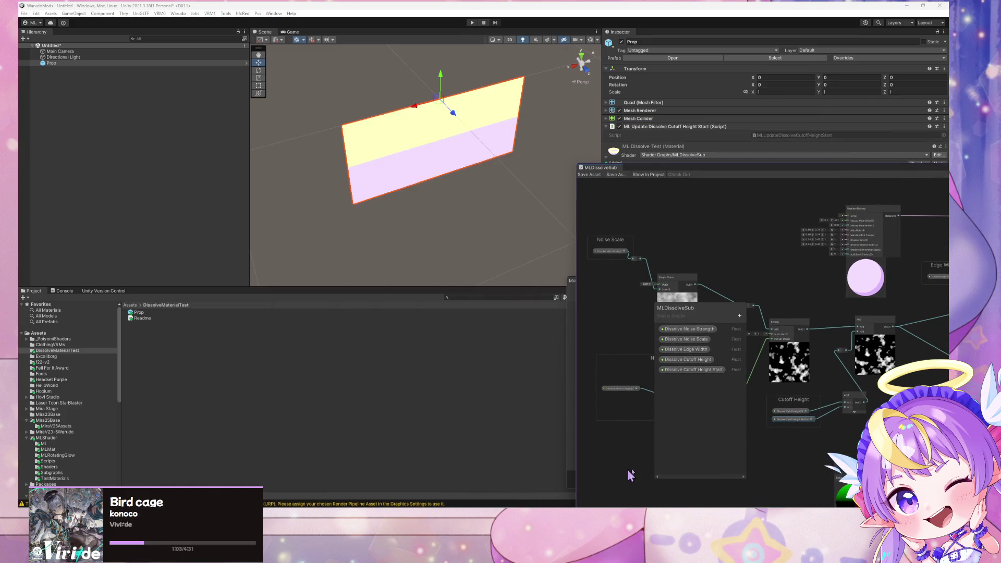
pyautogui.click(472, 23)
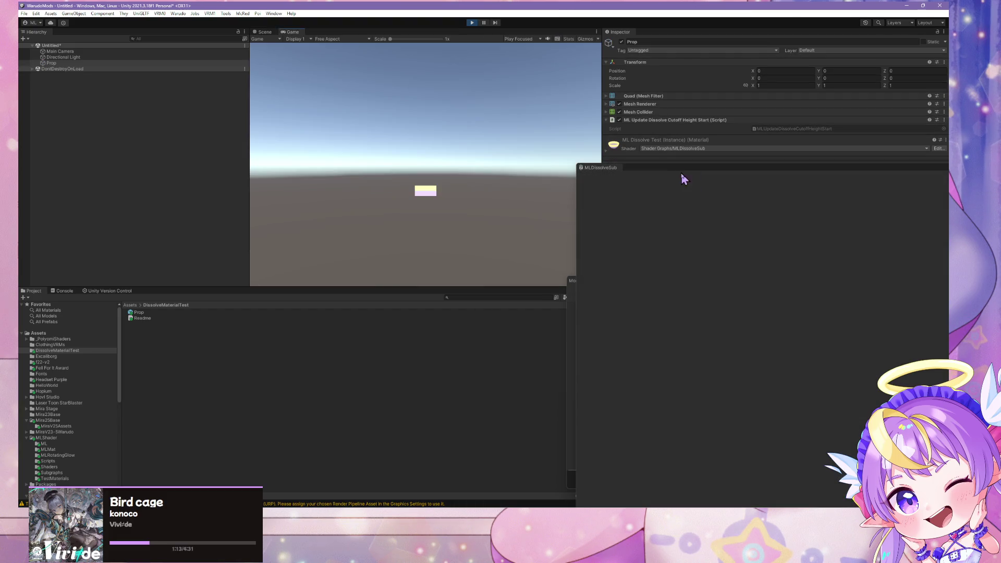
# In the Scene view, expand the material inputs and raise the prop to Y 0.342.
pyautogui.click(263, 33)
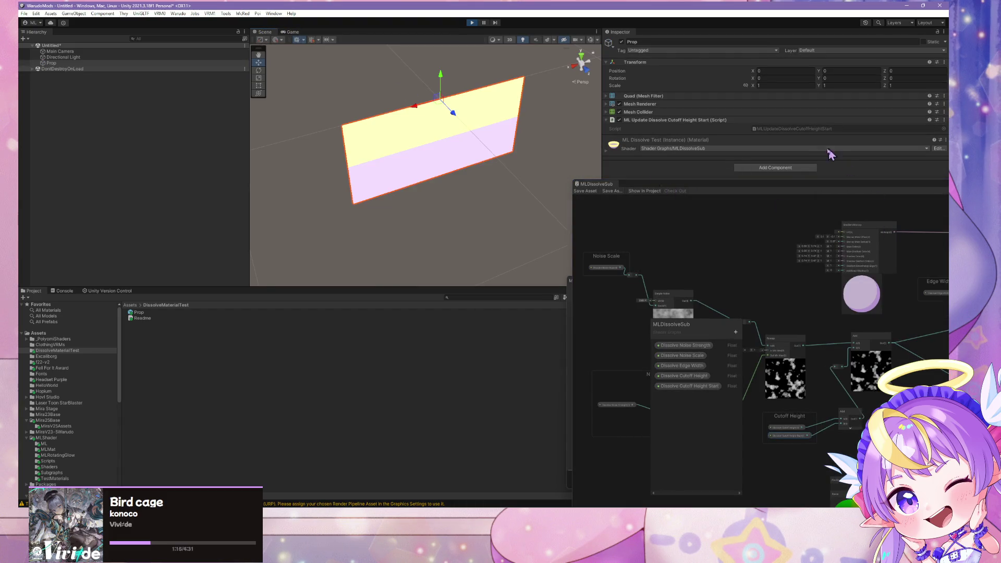
pyautogui.click(607, 153)
pyautogui.moveTo(494, 179); pyautogui.dragTo(471, 112)
pyautogui.scroll(2, 472, 111)
pyautogui.scroll(-2, 472, 111)
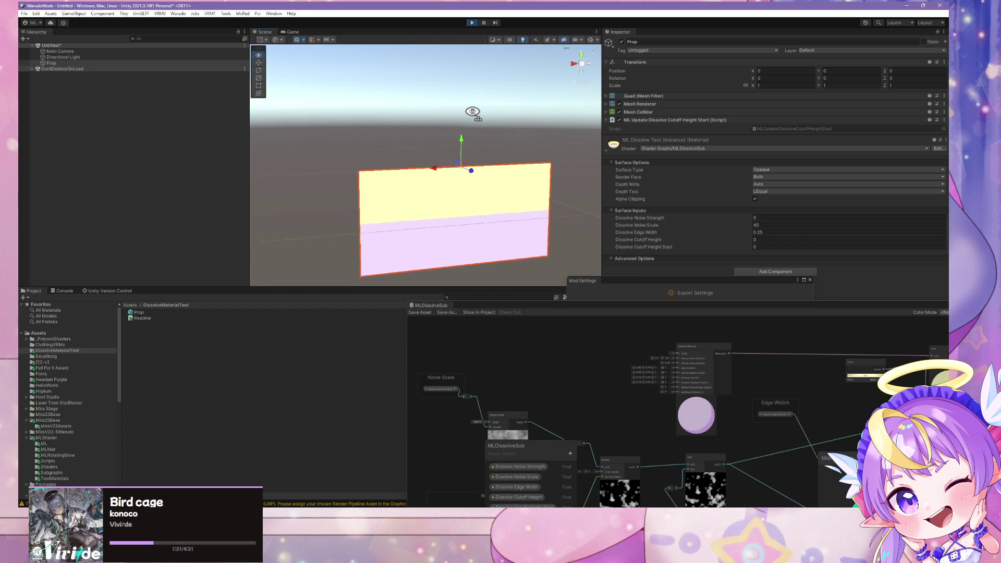
pyautogui.scroll(3, 472, 111)
pyautogui.scroll(-2, 472, 111)
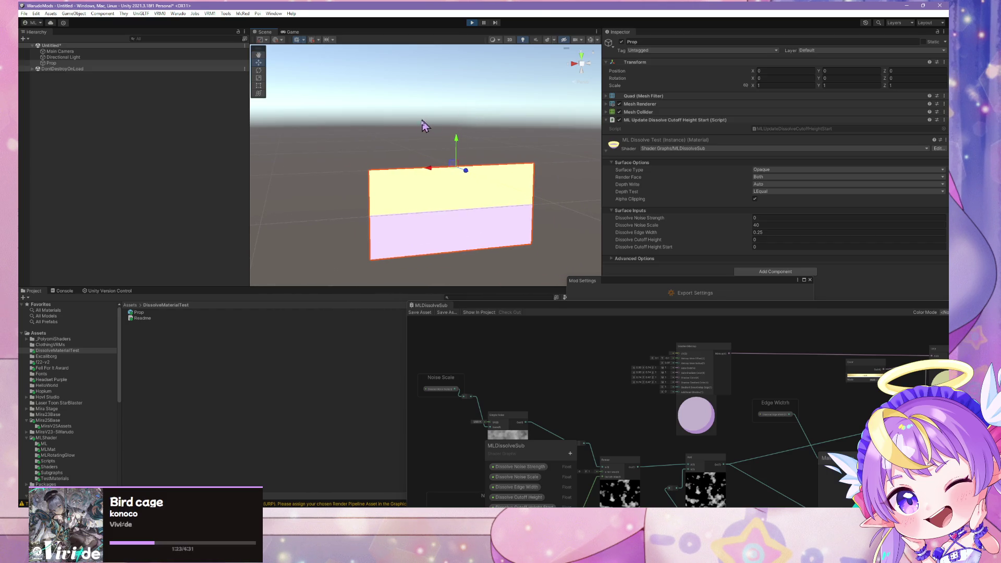
pyautogui.moveTo(456, 149)
pyautogui.mouseDown()
pyautogui.moveTo(459, 58)
pyautogui.moveTo(480, 134)
pyautogui.moveTo(489, 78)
pyautogui.moveTo(476, 169)
pyautogui.moveTo(465, 45)
pyautogui.moveTo(461, 214)
pyautogui.moveTo(456, 42)
pyautogui.moveTo(458, 175)
pyautogui.moveTo(477, 210)
pyautogui.moveTo(452, 88)
pyautogui.mouseUp()
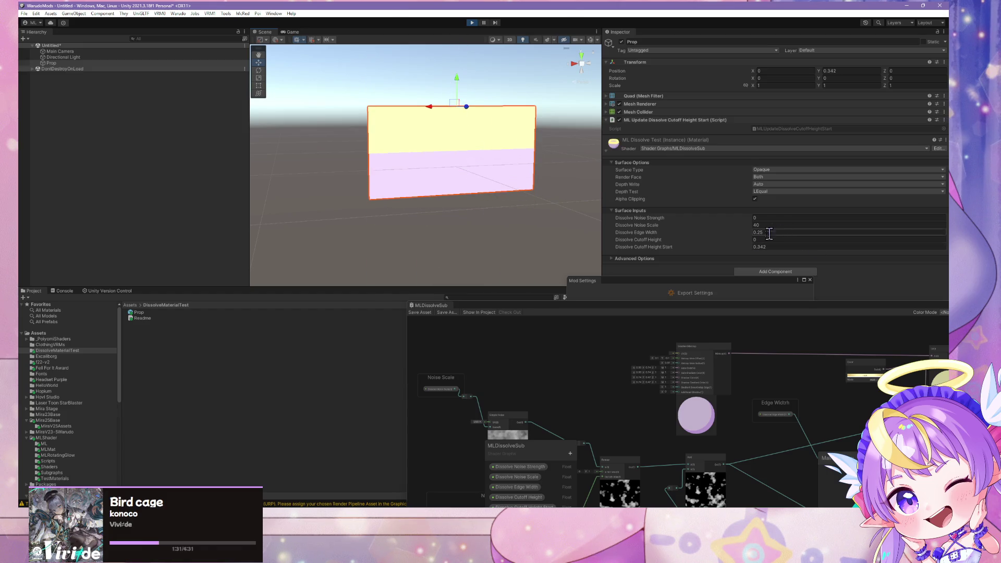
# Adjust Dissolve Cutoff Height to 1.15, turning the quad fully lilac.
pyautogui.moveTo(751, 241)
pyautogui.mouseDown()
pyautogui.moveTo(766, 239)
pyautogui.moveTo(666, 211)
pyautogui.mouseUp()
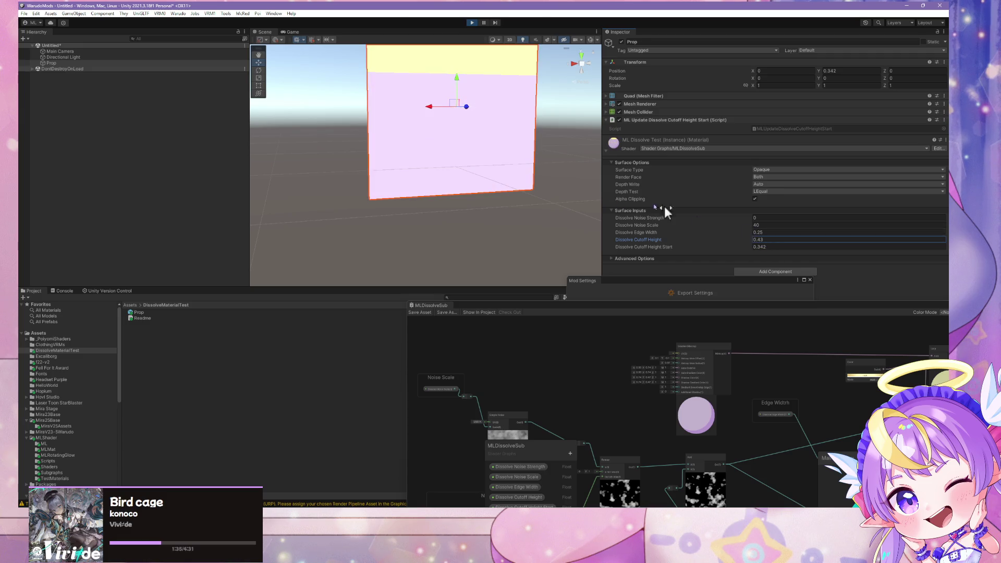
pyautogui.press('f')
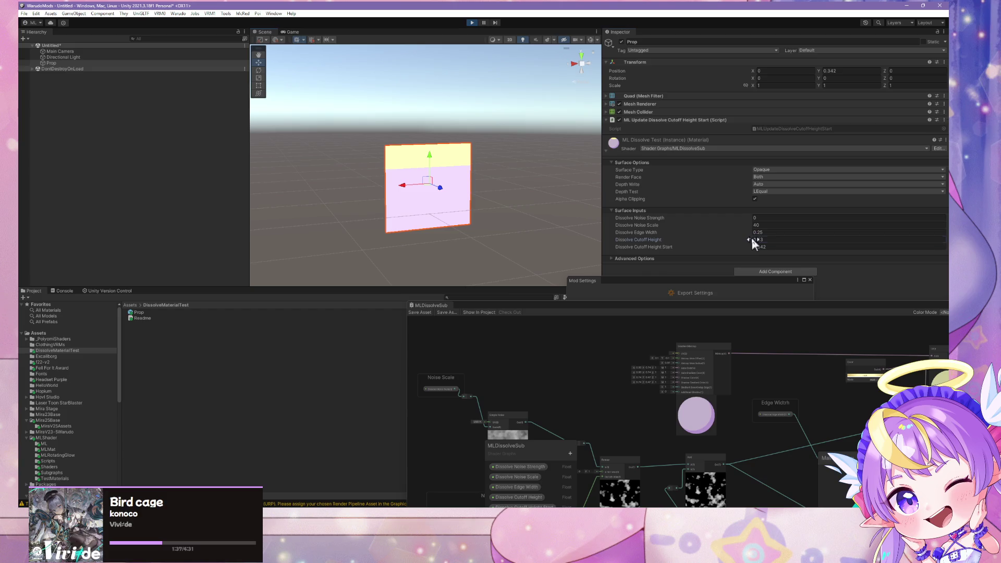
pyautogui.moveTo(752, 238)
pyautogui.mouseDown()
pyautogui.moveTo(759, 235)
pyautogui.moveTo(736, 231)
pyautogui.moveTo(755, 233)
pyautogui.moveTo(747, 240)
pyautogui.mouseUp()
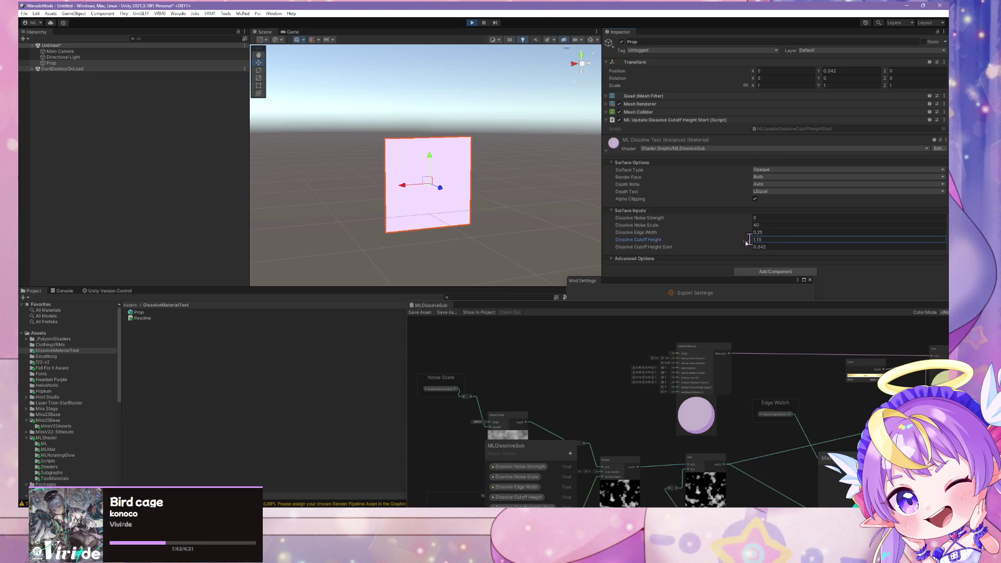
pyautogui.moveTo(696, 307)
pyautogui.mouseDown()
pyautogui.moveTo(396, 191)
pyautogui.moveTo(408, 198)
pyautogui.mouseUp()
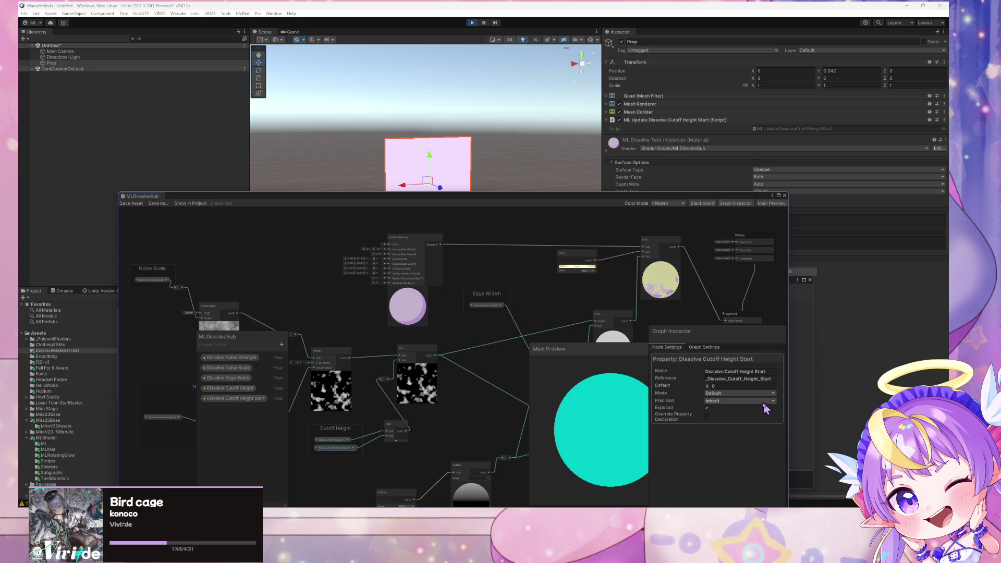
# Turn on Override Property Declaration for Dissolve Cutoff Height Start, browsing its precision and scope options.
pyautogui.click(729, 400)
pyautogui.click(693, 423)
pyautogui.click(706, 417)
pyautogui.click(712, 427)
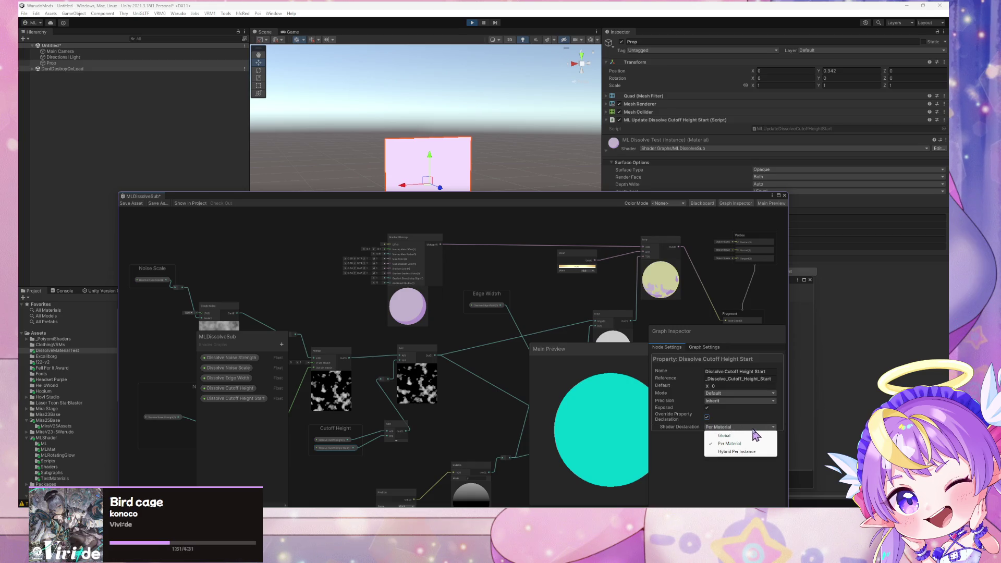
pyautogui.click(706, 417)
pyautogui.click(707, 417)
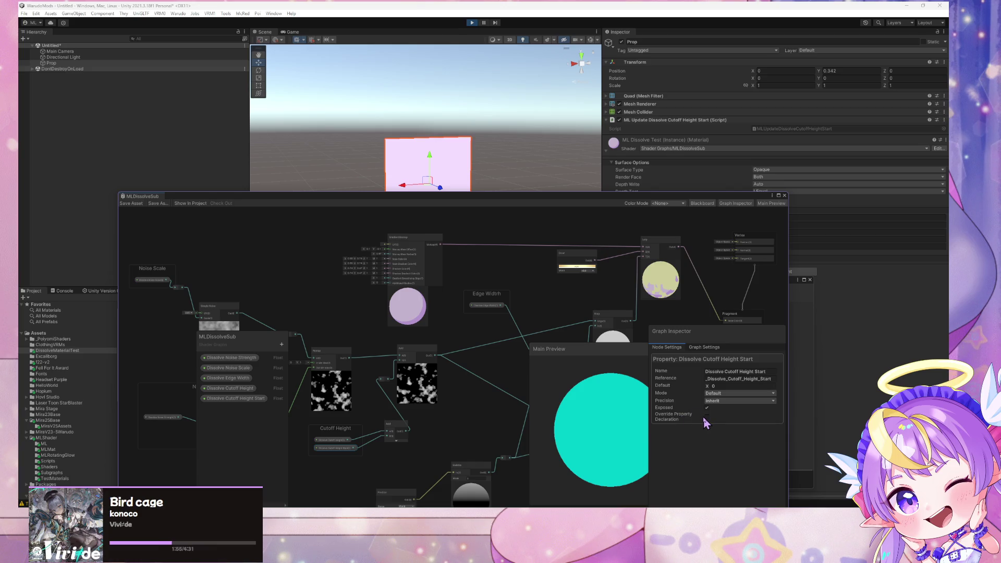
pyautogui.click(707, 417)
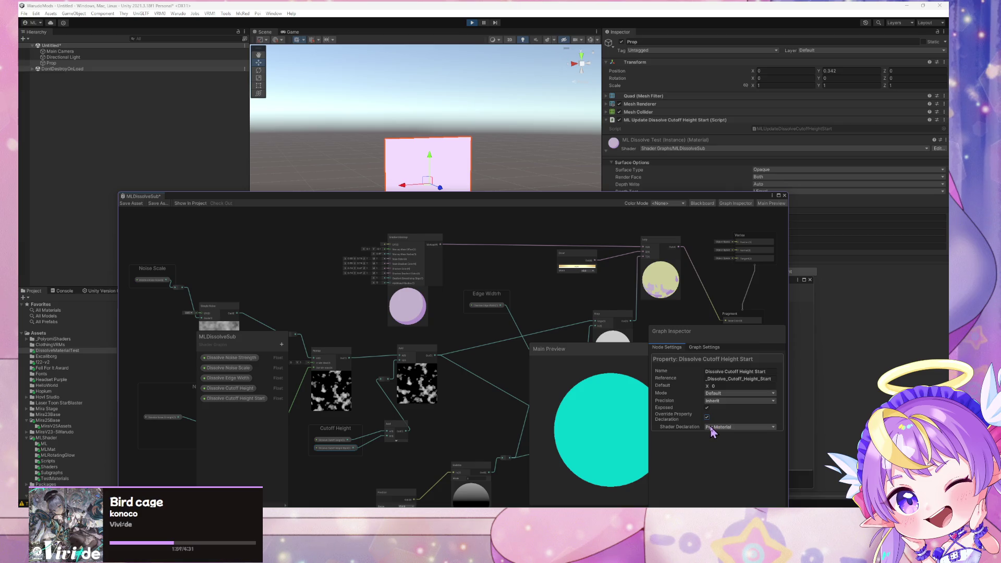
pyautogui.click(710, 426)
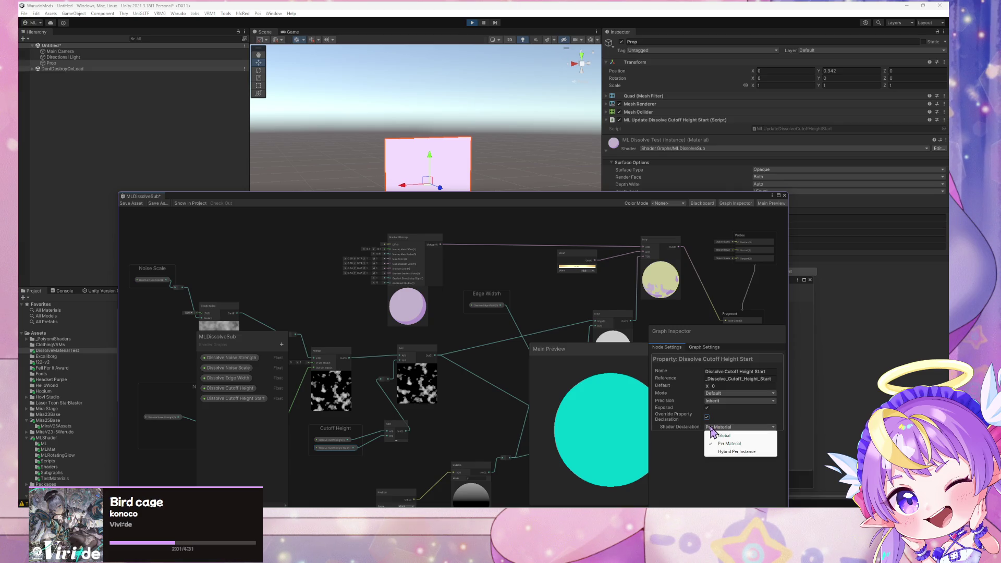
pyautogui.click(682, 421)
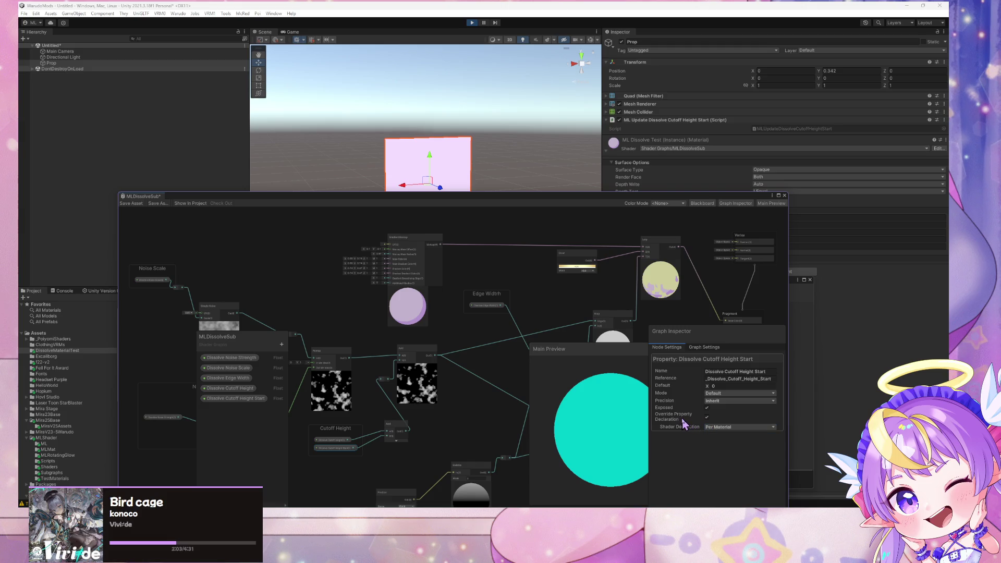
pyautogui.click(710, 427)
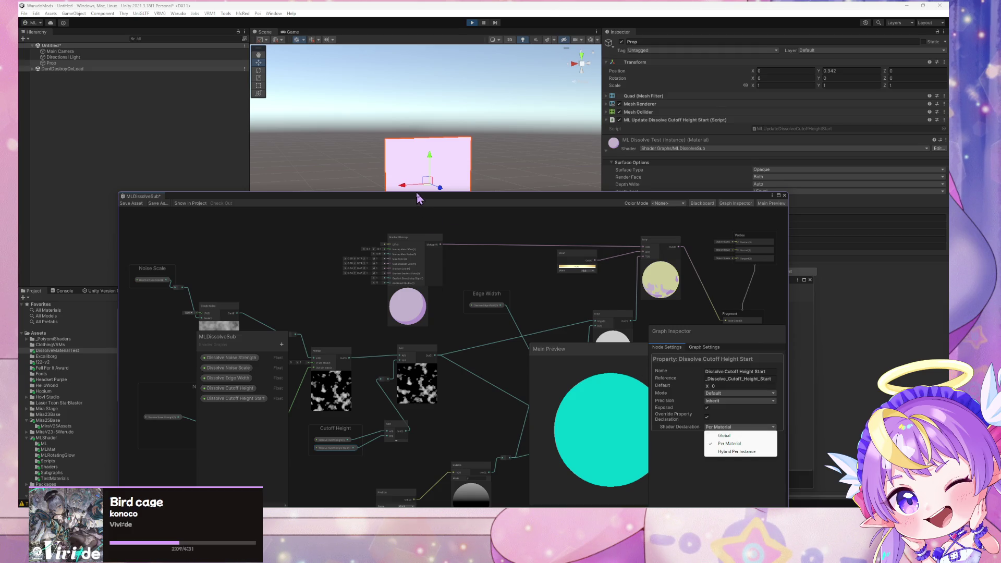
pyautogui.click(676, 446)
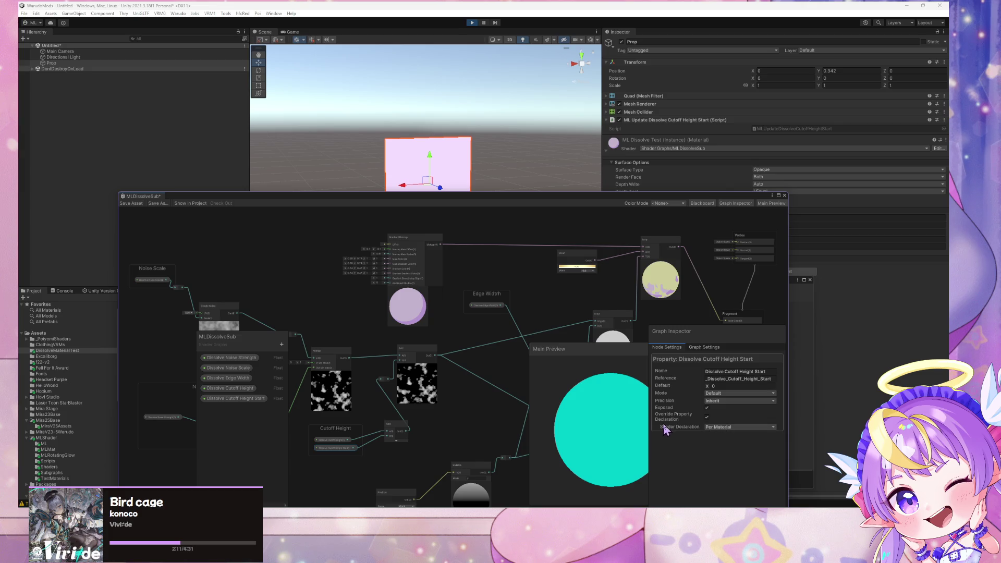
# Set the Shader Declaration to Global, save the graph, and raise the prop to Y 0.566.
pyautogui.moveTo(469, 202)
pyautogui.mouseDown()
pyautogui.moveTo(568, 341)
pyautogui.moveTo(521, 225)
pyautogui.moveTo(568, 339)
pyautogui.moveTo(580, 283)
pyautogui.moveTo(496, 257)
pyautogui.moveTo(436, 186)
pyautogui.mouseUp()
pyautogui.click(704, 411)
pyautogui.click(691, 419)
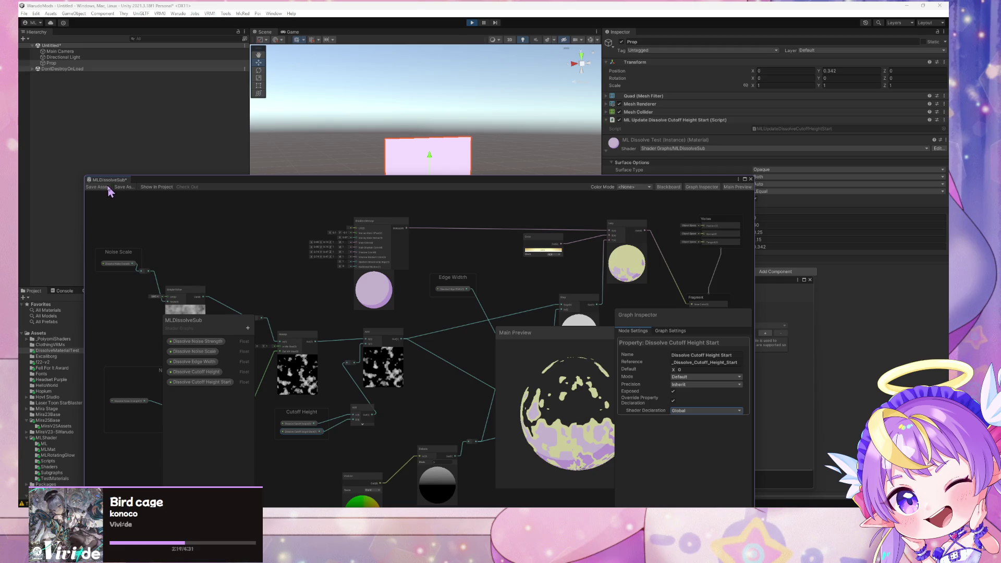
pyautogui.click(107, 187)
pyautogui.moveTo(264, 181)
pyautogui.mouseDown()
pyautogui.moveTo(440, 255)
pyautogui.moveTo(453, 324)
pyautogui.moveTo(432, 313)
pyautogui.mouseUp()
pyautogui.moveTo(432, 164)
pyautogui.mouseDown()
pyautogui.moveTo(432, 90)
pyautogui.moveTo(482, 260)
pyautogui.moveTo(478, 151)
pyautogui.moveTo(465, 165)
pyautogui.moveTo(464, 117)
pyautogui.moveTo(485, 271)
pyautogui.moveTo(472, 150)
pyautogui.mouseUp()
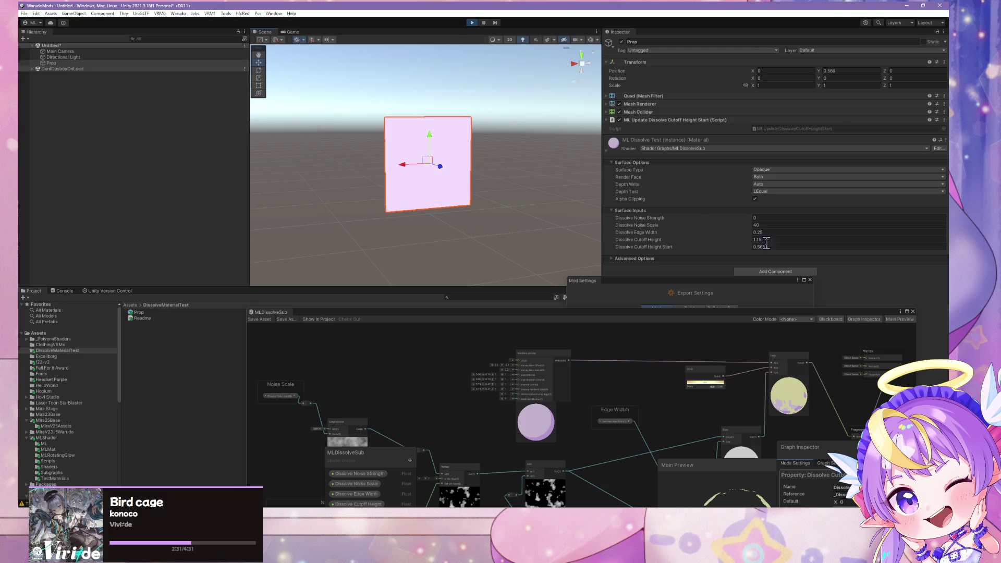
# Lower Dissolve Cutoff Height to -0.14 to check the dissolve, then exit play mode.
pyautogui.moveTo(750, 240); pyautogui.dragTo(734, 241)
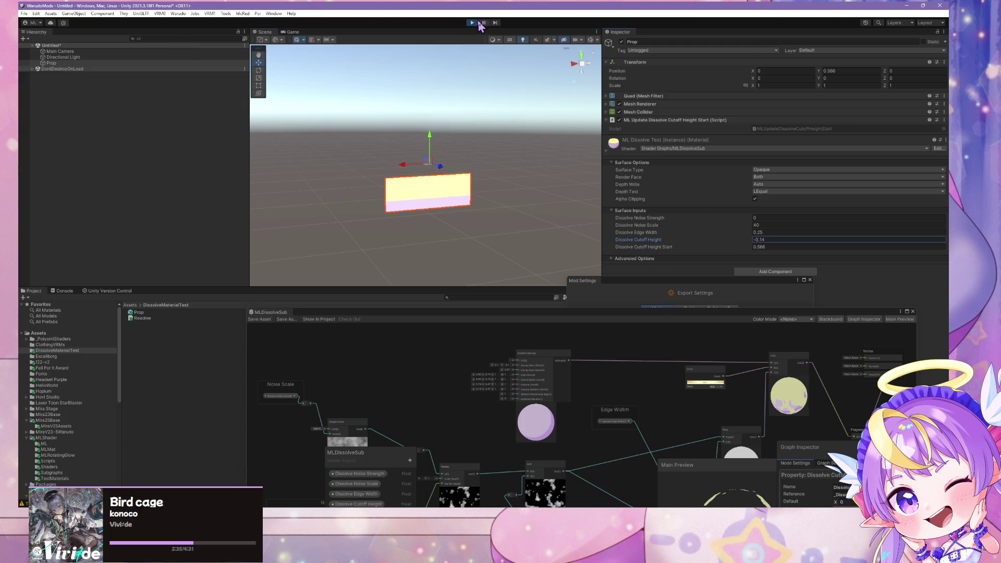
pyautogui.click(475, 23)
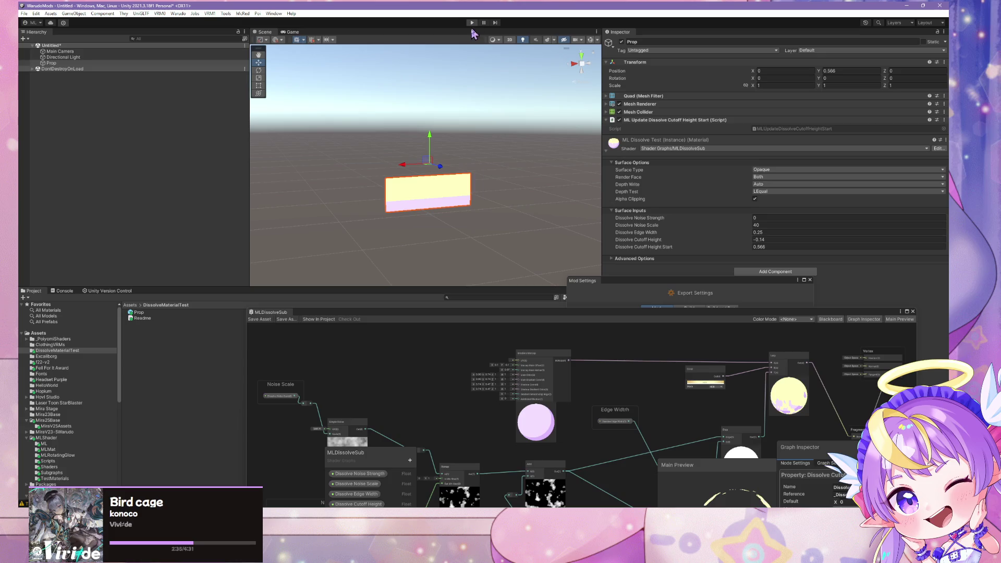
pyautogui.moveTo(659, 311)
pyautogui.mouseDown()
pyautogui.moveTo(610, 148)
pyautogui.moveTo(719, 294)
pyautogui.mouseUp()
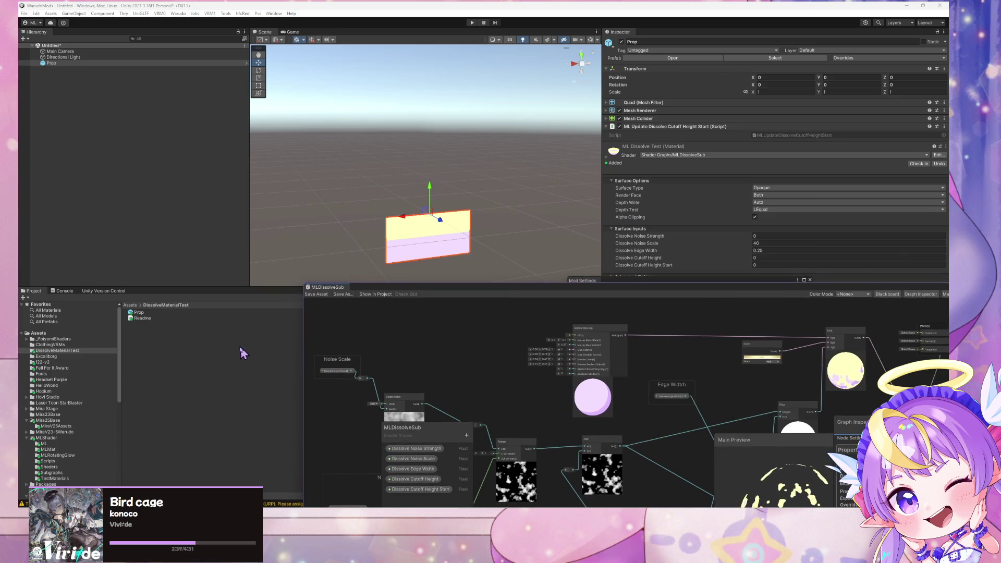
# Browse the Project folders ClothingVRMs, DissolveMaterialTest, MLRotatingGlow Scripts and MLShader Shaders.
pyautogui.click(70, 345)
pyautogui.click(69, 350)
pyautogui.click(70, 345)
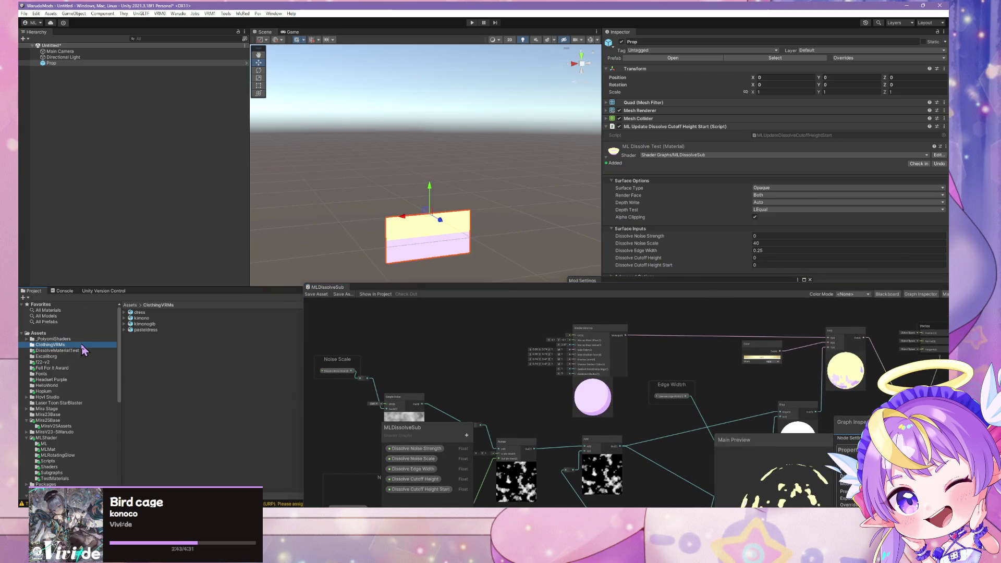
pyautogui.click(82, 351)
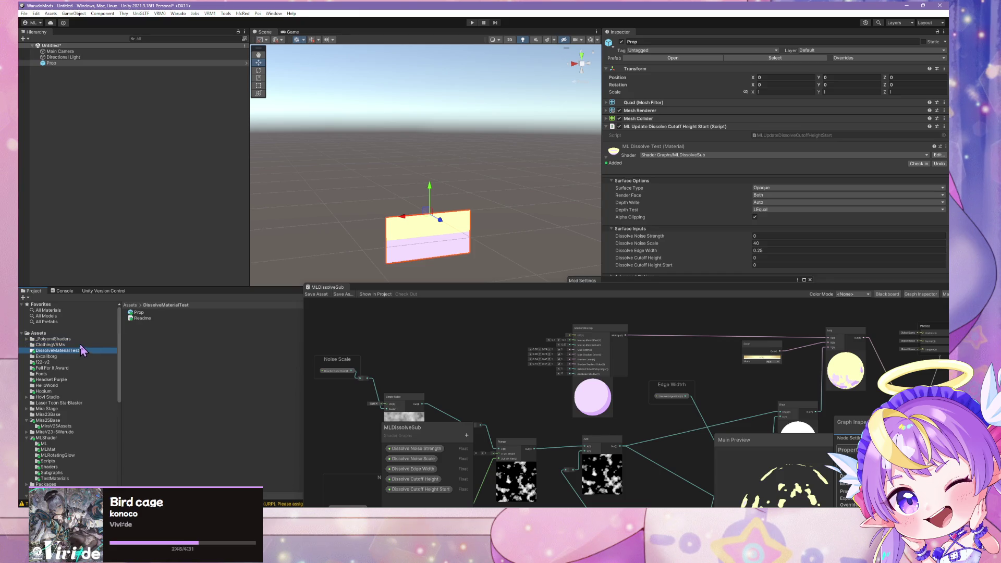
pyautogui.click(81, 345)
pyautogui.click(84, 352)
pyautogui.scroll(-6, 64, 374)
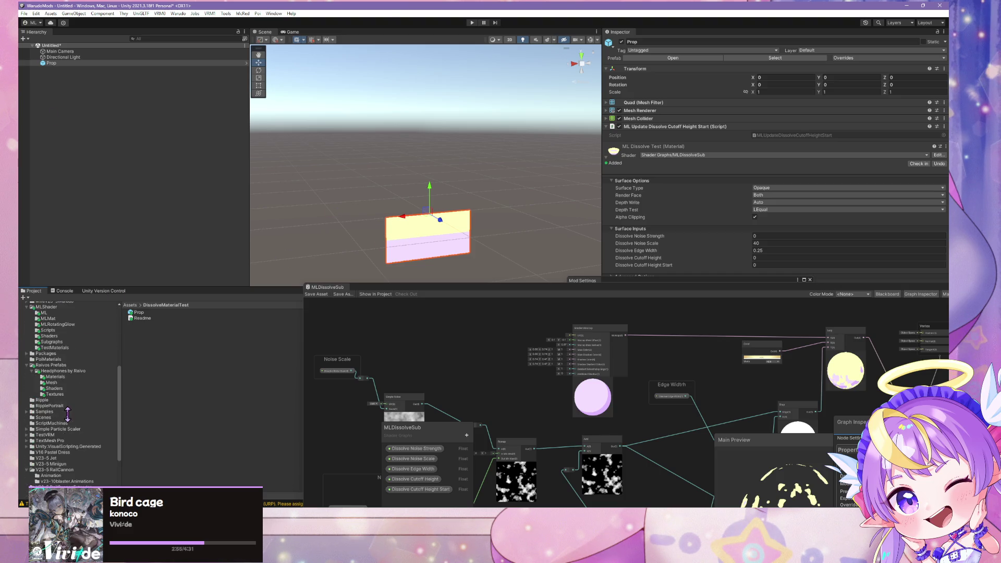
pyautogui.click(58, 352)
pyautogui.click(64, 346)
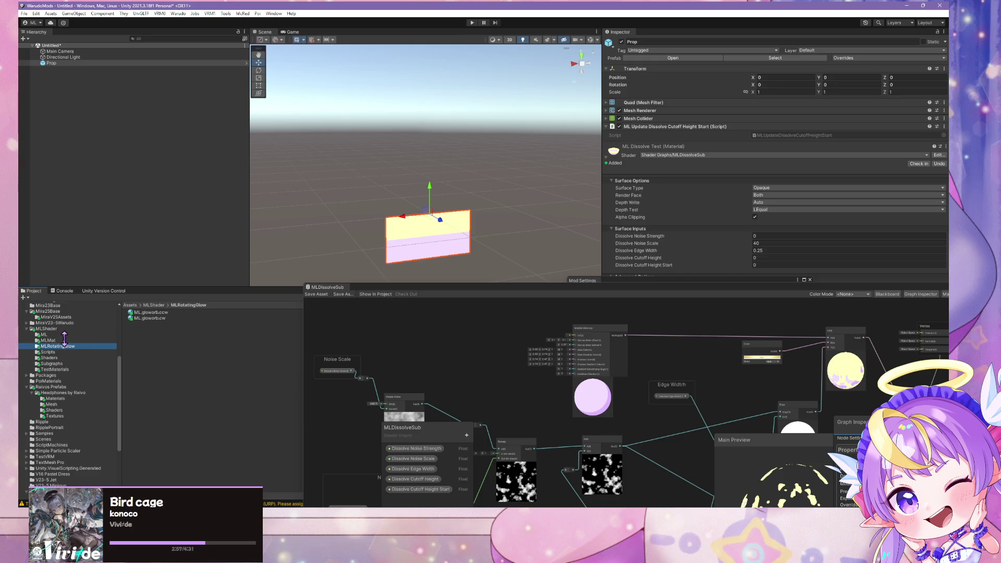
pyautogui.click(62, 352)
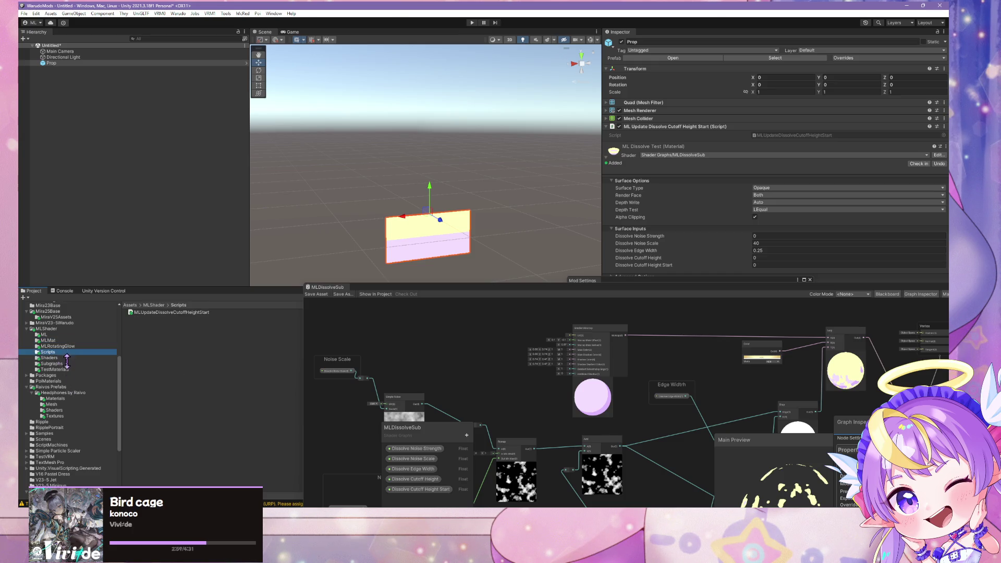
pyautogui.click(79, 358)
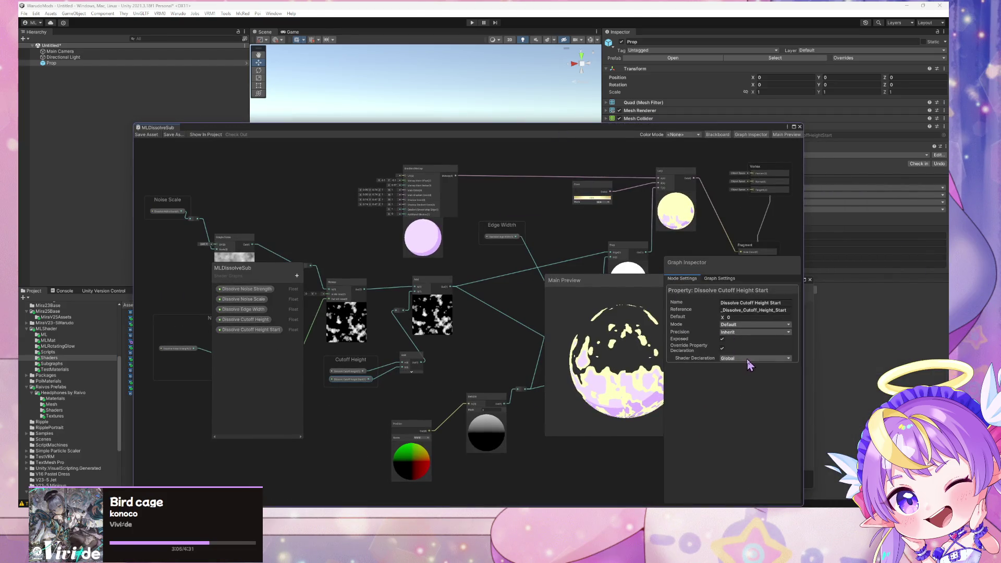
# Save the MLDissolveSub shader graph asset and move its window aside.
pyautogui.click(722, 348)
pyautogui.click(722, 348)
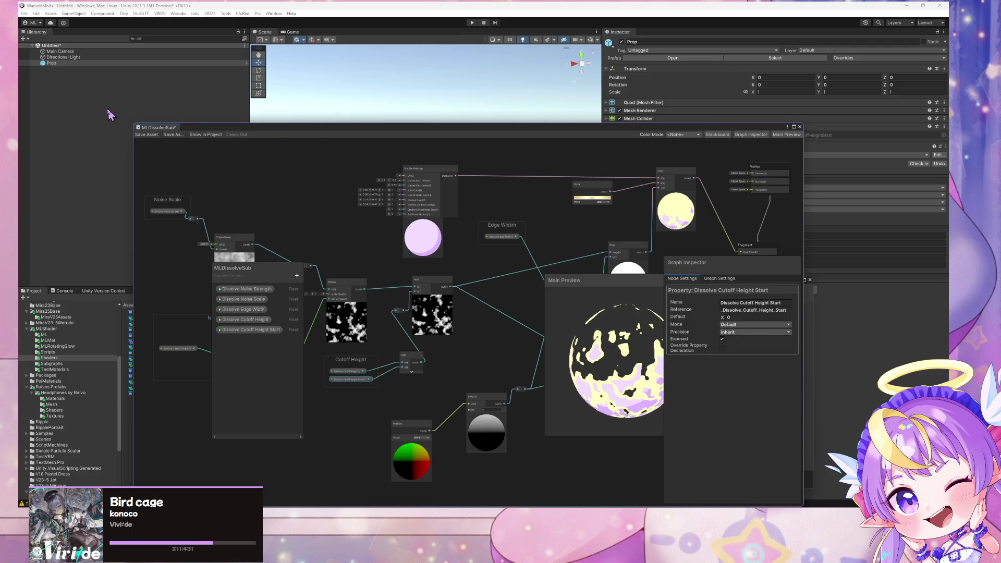
pyautogui.click(146, 134)
pyautogui.moveTo(270, 130)
pyautogui.mouseDown()
pyautogui.moveTo(505, 262)
pyautogui.moveTo(448, 311)
pyautogui.mouseUp()
pyautogui.click(178, 14)
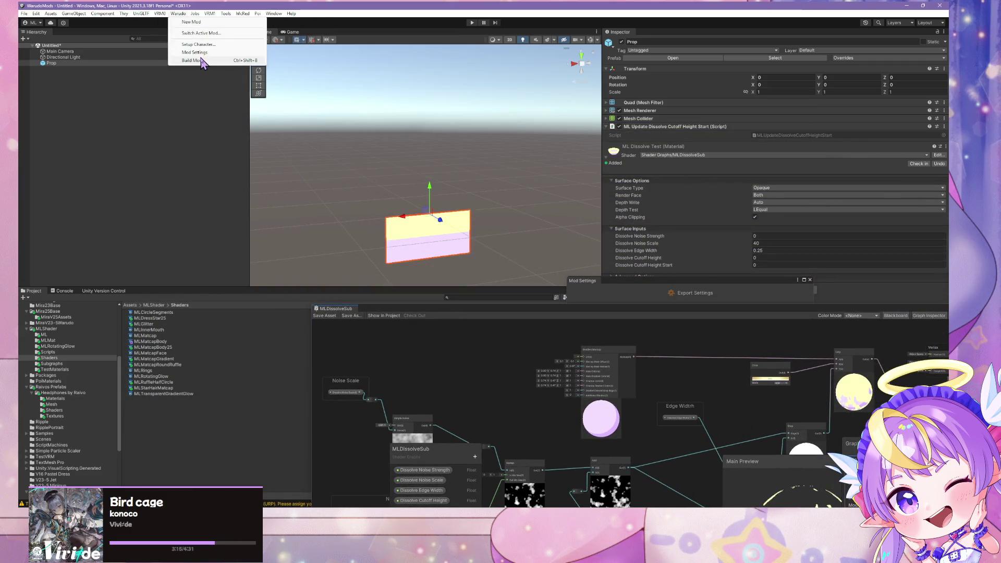
# In Warudo Mod Settings, add a profile named DissolveMaterialTest and open the asset-directory picker.
pyautogui.click(208, 63)
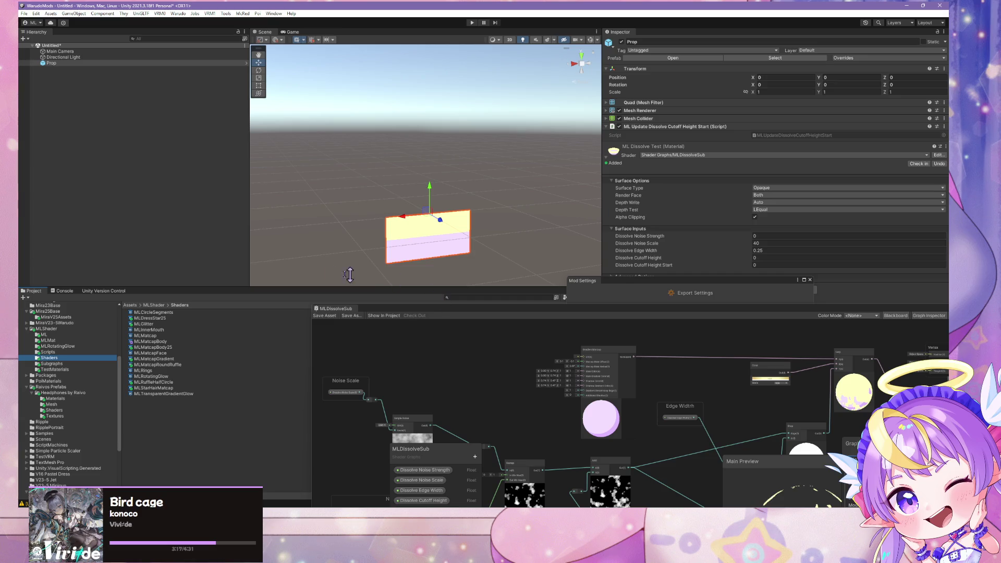
pyautogui.click(173, 14)
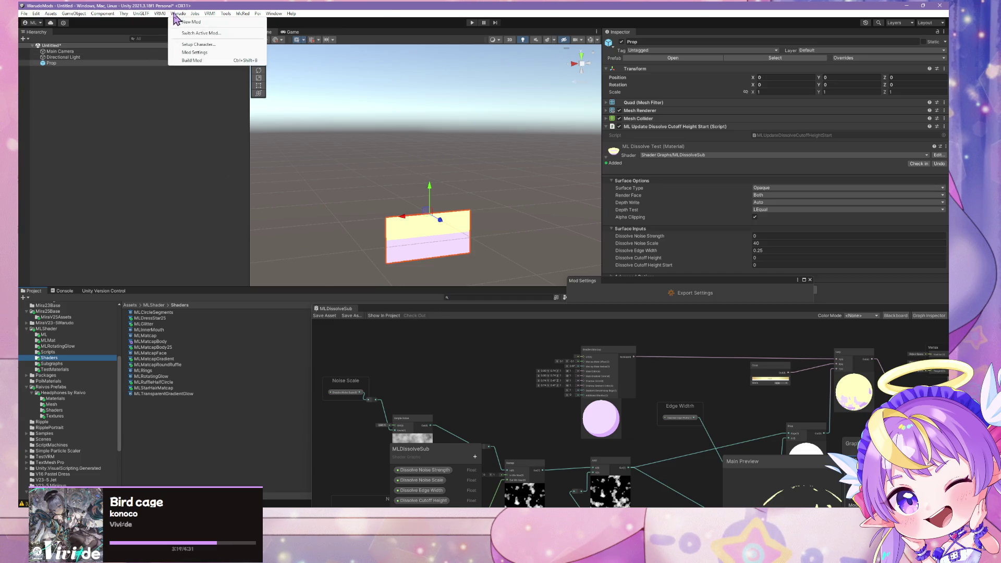
pyautogui.click(194, 56)
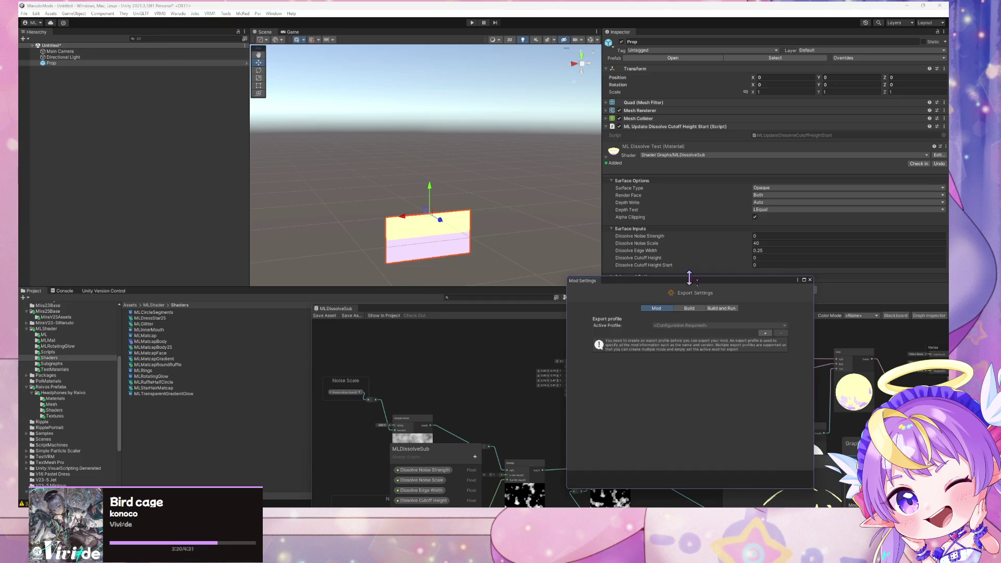
pyautogui.click(763, 335)
pyautogui.click(711, 326)
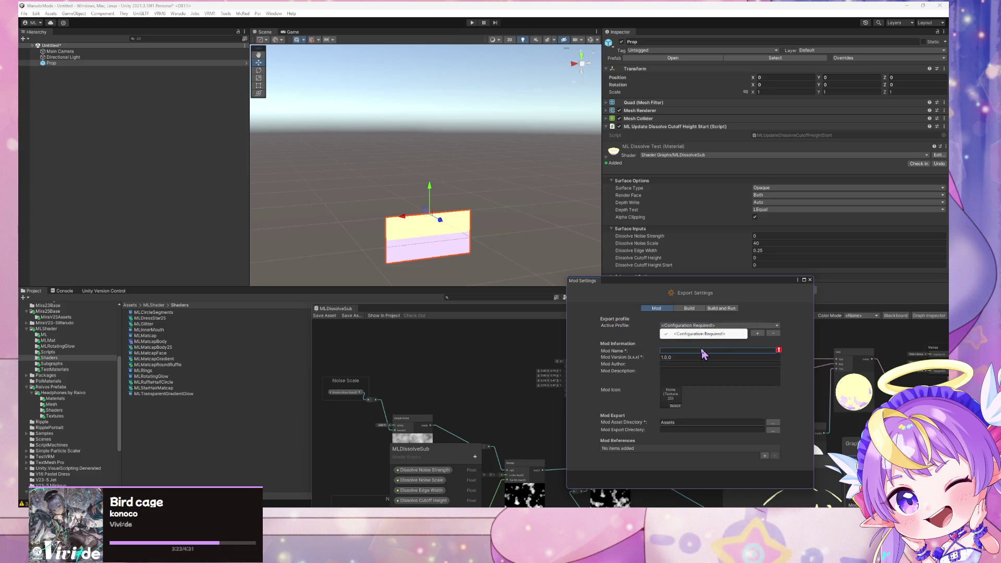
pyautogui.click(702, 352)
pyautogui.write('DissolveMaterialTest')
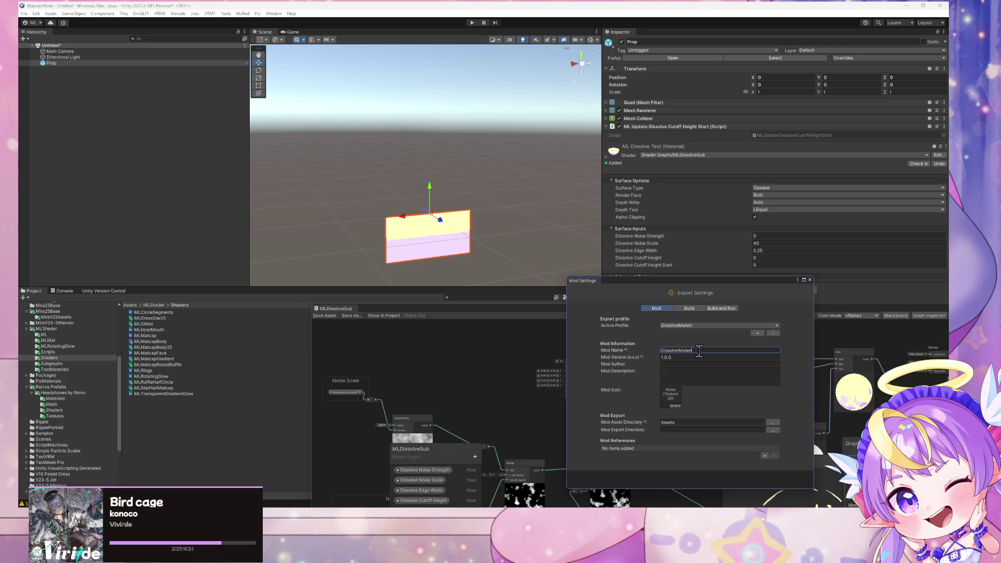
pyautogui.click(773, 422)
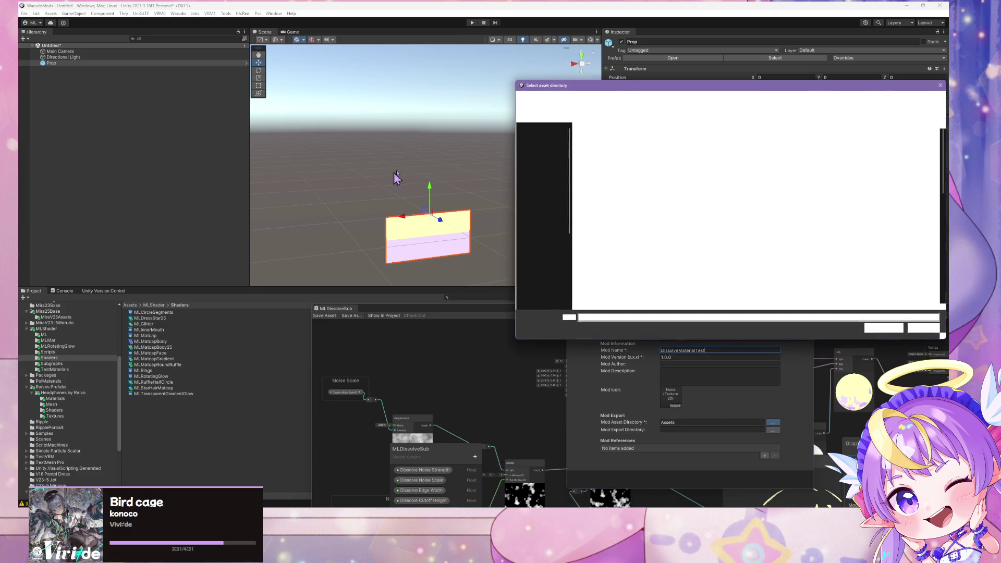
# Choose the DissolveMaterialTest folder as the mod's asset directory.
pyautogui.doubleClick(625, 159)
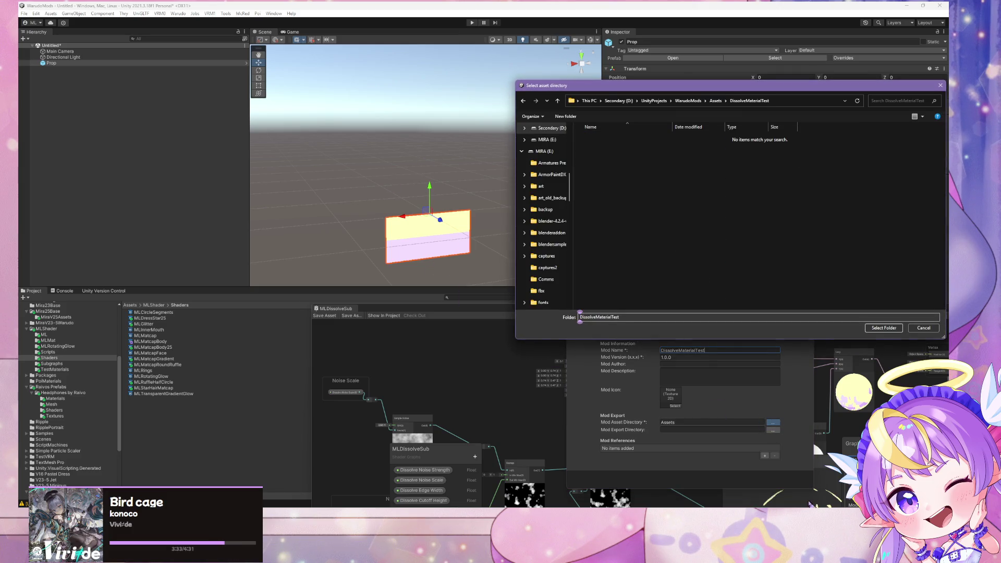
pyautogui.click(885, 330)
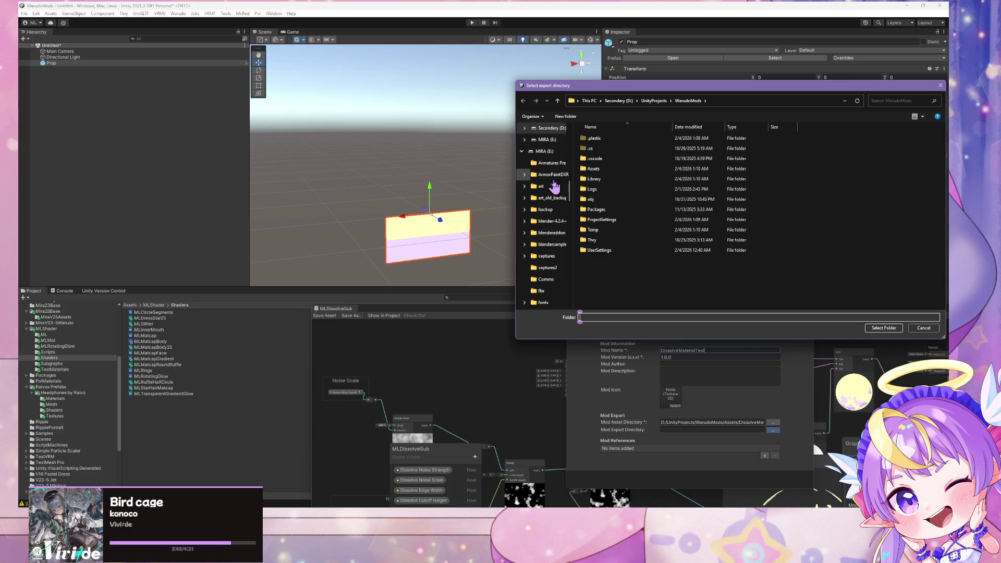
pyautogui.scroll(10, 555, 186)
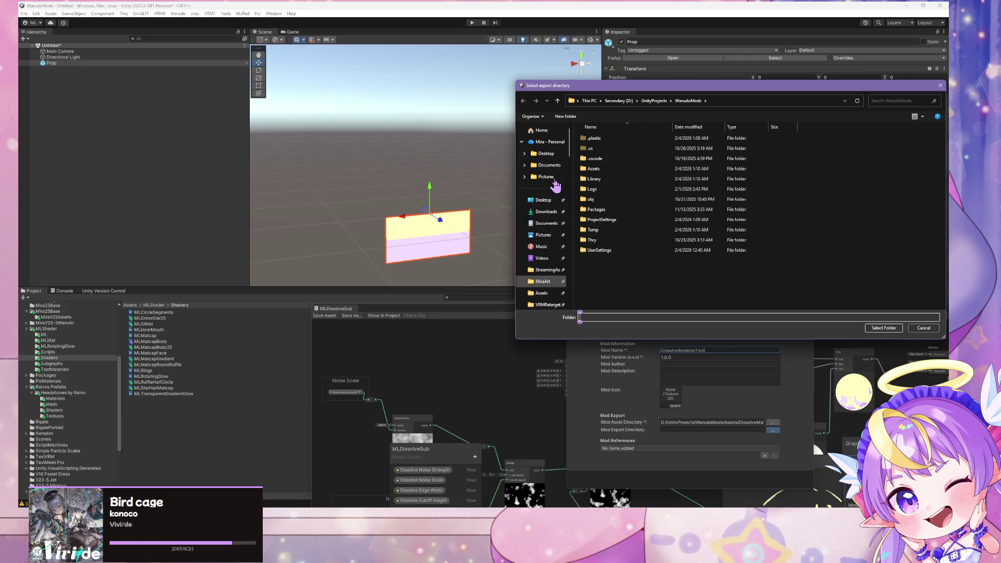
pyautogui.scroll(-10, 555, 185)
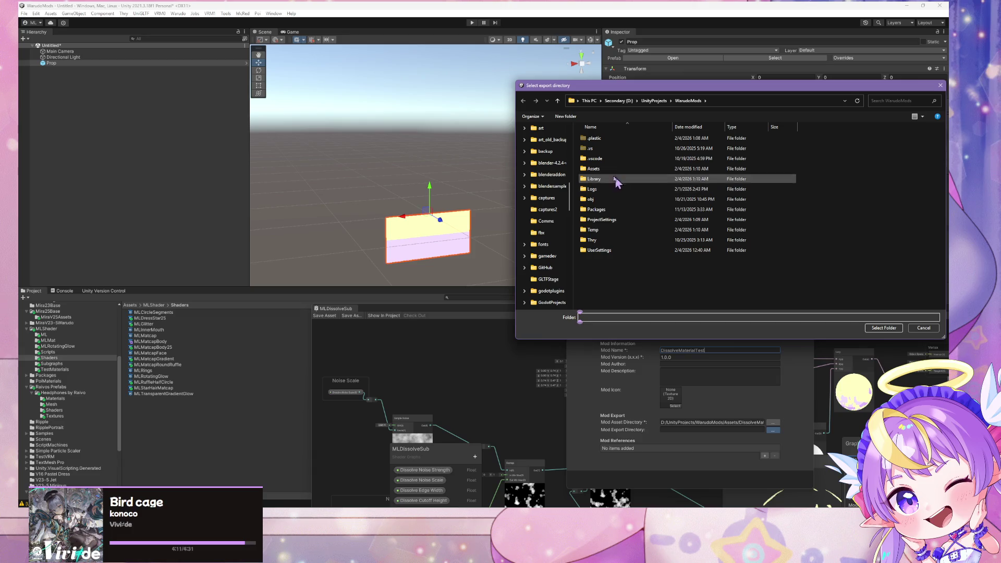
pyautogui.scroll(10, 548, 261)
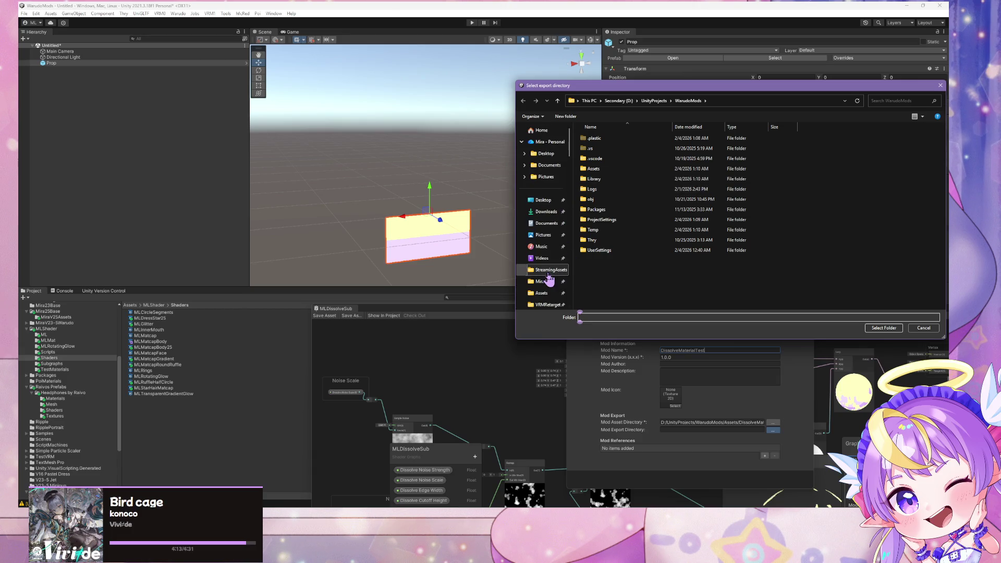
# Set the export directory to Warudo's StreamingAssets/Props folder and build the mod.
pyautogui.click(547, 269)
pyautogui.scroll(-3, 628, 210)
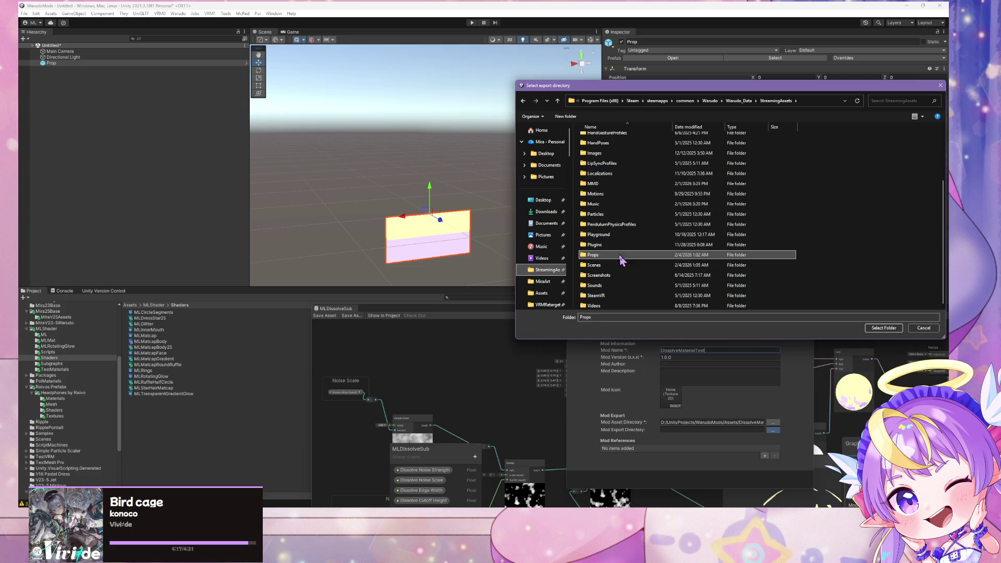
pyautogui.doubleClick(621, 255)
pyautogui.click(883, 328)
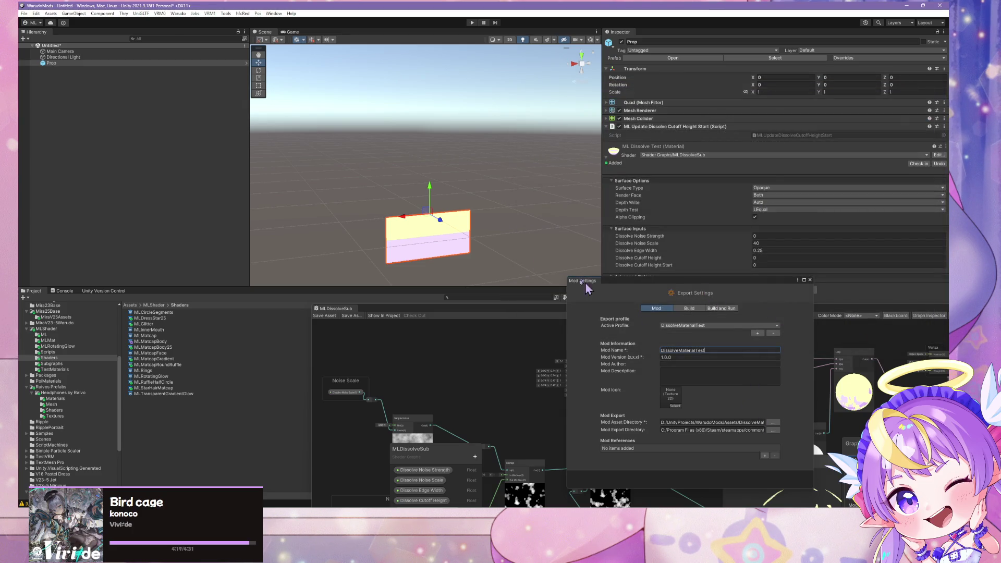
pyautogui.click(180, 14)
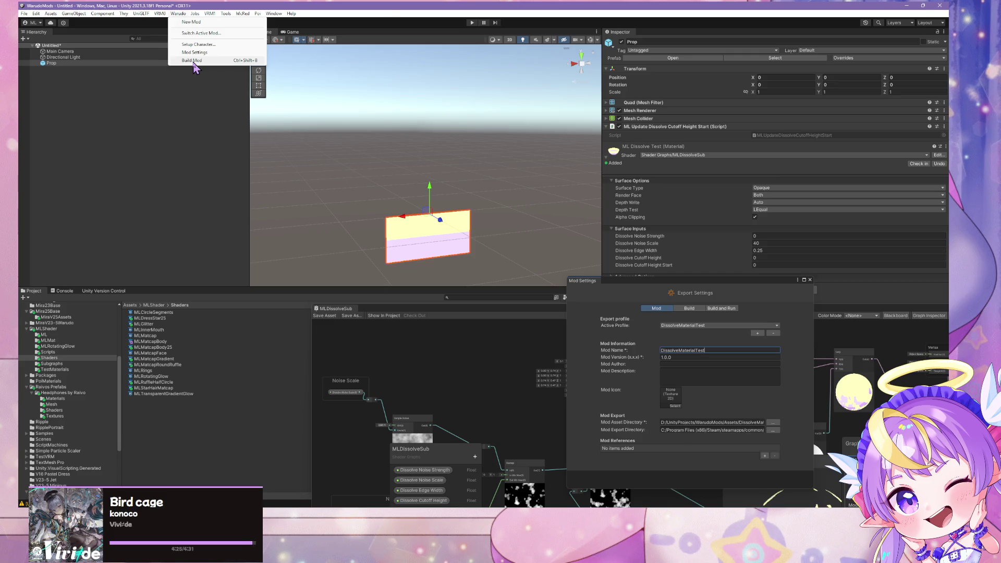
pyautogui.click(191, 60)
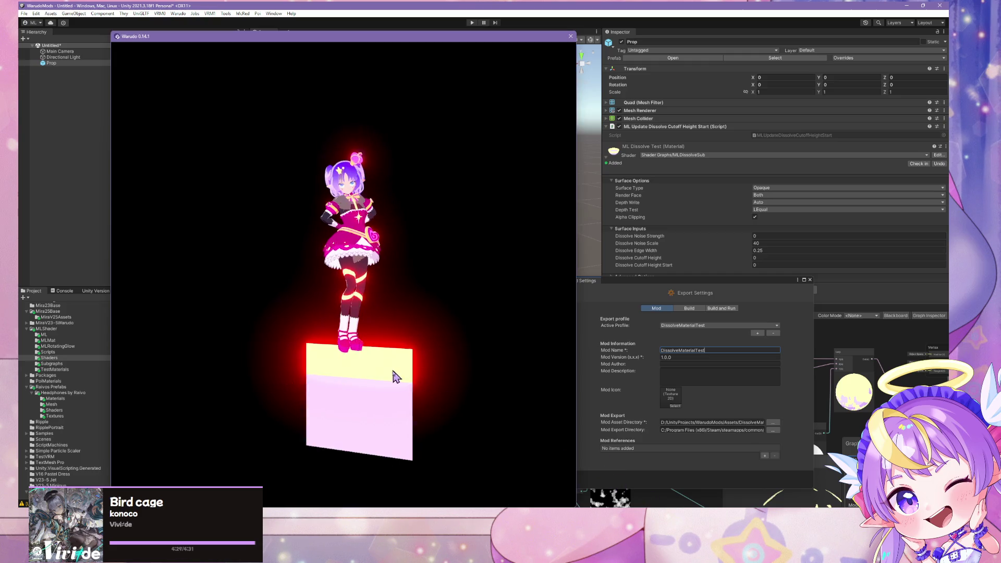
# Select the glowing platform prop in Warudo and slide it around beneath the character.
pyautogui.click(381, 378)
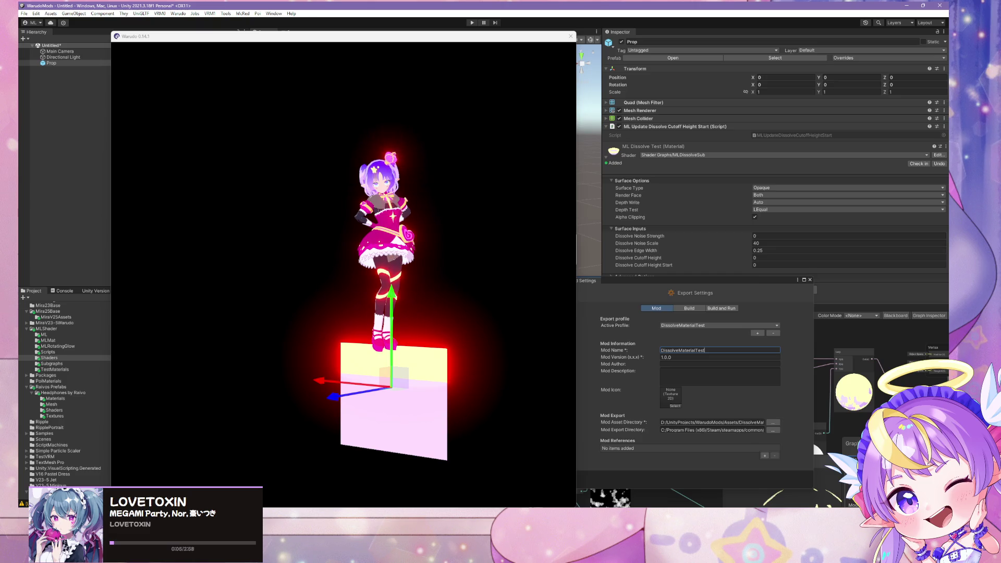
pyautogui.hotkey('ctrl', 'z')
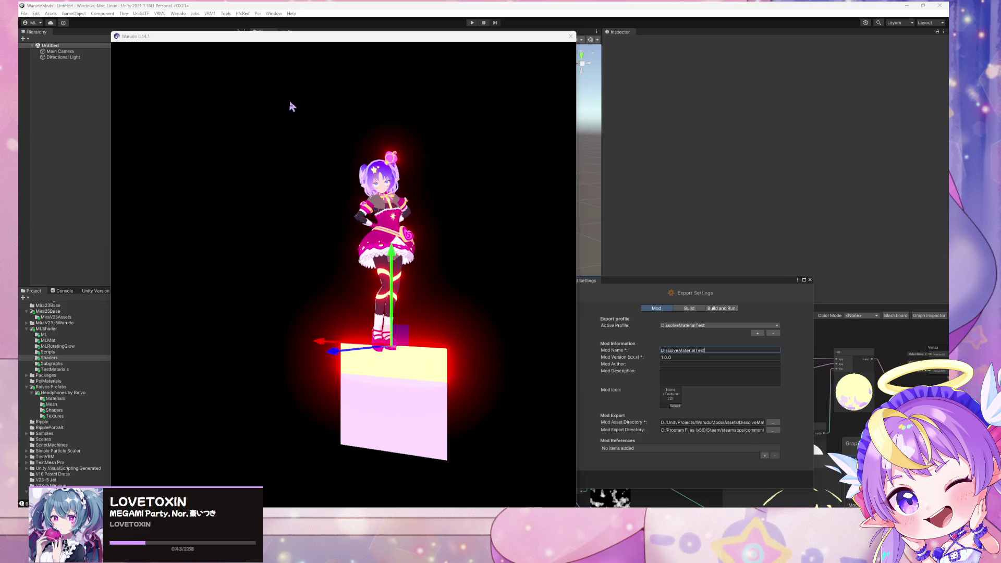
pyautogui.click(411, 245)
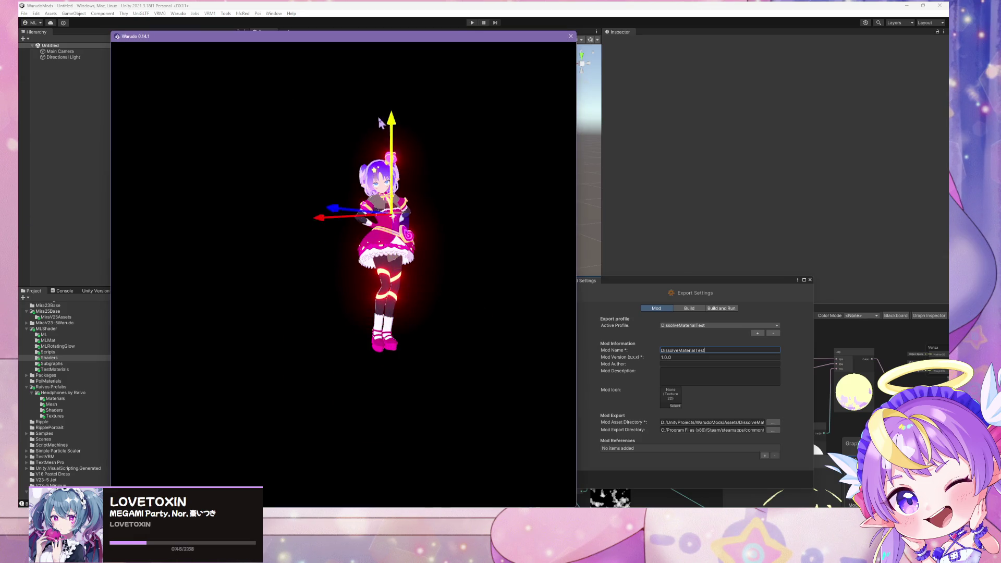
pyautogui.click(365, 354)
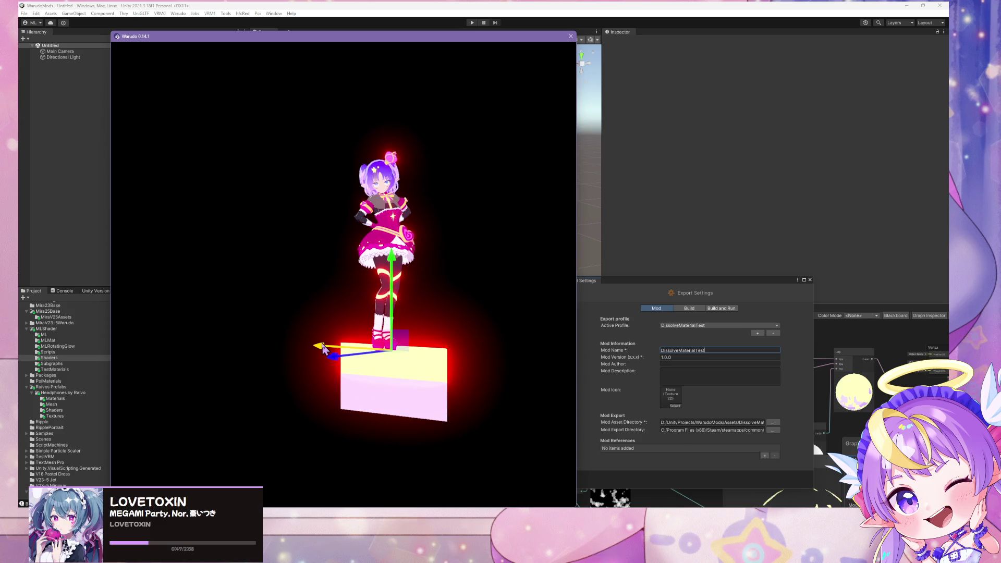
pyautogui.moveTo(334, 359)
pyautogui.mouseDown()
pyautogui.moveTo(484, 368)
pyautogui.moveTo(313, 339)
pyautogui.mouseUp()
pyautogui.moveTo(380, 313)
pyautogui.mouseDown()
pyautogui.moveTo(382, 237)
pyautogui.moveTo(404, 337)
pyautogui.moveTo(405, 324)
pyautogui.mouseUp()
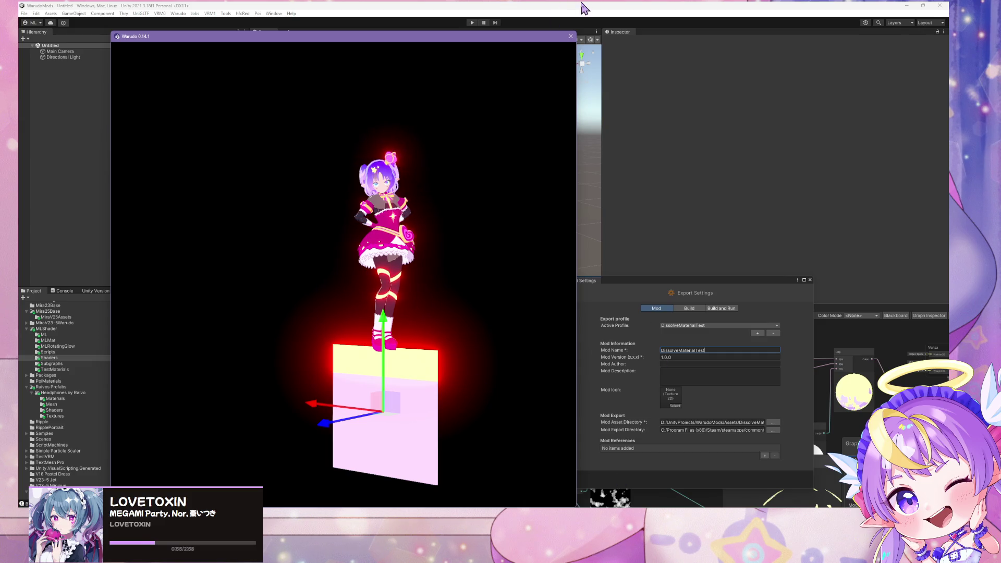
pyautogui.click(581, 4)
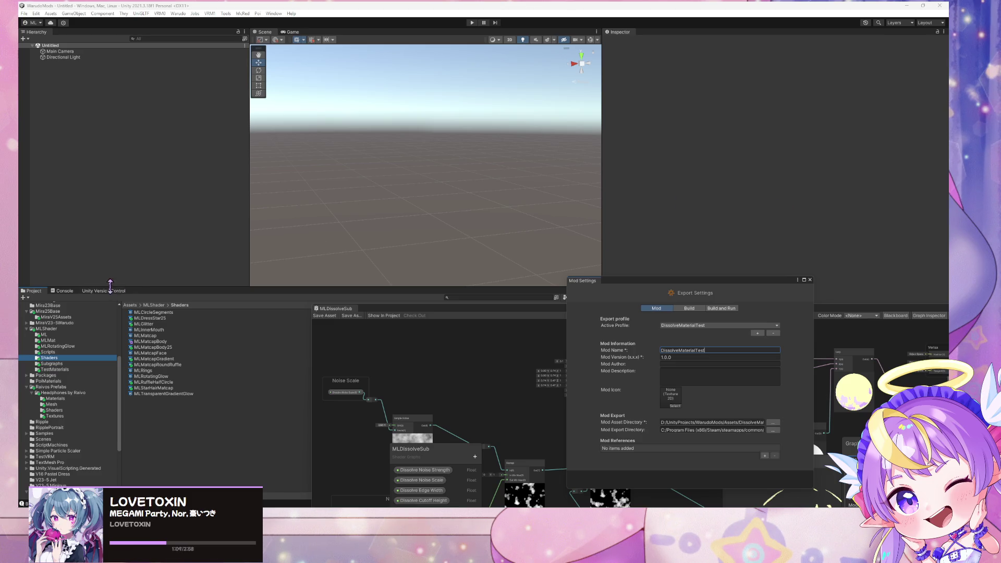
# Navigate the Project window through MiraV23-5Warudo to the DissolveMaterialTest folder.
pyautogui.click(63, 57)
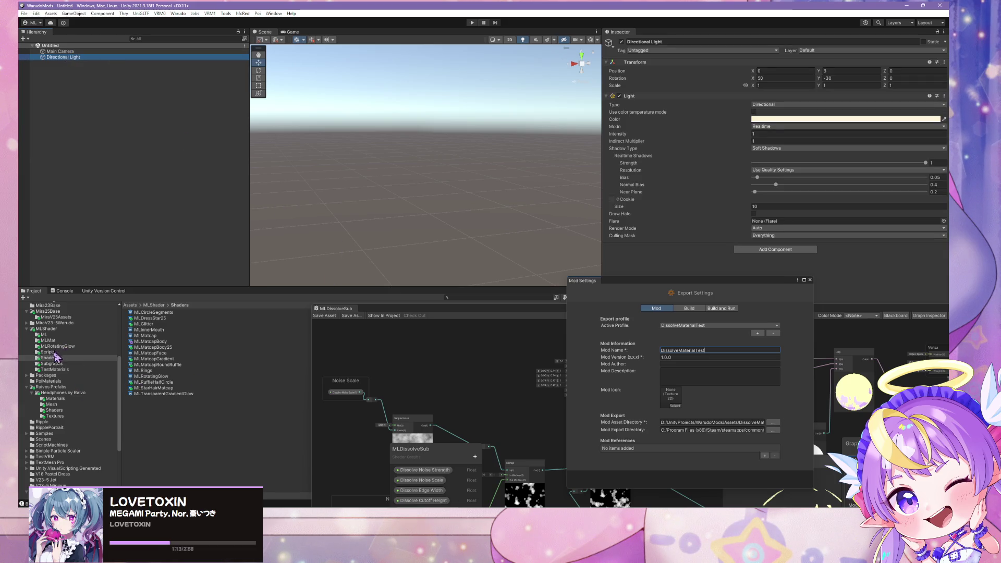
pyautogui.click(50, 404)
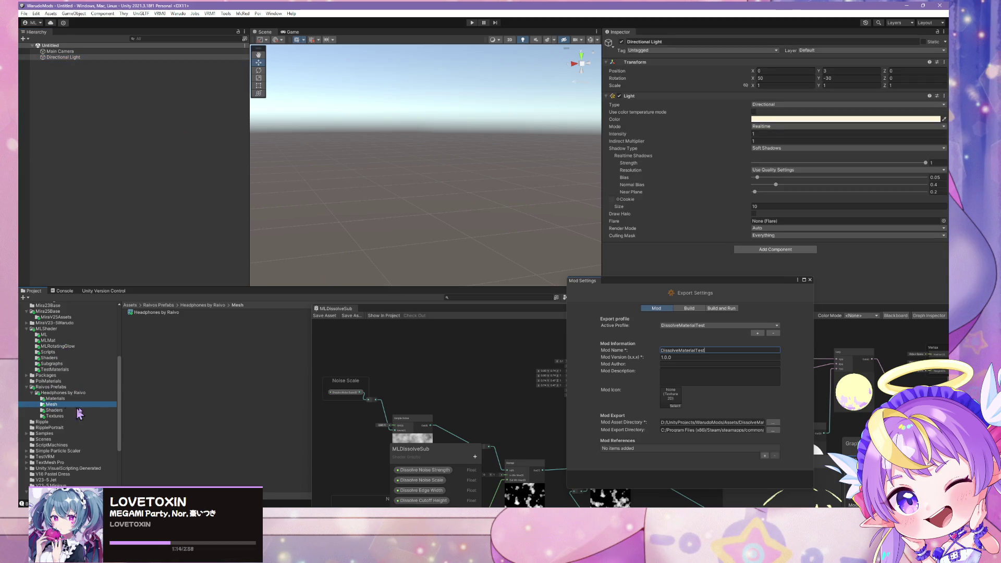
pyautogui.scroll(2, 75, 383)
pyautogui.click(56, 344)
pyautogui.scroll(8, 78, 355)
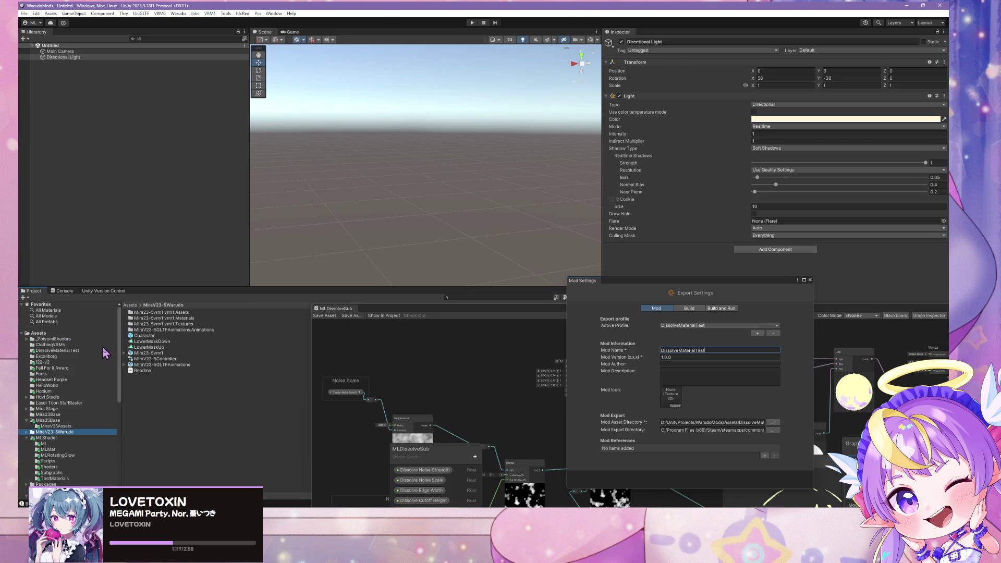
pyautogui.click(83, 350)
# Inspect the Prop prefab's components and close Warudo without saving.
pyautogui.click(145, 313)
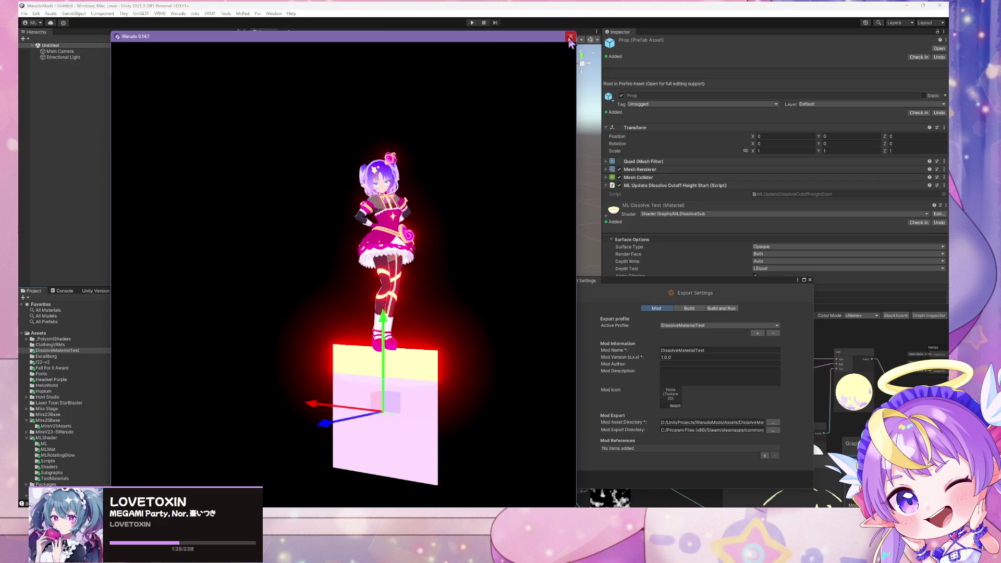
pyautogui.click(480, 284)
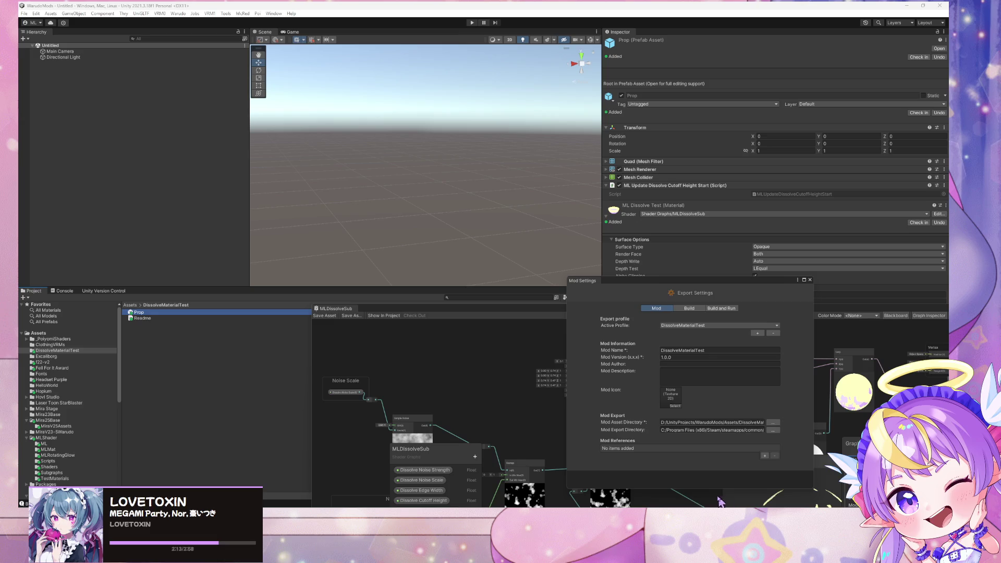
pyautogui.click(721, 506)
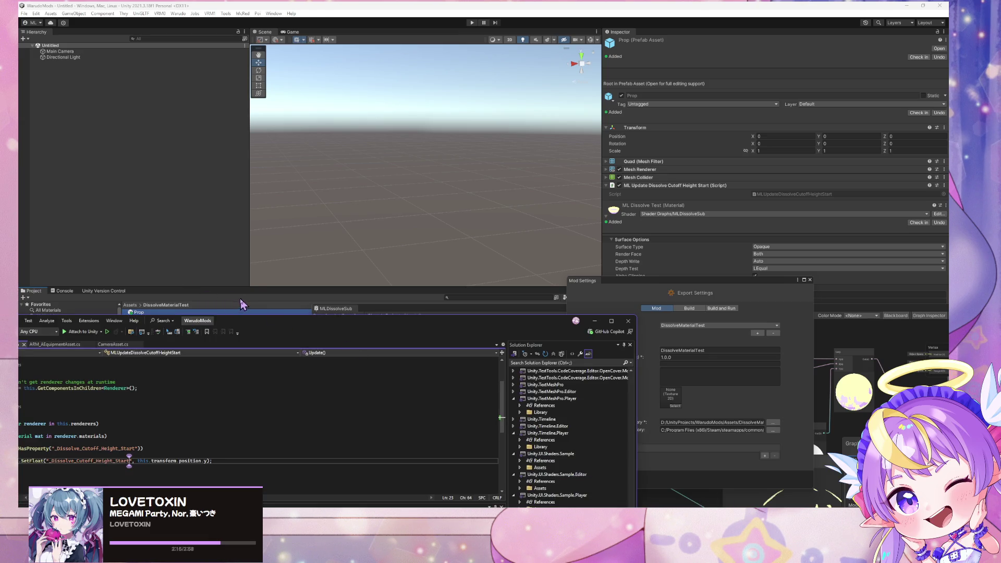
# Maximize Visual Studio to read MLUpdateDissolveCutoffHeightStart.cs, then launch Warudo from Steam.
pyautogui.moveTo(248, 314); pyautogui.dragTo(248, 219)
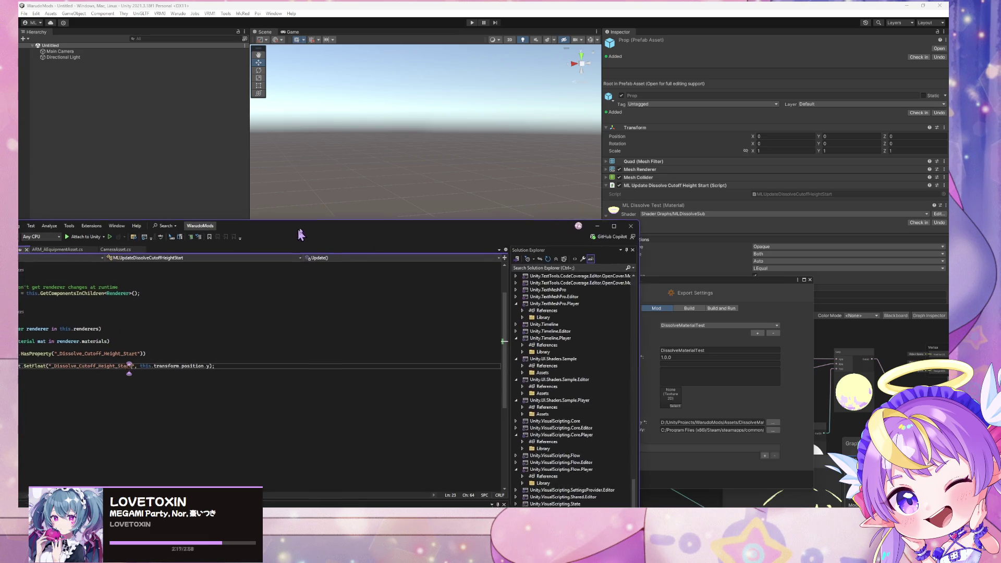
pyautogui.doubleClick(295, 225)
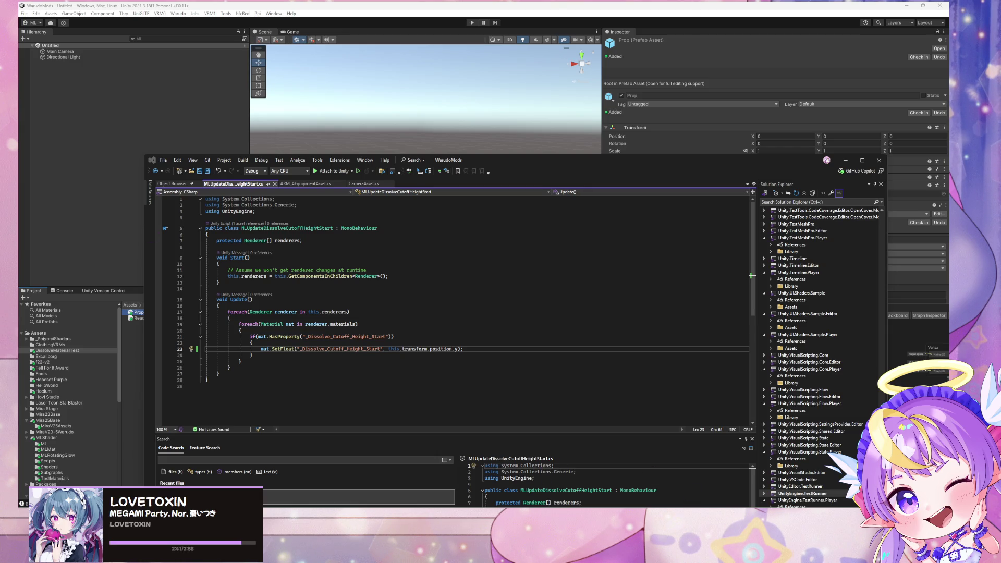
pyautogui.click(507, 486)
pyautogui.click(422, 205)
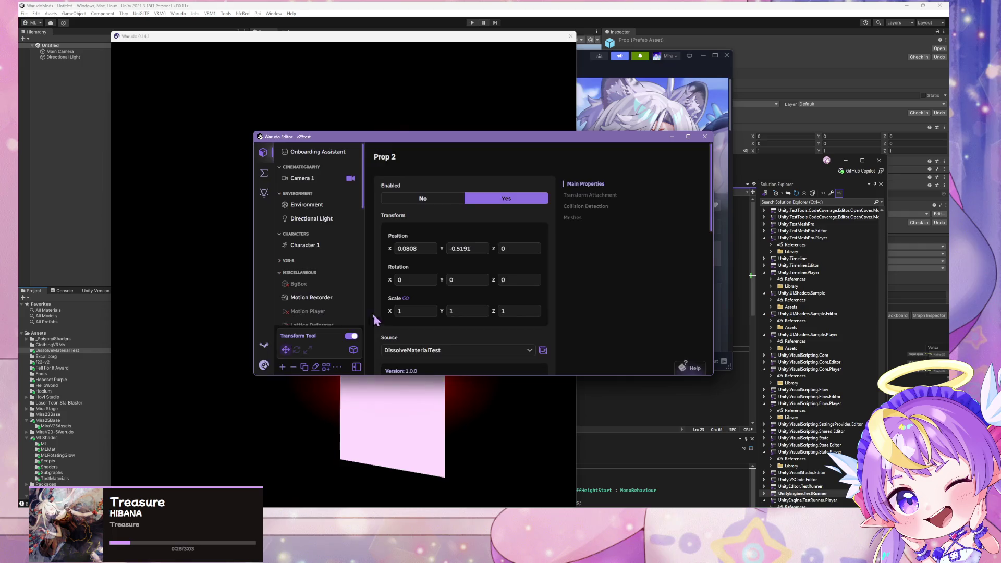
# Drag the Prop 2 box up, down and to the character's side to test the dissolve.
pyautogui.moveTo(657, 116); pyautogui.dragTo(617, 117)
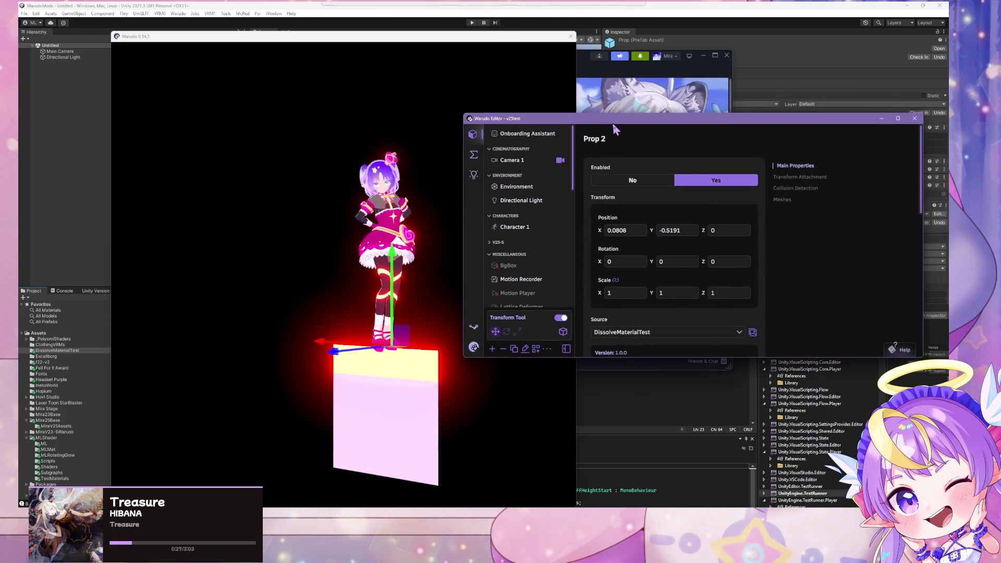
pyautogui.moveTo(394, 261); pyautogui.dragTo(423, 149)
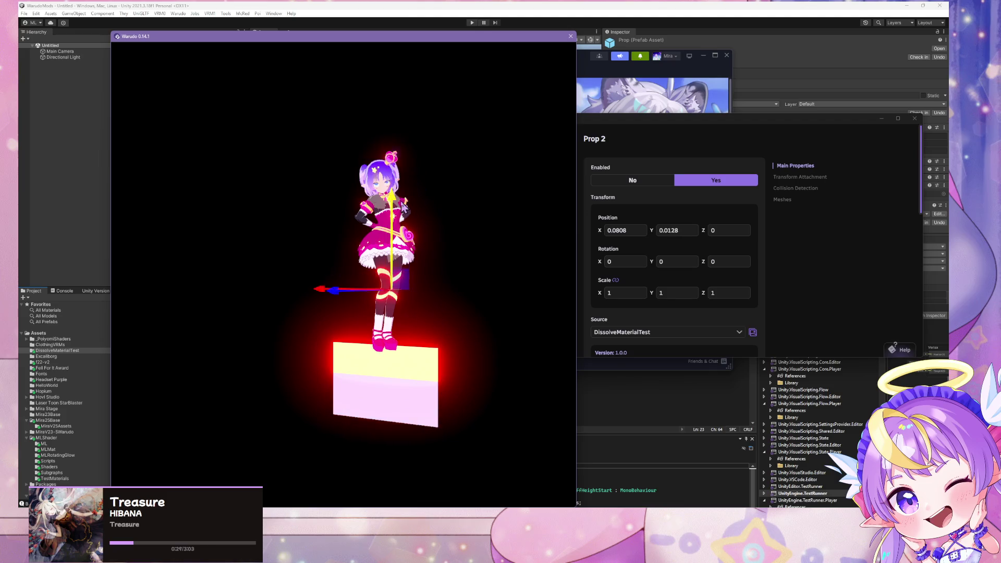
pyautogui.moveTo(403, 207); pyautogui.dragTo(380, 318)
pyautogui.moveTo(390, 361)
pyautogui.mouseDown()
pyautogui.moveTo(263, 272)
pyautogui.moveTo(296, 336)
pyautogui.moveTo(294, 300)
pyautogui.moveTo(362, 383)
pyautogui.moveTo(312, 308)
pyautogui.moveTo(435, 313)
pyautogui.moveTo(421, 382)
pyautogui.moveTo(342, 425)
pyautogui.moveTo(233, 409)
pyautogui.moveTo(255, 431)
pyautogui.moveTo(333, 426)
pyautogui.moveTo(286, 375)
pyautogui.moveTo(291, 349)
pyautogui.moveTo(398, 352)
pyautogui.moveTo(407, 423)
pyautogui.moveTo(392, 427)
pyautogui.moveTo(208, 313)
pyautogui.moveTo(395, 471)
pyautogui.moveTo(498, 393)
pyautogui.moveTo(282, 415)
pyautogui.moveTo(290, 373)
pyautogui.moveTo(347, 357)
pyautogui.moveTo(320, 346)
pyautogui.moveTo(188, 431)
pyautogui.moveTo(291, 367)
pyautogui.moveTo(446, 402)
pyautogui.moveTo(375, 413)
pyautogui.moveTo(350, 432)
pyautogui.moveTo(315, 363)
pyautogui.moveTo(287, 336)
pyautogui.moveTo(342, 417)
pyautogui.moveTo(384, 417)
pyautogui.moveTo(414, 379)
pyautogui.moveTo(407, 414)
pyautogui.moveTo(383, 406)
pyautogui.moveTo(371, 428)
pyautogui.moveTo(241, 380)
pyautogui.moveTo(403, 402)
pyautogui.moveTo(335, 420)
pyautogui.moveTo(342, 387)
pyautogui.mouseUp()
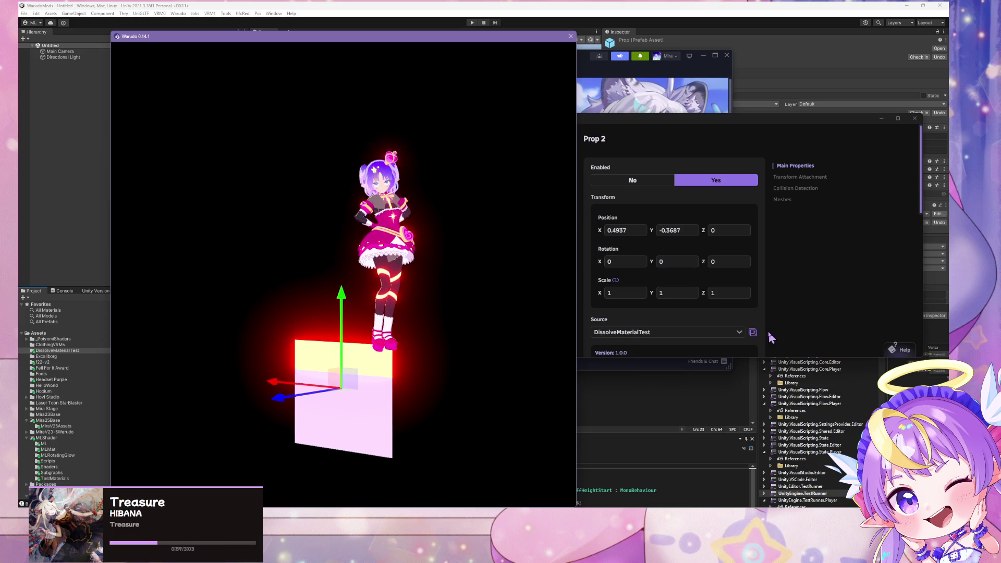
pyautogui.scroll(-2, 677, 312)
pyautogui.click(687, 302)
pyautogui.scroll(-3, 677, 305)
pyautogui.scroll(-3, 636, 313)
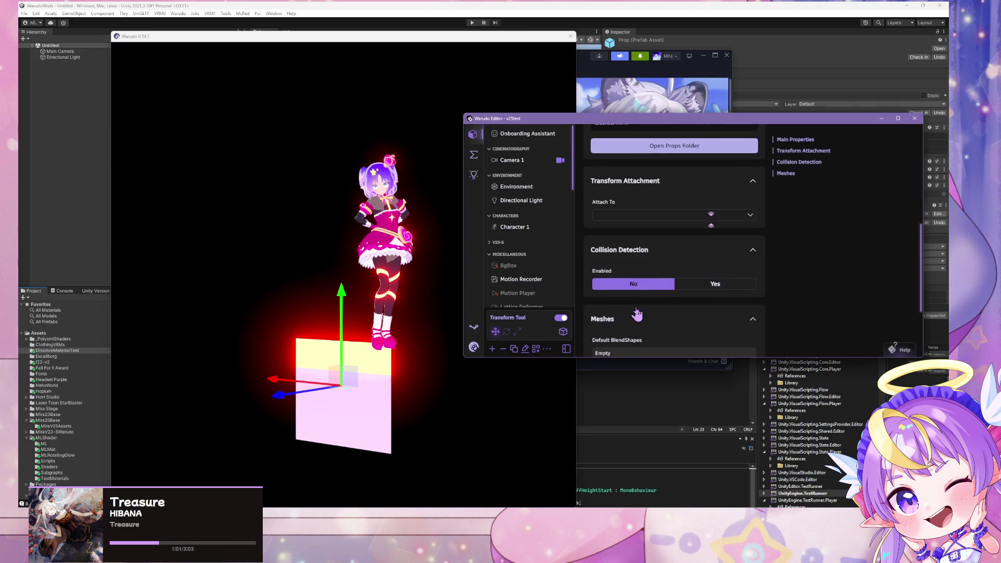
pyautogui.click(373, 371)
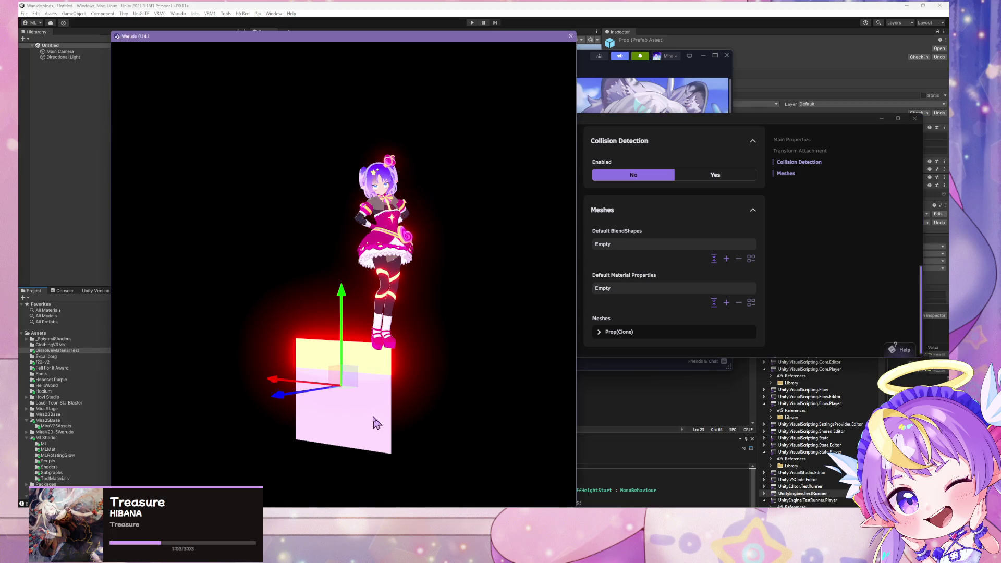
pyautogui.moveTo(351, 375)
pyautogui.mouseDown()
pyautogui.moveTo(344, 396)
pyautogui.moveTo(365, 376)
pyautogui.mouseUp()
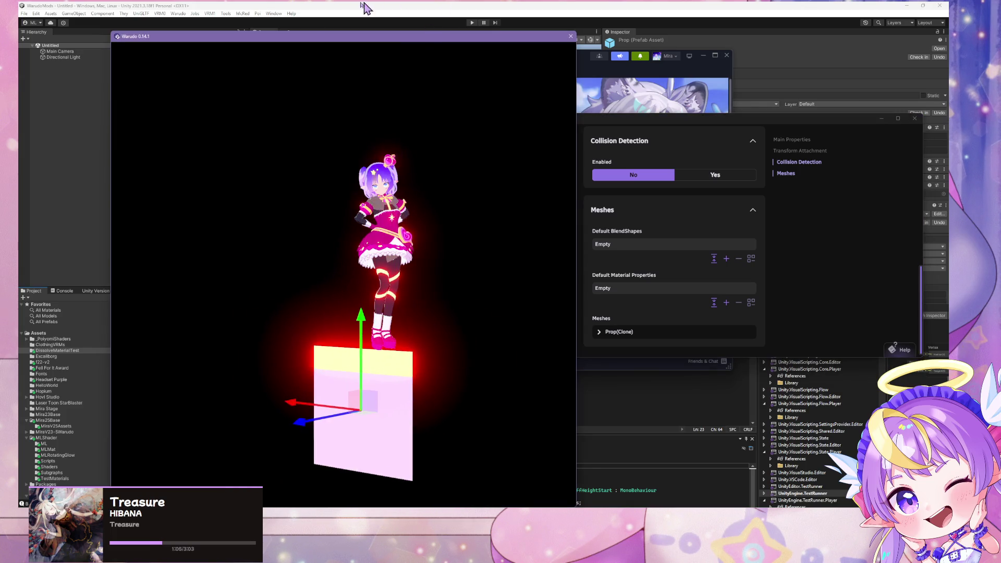
# Back in Unity, place the Prop prefab into the scene and enter Play mode.
pyautogui.click(365, 6)
pyautogui.moveTo(150, 314); pyautogui.dragTo(132, 282)
pyautogui.click(472, 23)
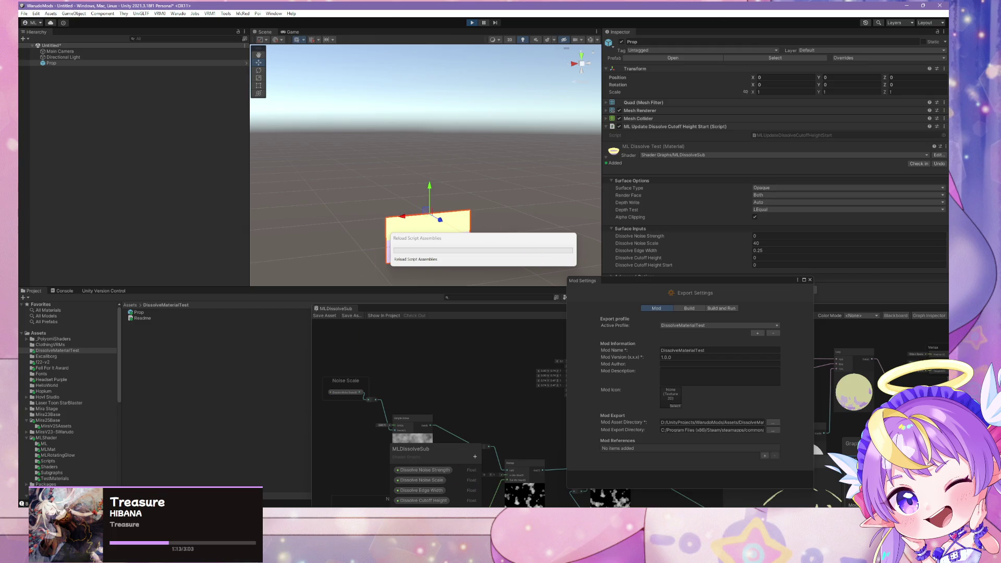
# Let Play mode load with the Prop quad, then add a new mod export profile.
pyautogui.moveTo(471, 515)
pyautogui.moveTo(480, 483)
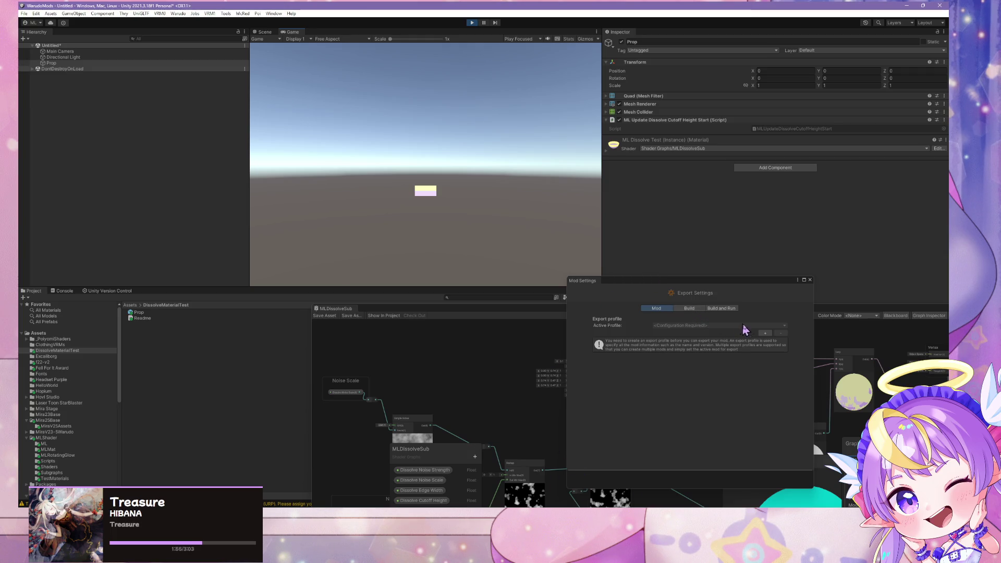
pyautogui.click(764, 333)
# Set the build Log Level to All and enter the profile's Mod Name.
pyautogui.click(700, 311)
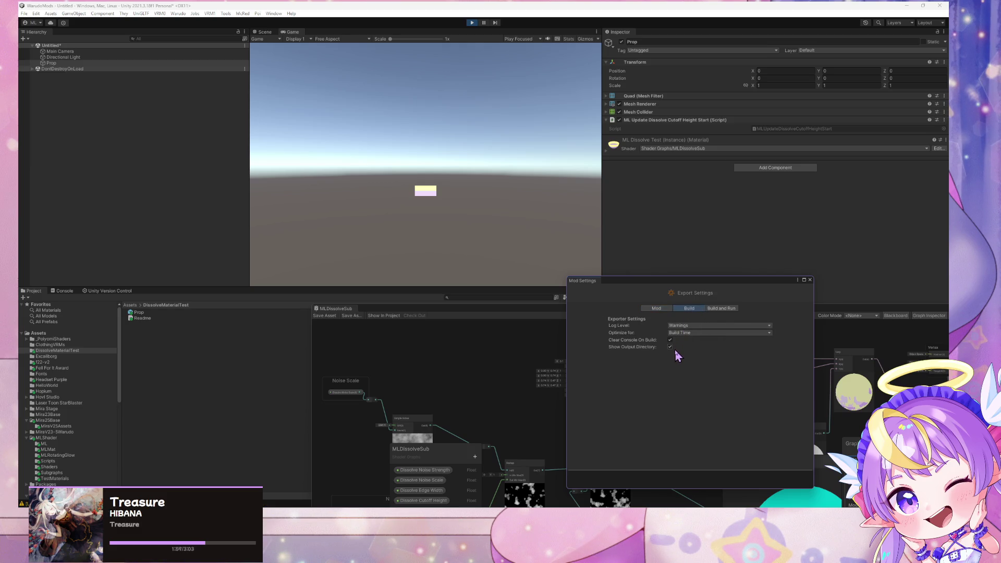
pyautogui.click(704, 327)
pyautogui.click(697, 364)
pyautogui.click(667, 307)
pyautogui.click(732, 351)
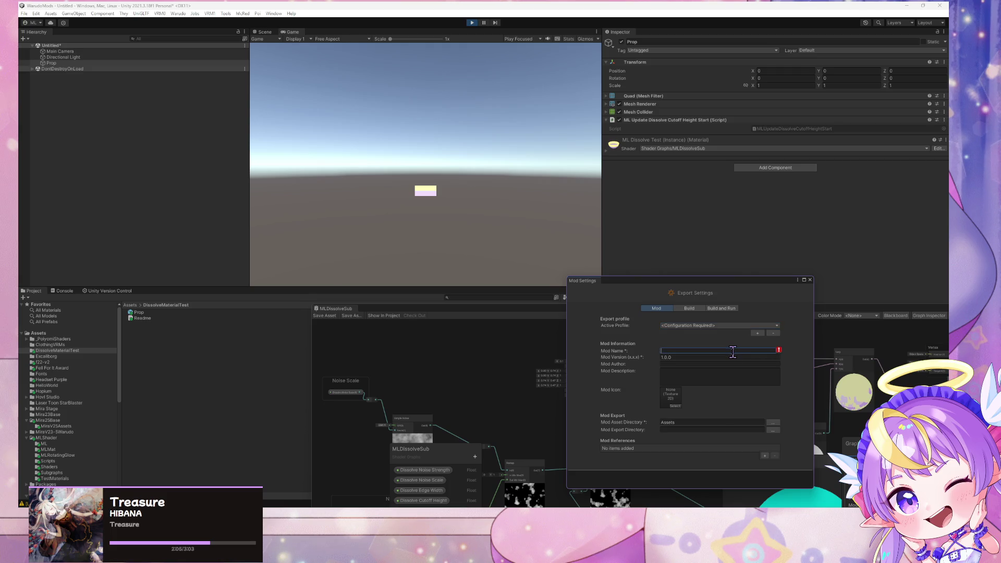
pyautogui.write('DissolveMat')
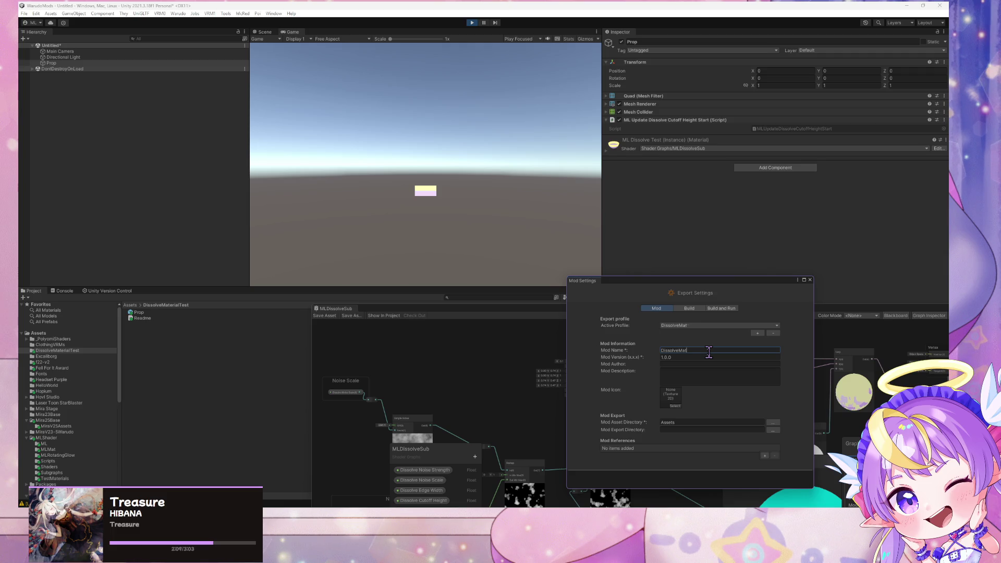
pyautogui.write('erialTest')
# Pick the DissolveMaterialTest folder as the mod's asset directory.
pyautogui.click(773, 423)
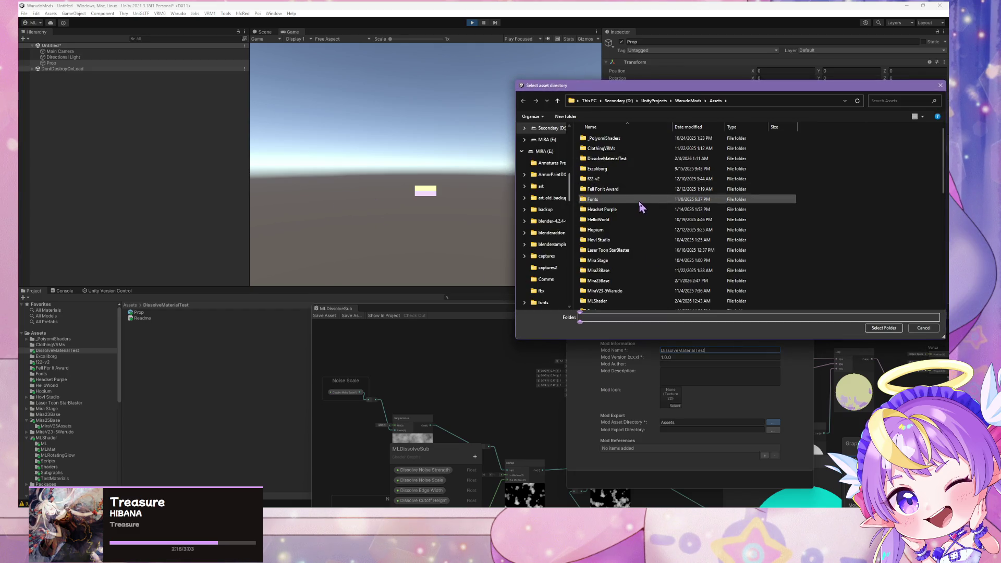
pyautogui.scroll(-10, 621, 173)
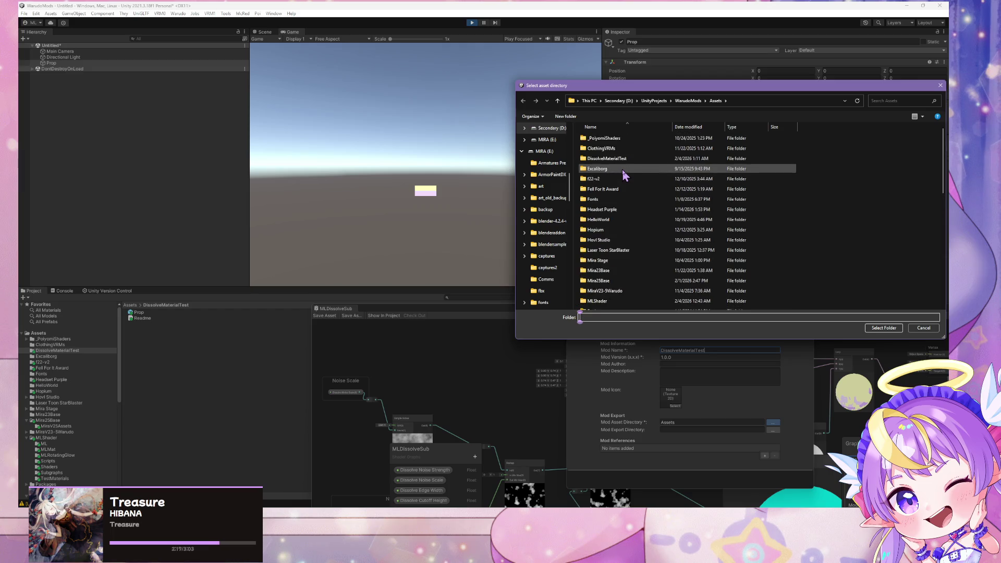
pyautogui.scroll(5, 621, 177)
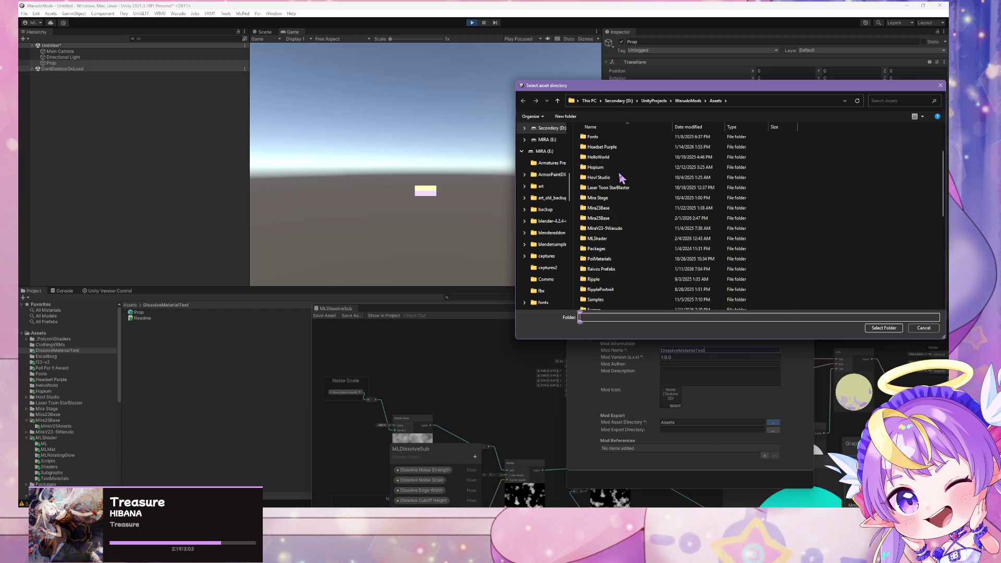
pyautogui.moveTo(717, 93)
pyautogui.mouseDown()
pyautogui.moveTo(381, 140)
pyautogui.moveTo(823, 208)
pyautogui.moveTo(240, 111)
pyautogui.moveTo(342, 93)
pyautogui.mouseUp()
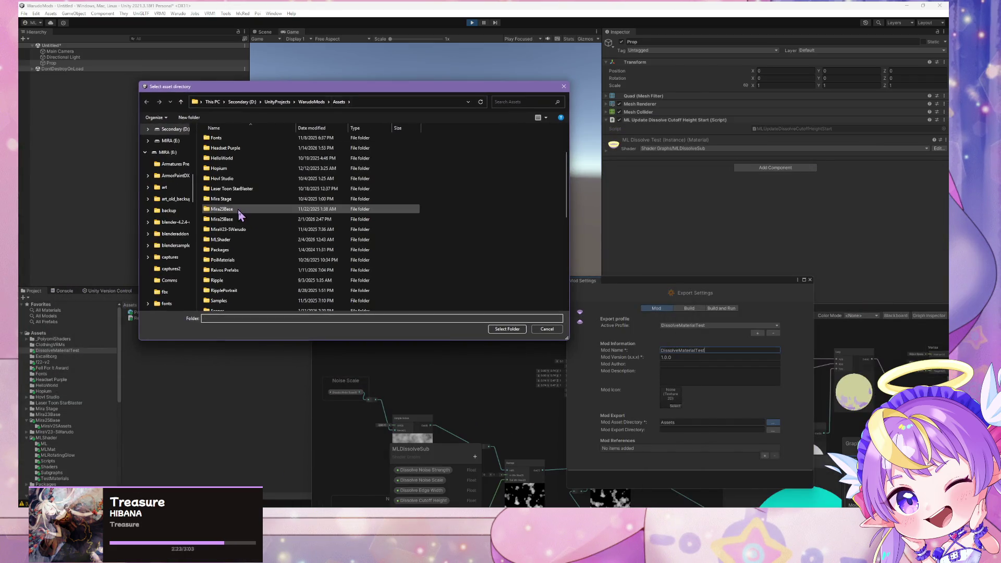
pyautogui.scroll(2, 235, 234)
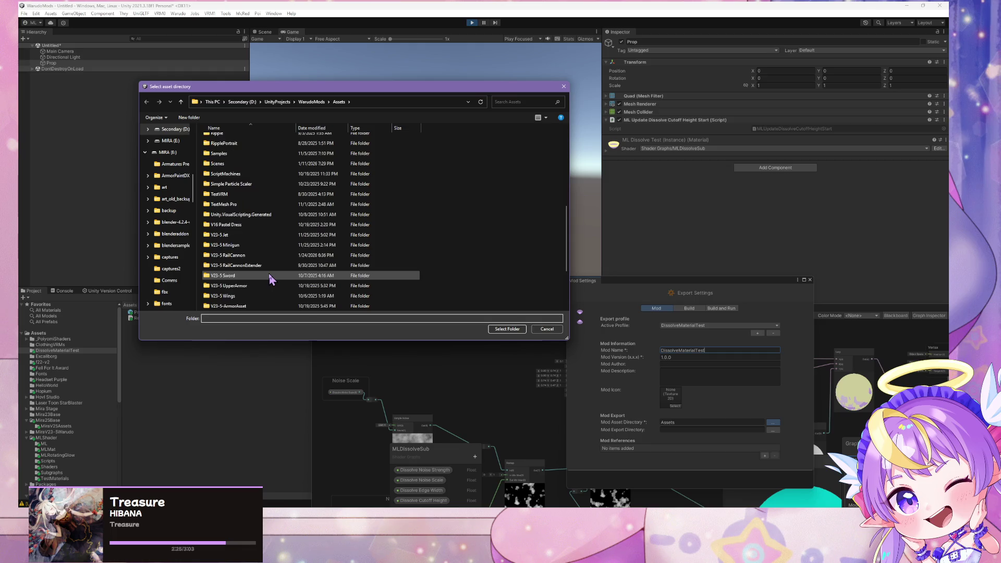
pyautogui.doubleClick(250, 160)
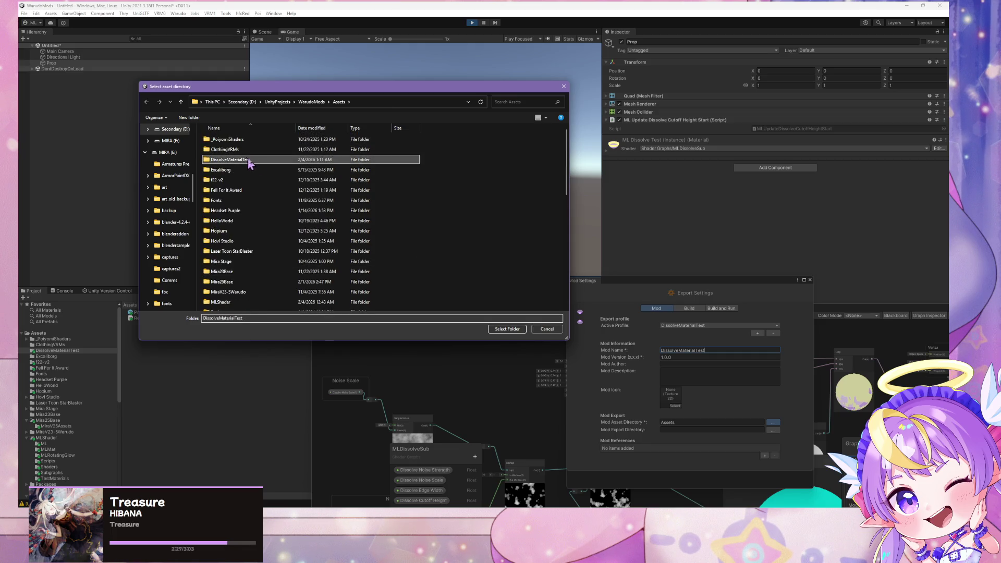
pyautogui.click(508, 328)
# Set the export directory to Warudo's StreamingAssets Props folder, spawn another Prop, and stop Play mode.
pyautogui.click(771, 429)
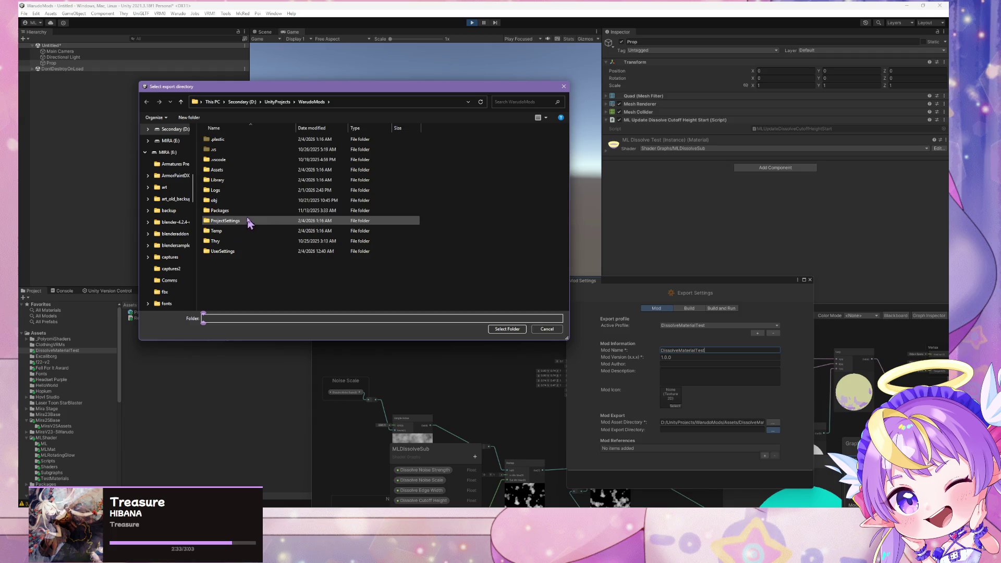
pyautogui.scroll(5, 167, 209)
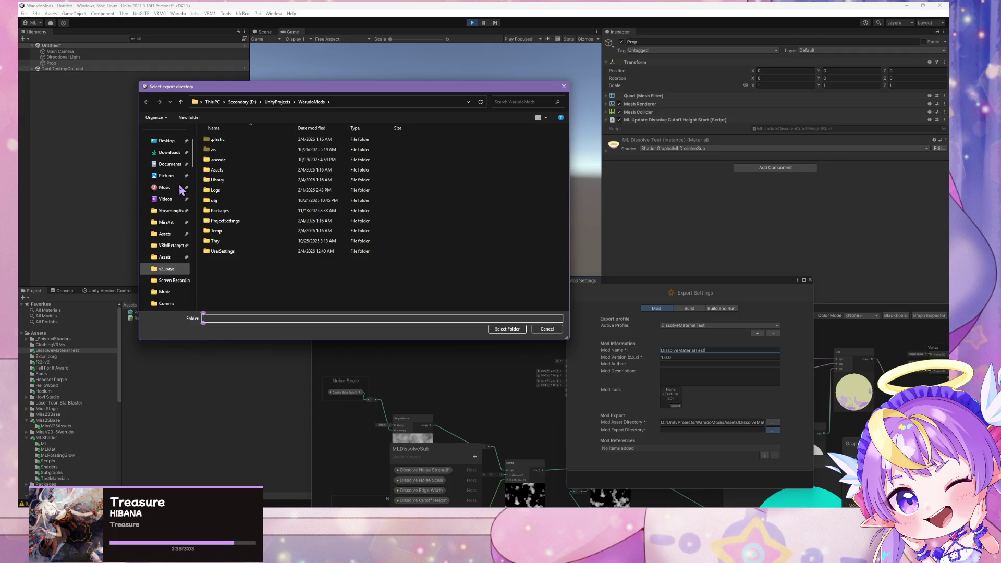
pyautogui.click(164, 211)
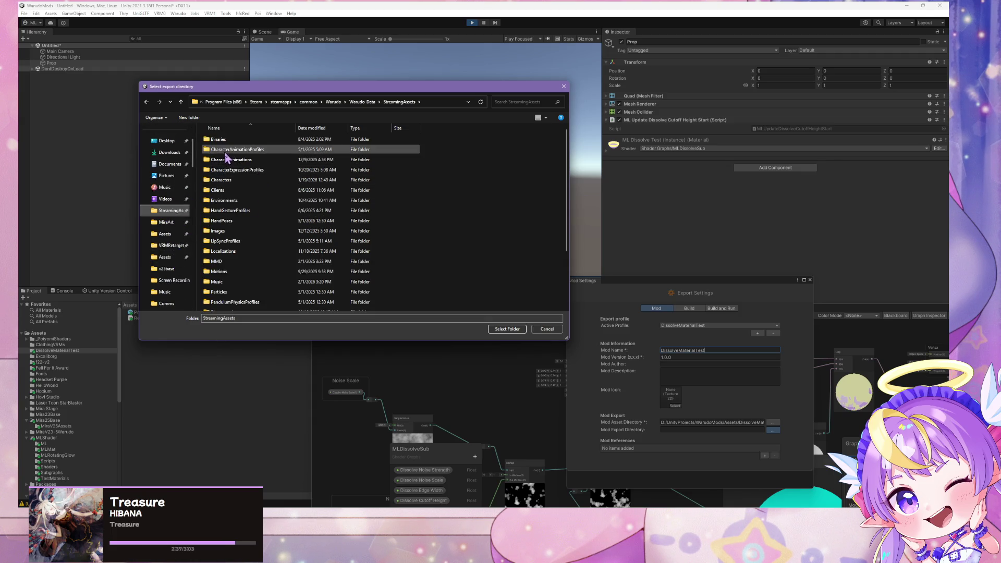
pyautogui.scroll(-3, 240, 268)
pyautogui.doubleClick(241, 264)
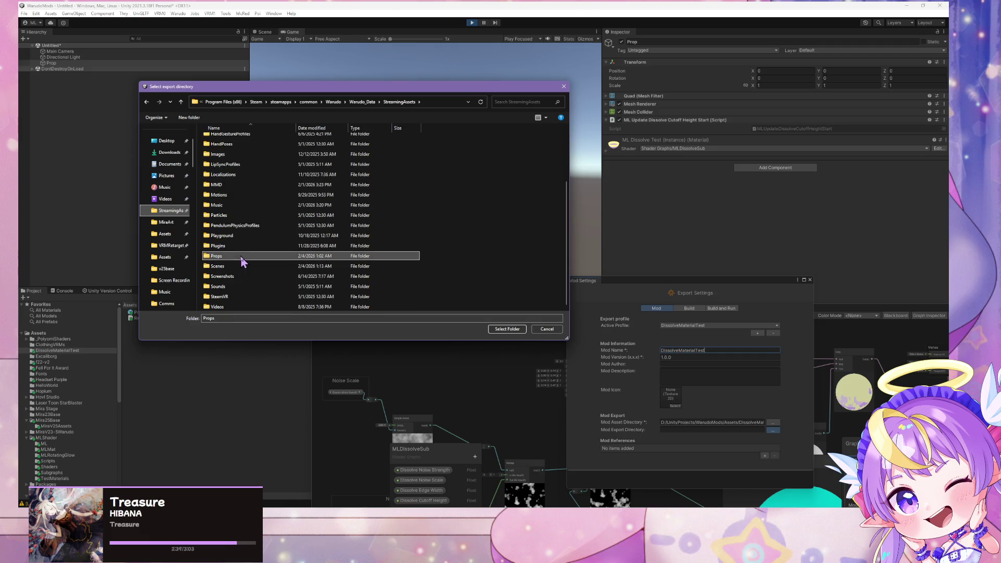
pyautogui.click(501, 329)
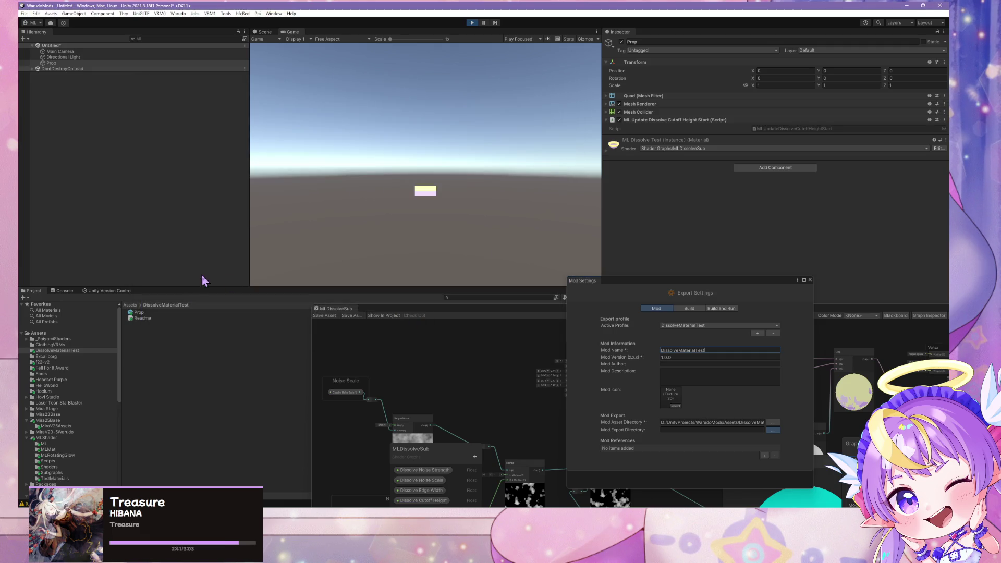
pyautogui.moveTo(81, 163); pyautogui.dragTo(82, 164)
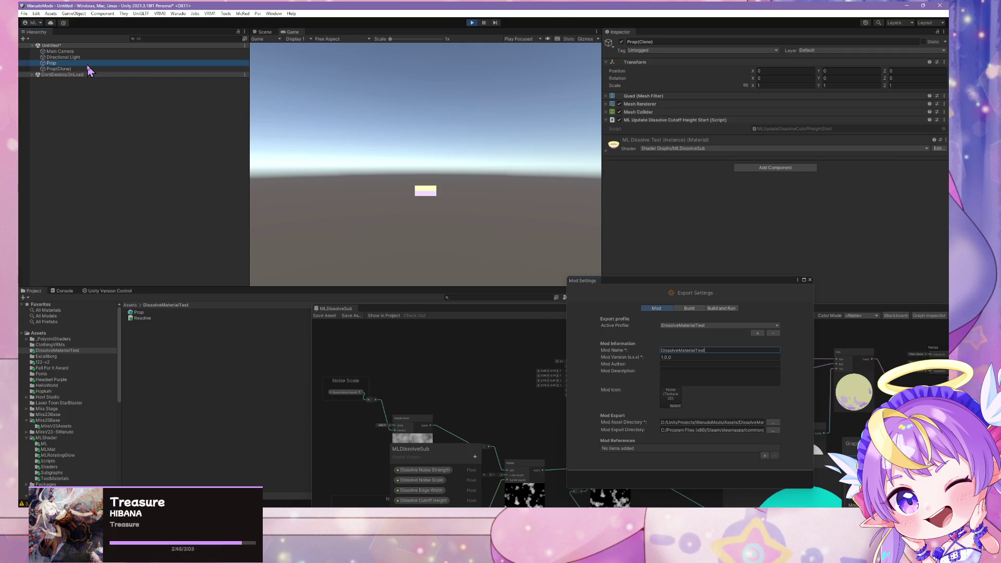
pyautogui.click(471, 22)
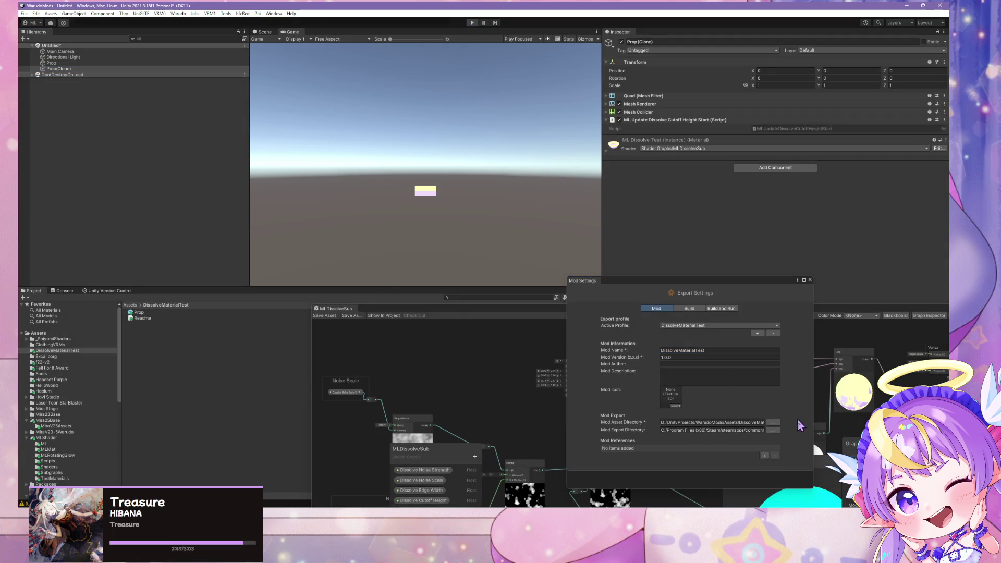
# Reposition the Mod Settings window and review its Mod and Build pages.
pyautogui.moveTo(684, 282)
pyautogui.mouseDown()
pyautogui.moveTo(581, 224)
pyautogui.moveTo(487, 147)
pyautogui.mouseUp()
pyautogui.click(485, 176)
pyautogui.click(454, 174)
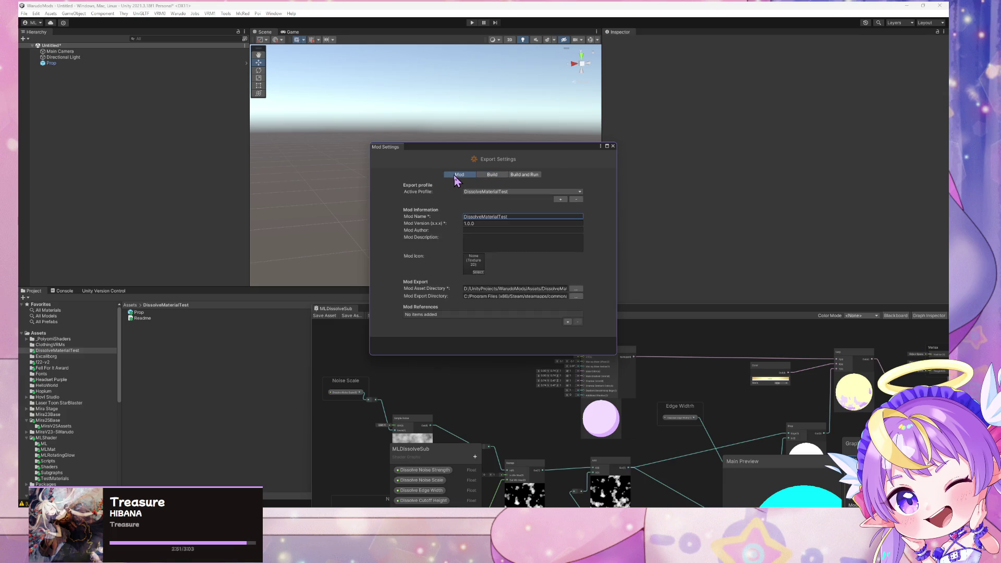
pyautogui.click(489, 176)
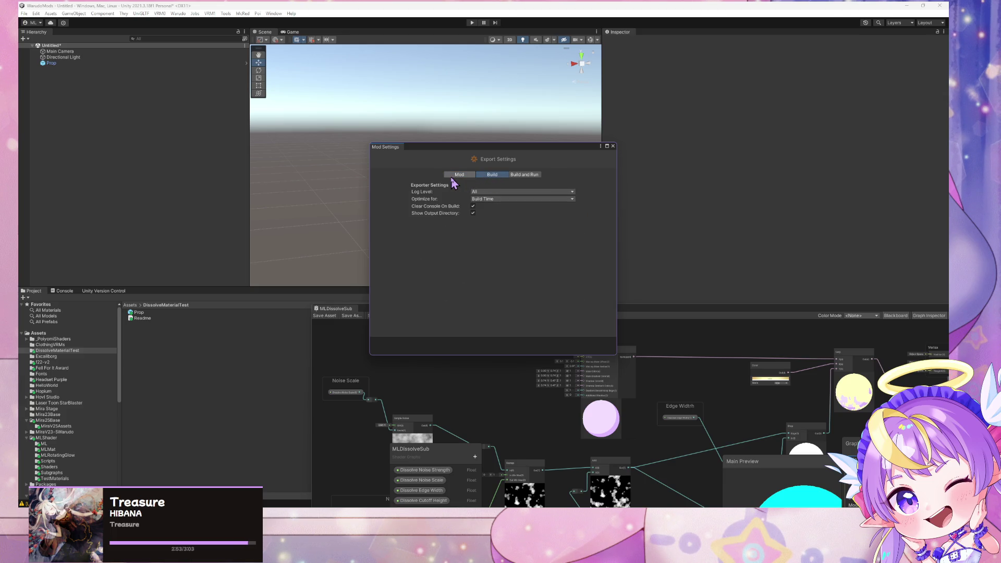
pyautogui.click(455, 177)
# Clear the old warnings from the Unity Console.
pyautogui.click(62, 290)
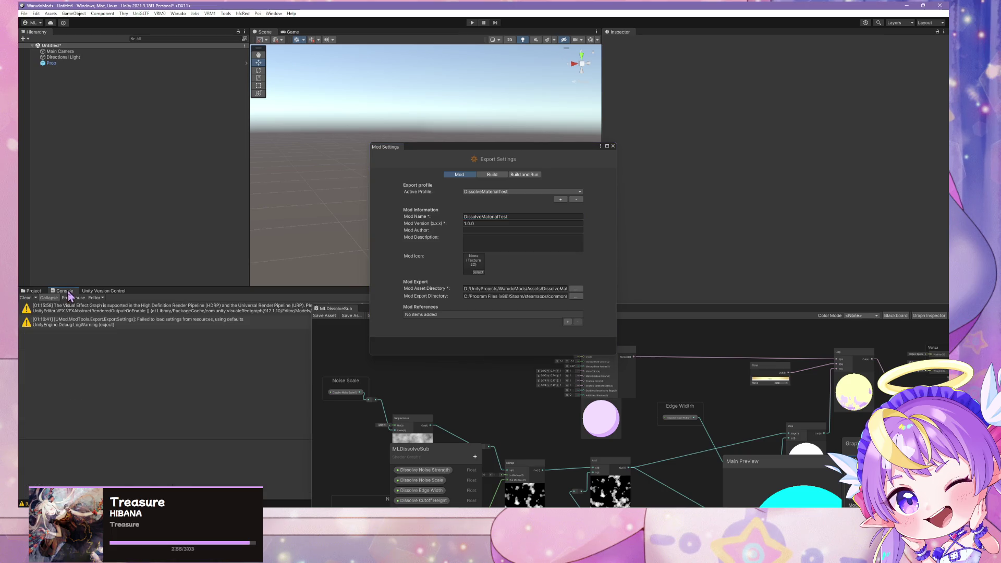
pyautogui.click(25, 297)
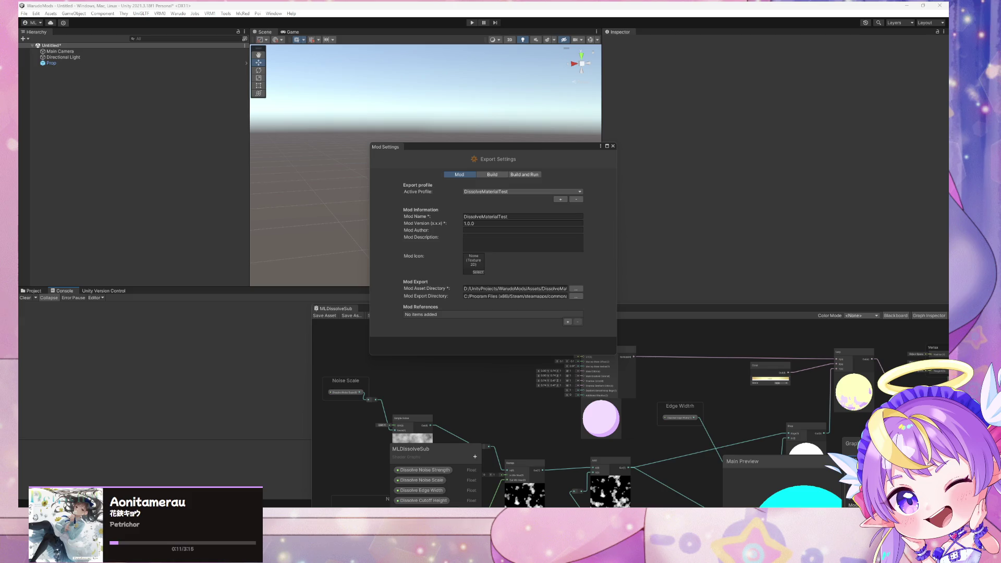
pyautogui.hotkey('alt', 'Tab')
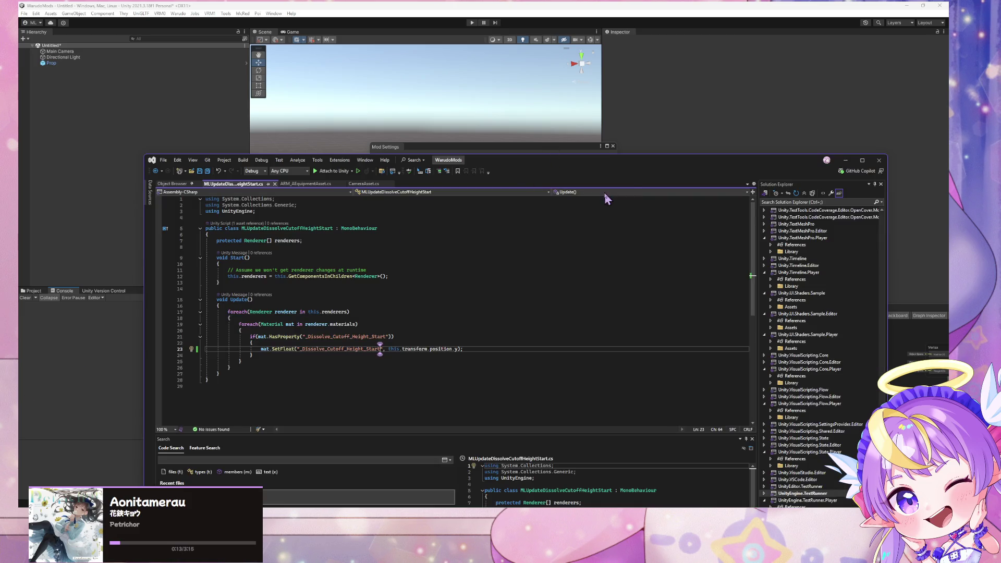
pyautogui.click(845, 160)
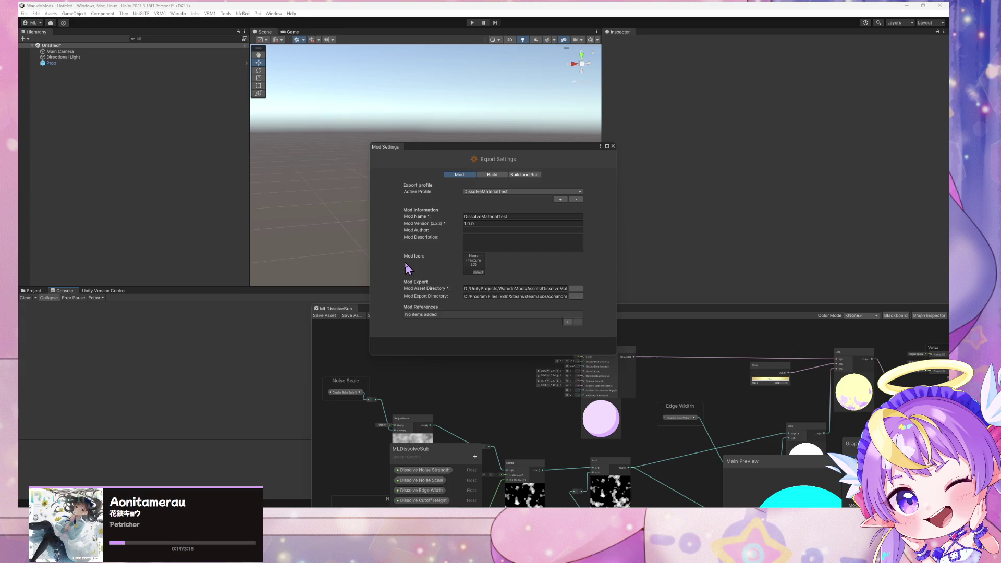
# Run the Warudo build command, then move the Shader Graph and export settings windows aside.
pyautogui.click(178, 13)
pyautogui.click(192, 62)
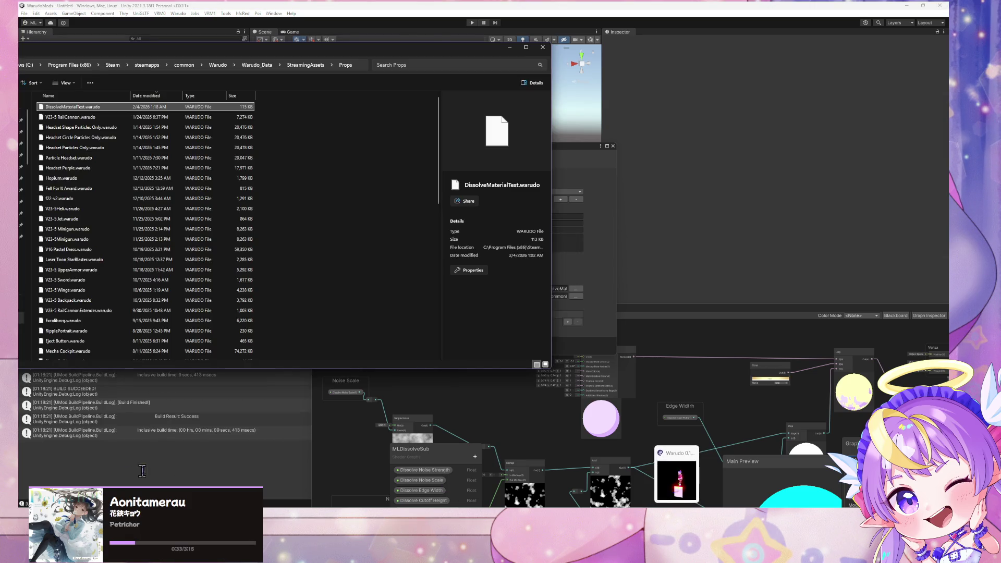
pyautogui.click(156, 460)
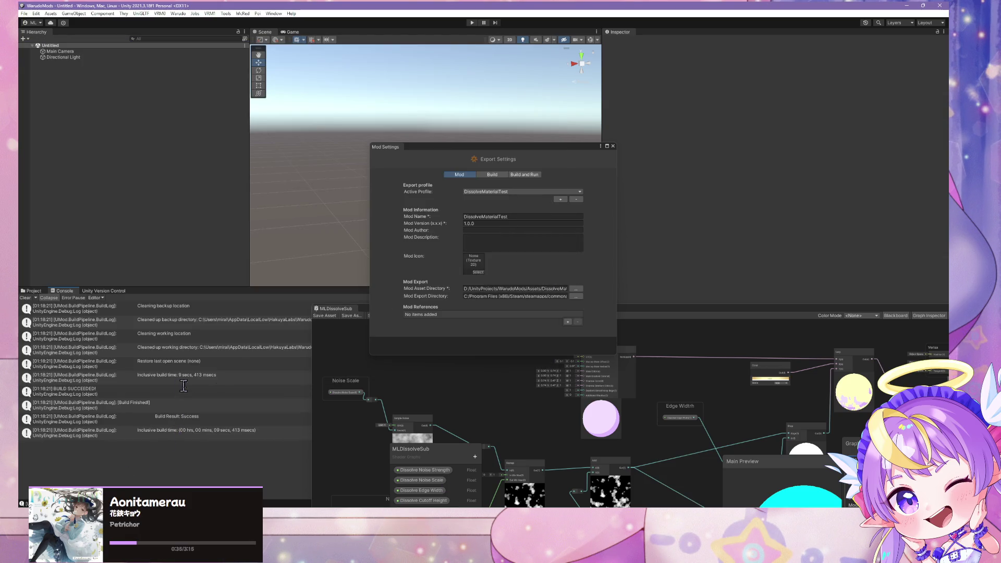
pyautogui.moveTo(639, 311); pyautogui.dragTo(830, 243)
pyautogui.moveTo(516, 146); pyautogui.dragTo(698, 80)
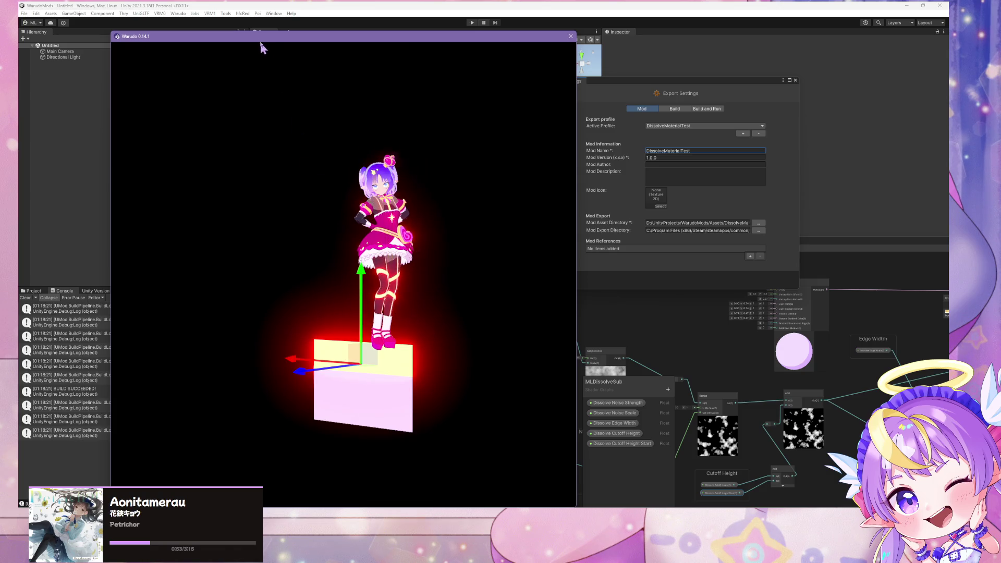
# Move the Warudo preview window off the Unity scene and switch to Visual Studio.
pyautogui.moveTo(258, 37)
pyautogui.mouseDown()
pyautogui.moveTo(399, 132)
pyautogui.moveTo(527, 122)
pyautogui.moveTo(375, 116)
pyautogui.moveTo(536, 91)
pyautogui.moveTo(527, 108)
pyautogui.mouseUp()
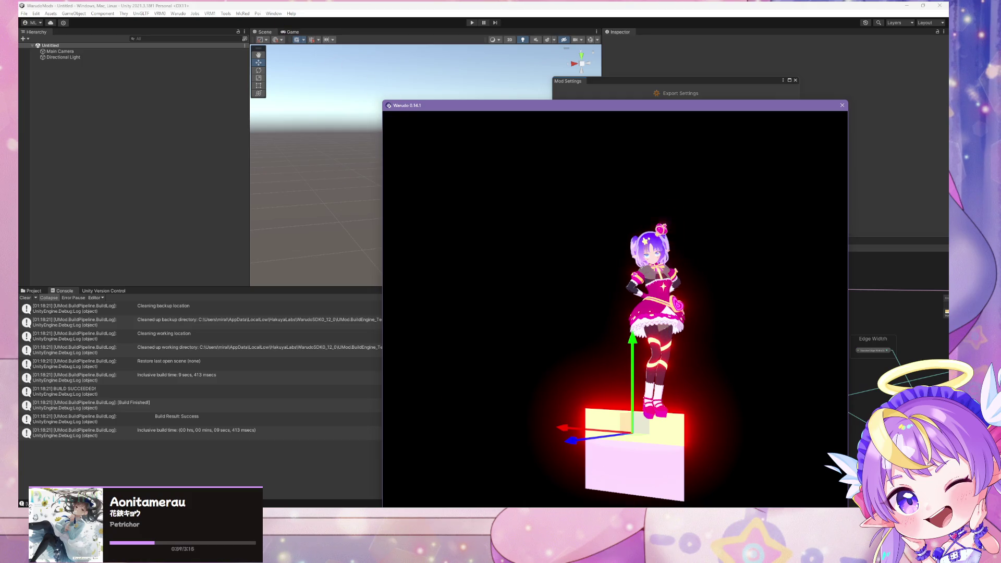
pyautogui.hotkey('alt', 'Tab')
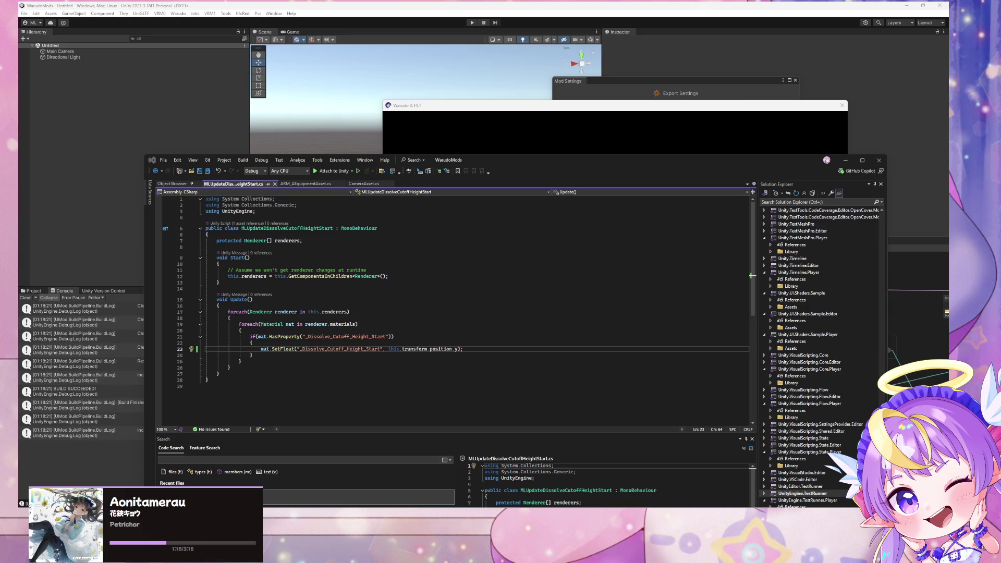
# Add a 'public Transform targetTransform;' field below the renderers field.
pyautogui.click(380, 240)
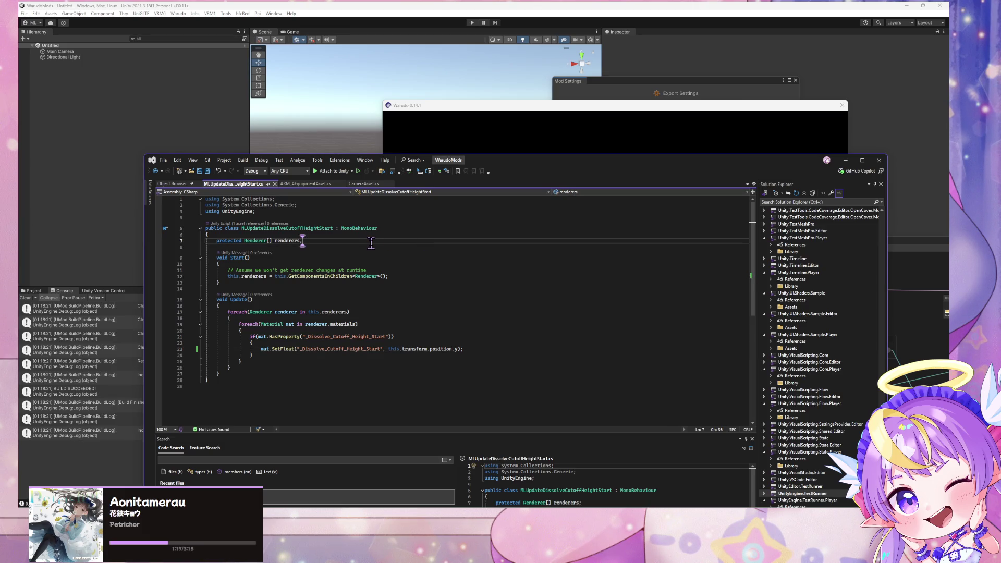
pyautogui.press('Return')
pyautogui.press('Return')
pyautogui.write('public ')
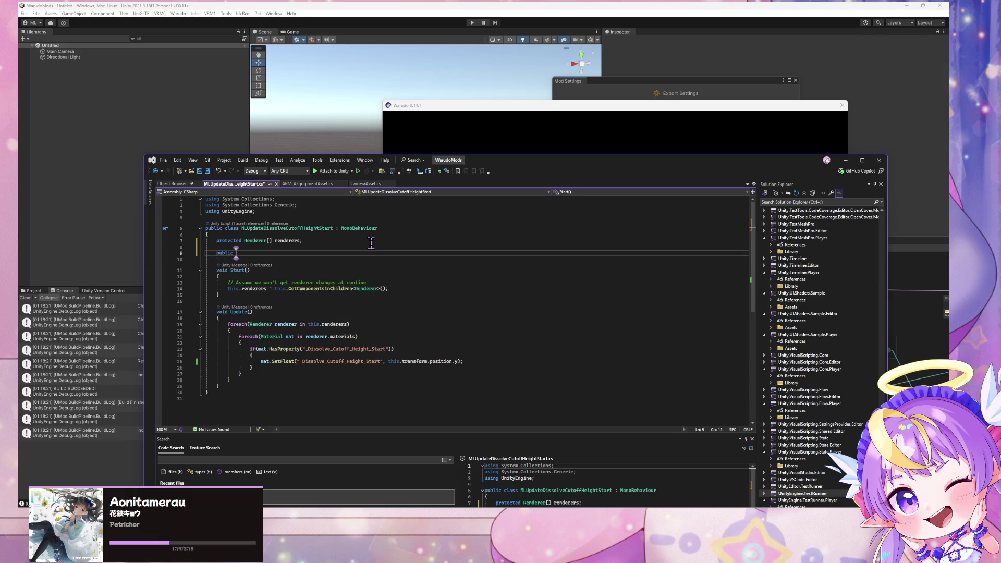
pyautogui.write('Transform')
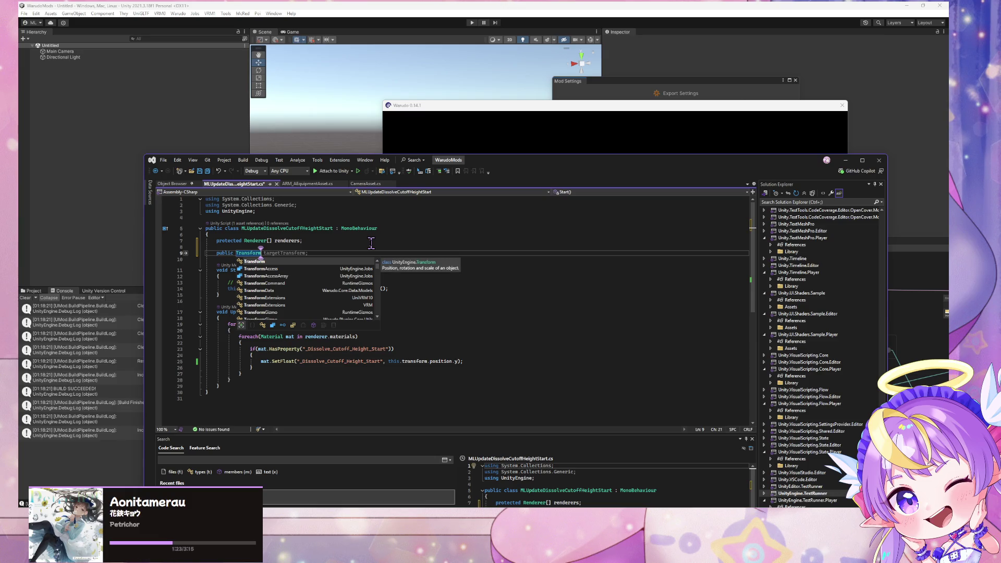
pyautogui.press('Escape')
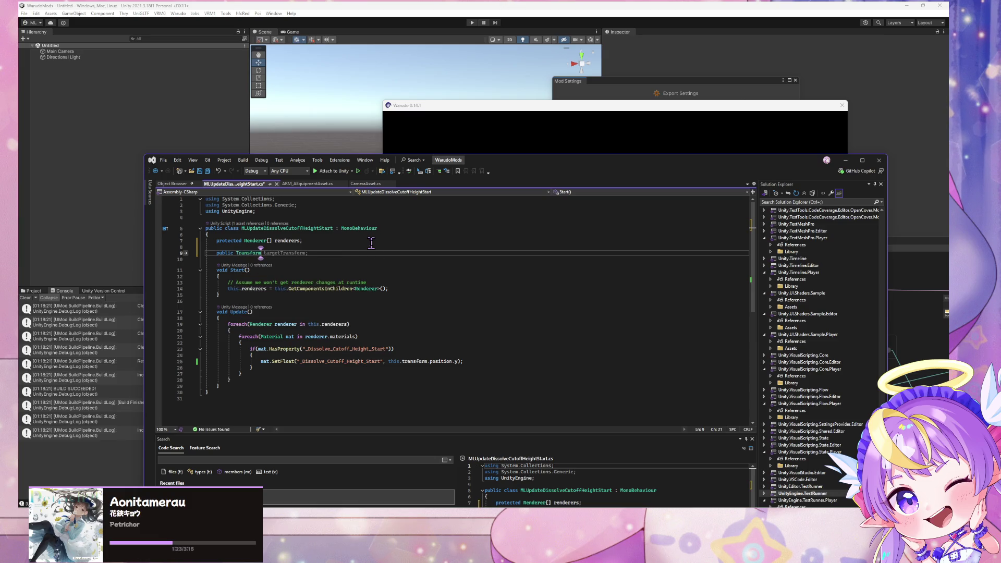
pyautogui.click(349, 302)
# Make Start gather renderers via this.targetTransform.GetComponentsInChildren<Renderer>(), then return to Unity.
pyautogui.click(286, 288)
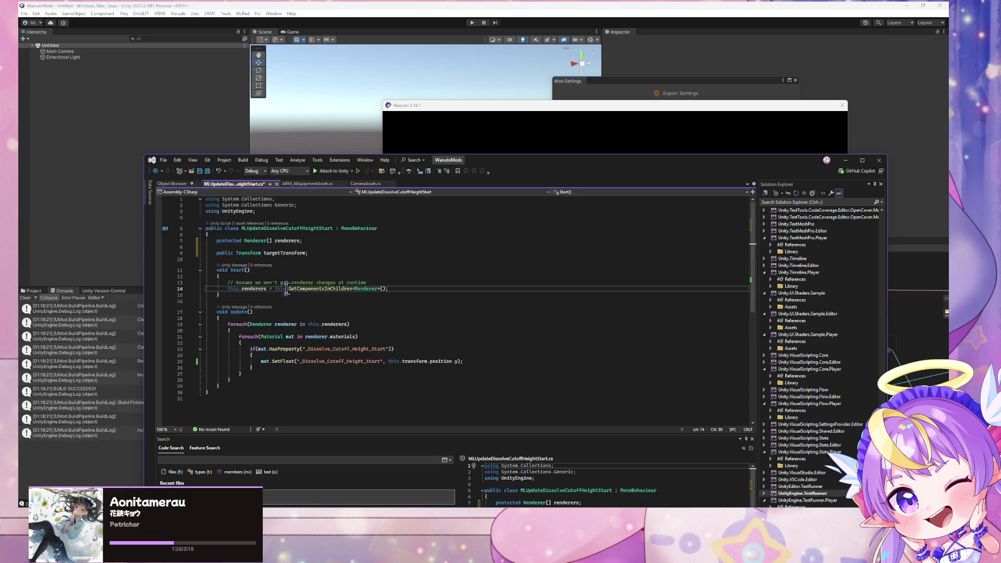
pyautogui.write('targe')
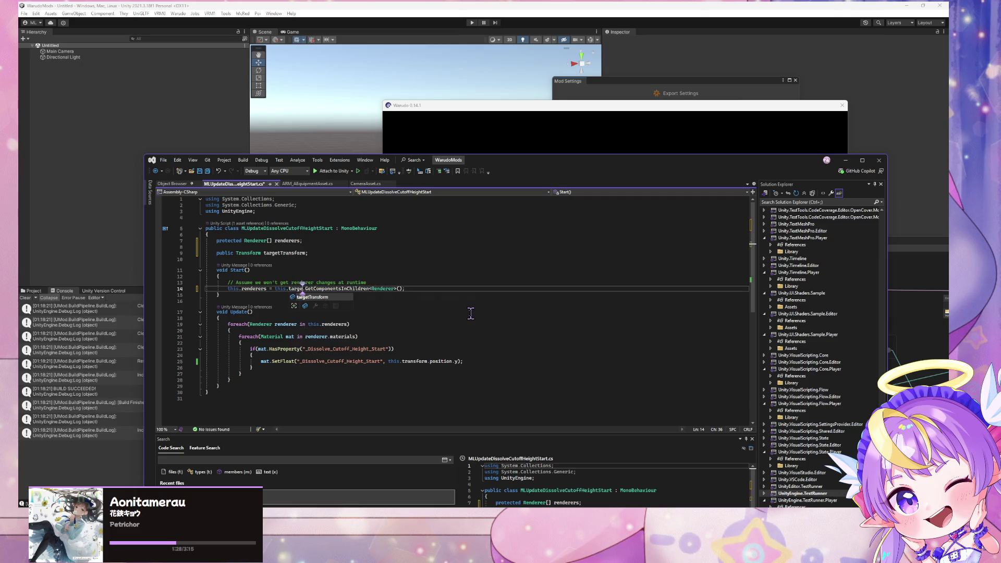
pyautogui.press('Tab')
pyautogui.click(399, 379)
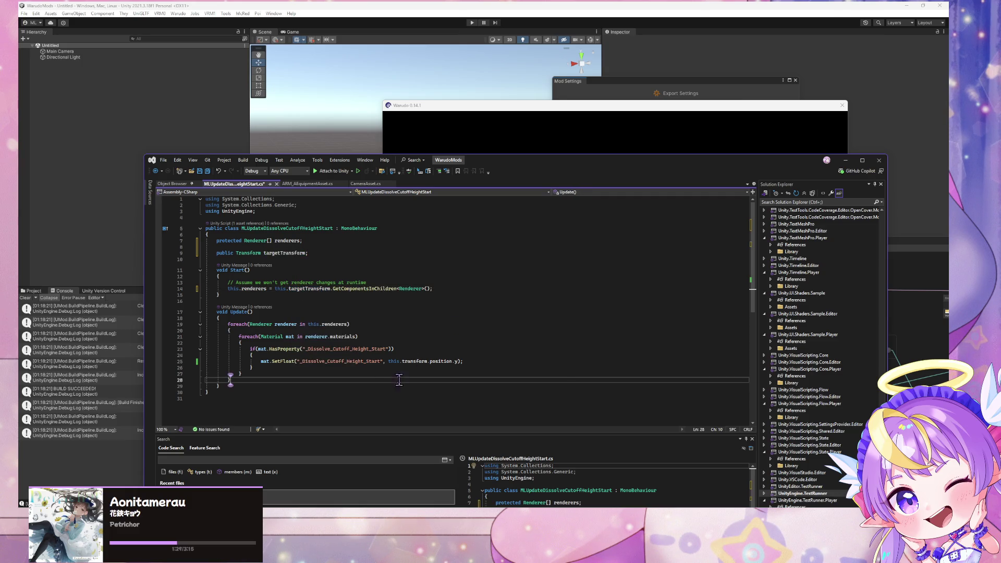
pyautogui.click(283, 276)
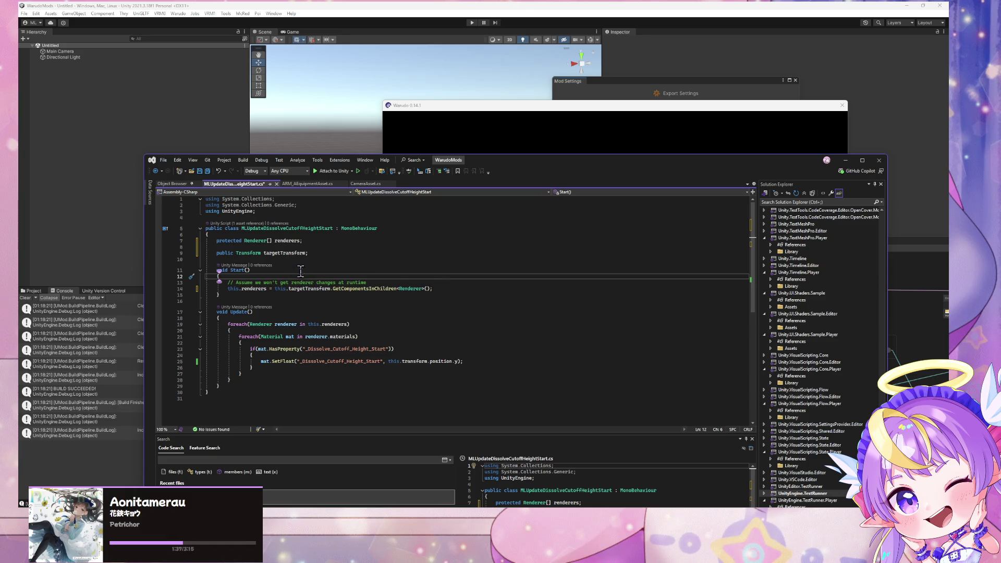
pyautogui.click(133, 84)
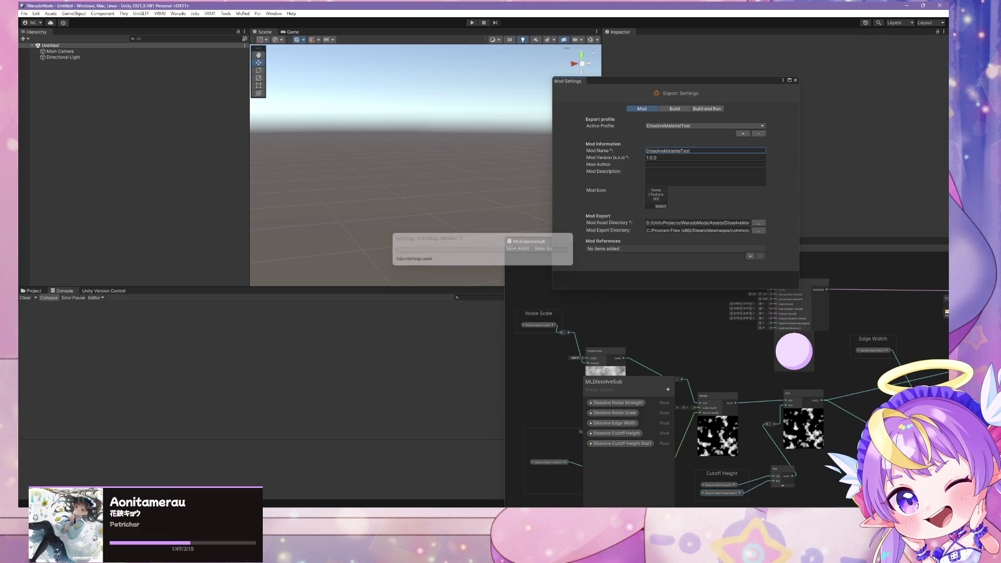
# In the Prop prefab, assign Prop as the dissolve script's Target Transform and exit prefab mode.
pyautogui.click(34, 291)
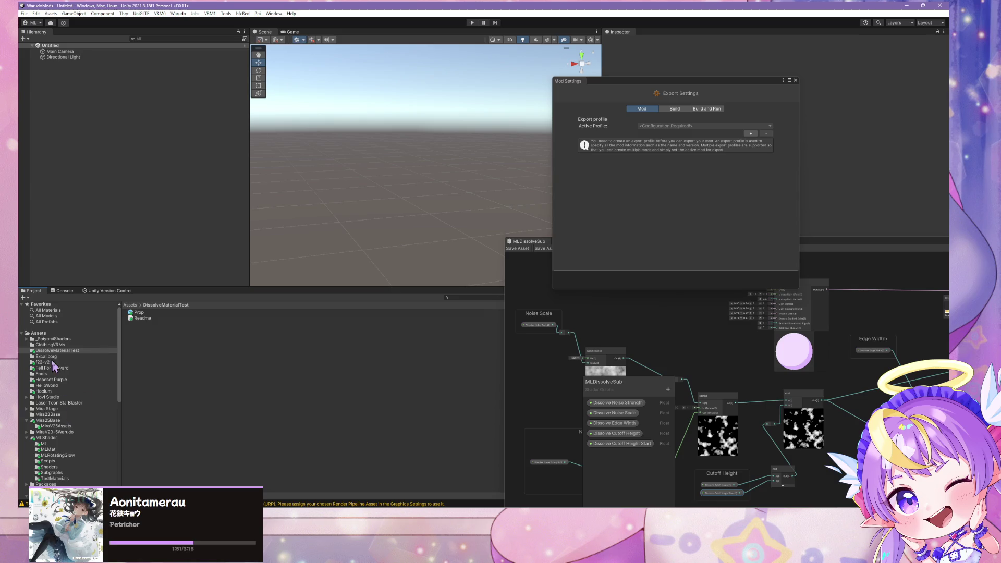
pyautogui.click(143, 311)
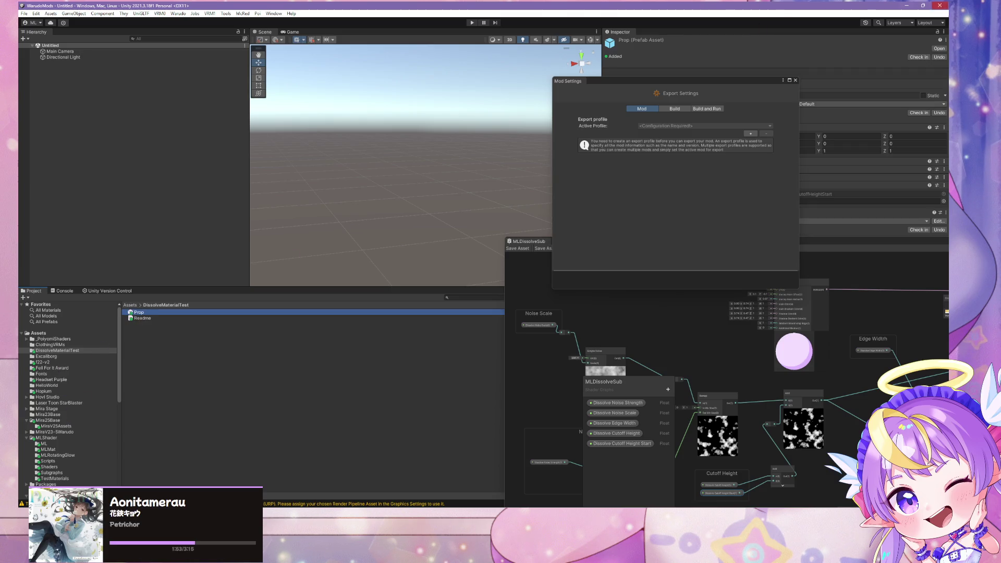
pyautogui.click(934, 49)
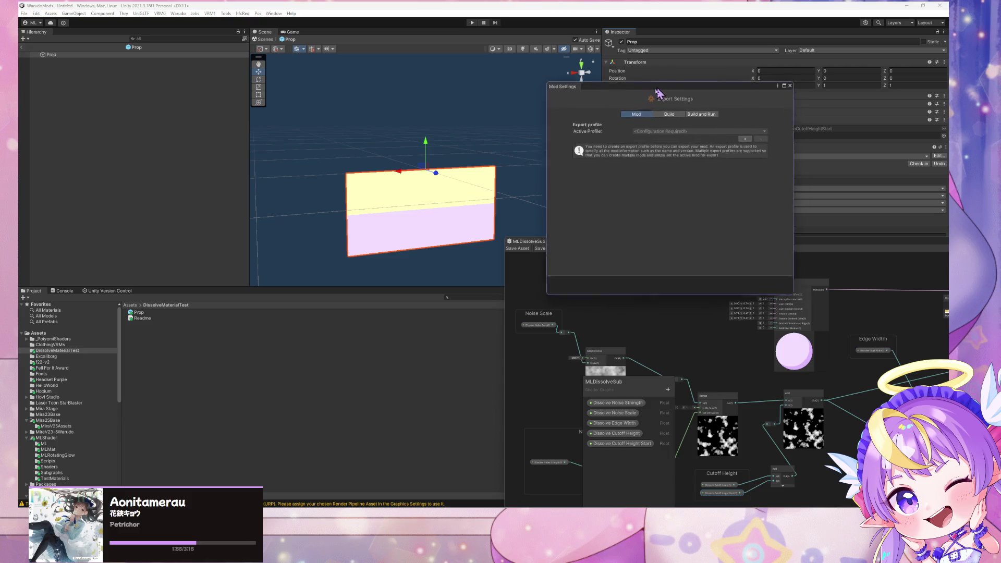
pyautogui.moveTo(646, 82)
pyautogui.mouseDown()
pyautogui.moveTo(493, 222)
pyautogui.moveTo(476, 208)
pyautogui.mouseUp()
pyautogui.moveTo(51, 55)
pyautogui.mouseDown()
pyautogui.moveTo(896, 155)
pyautogui.moveTo(818, 137)
pyautogui.mouseUp()
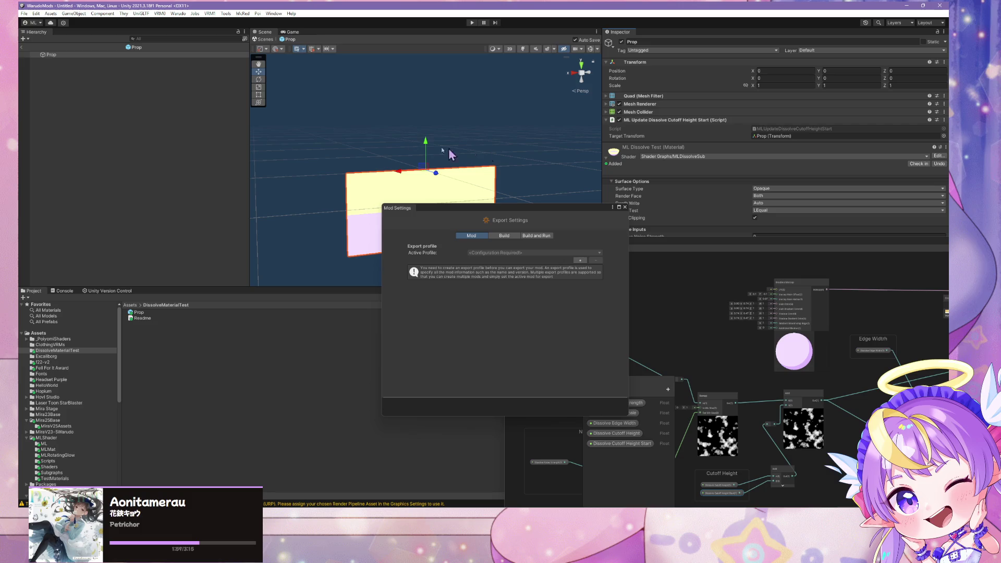
pyautogui.click(266, 40)
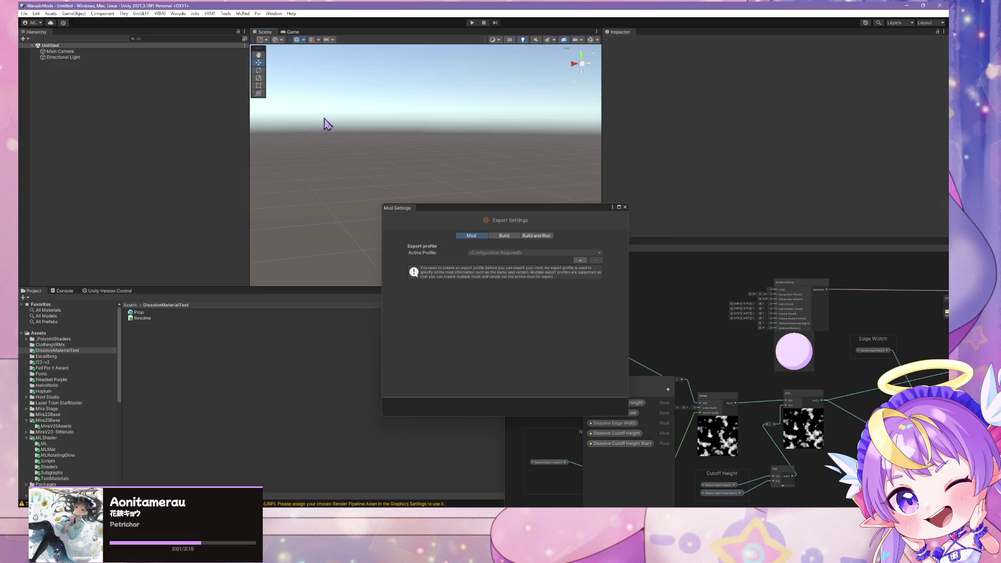
pyautogui.click(140, 313)
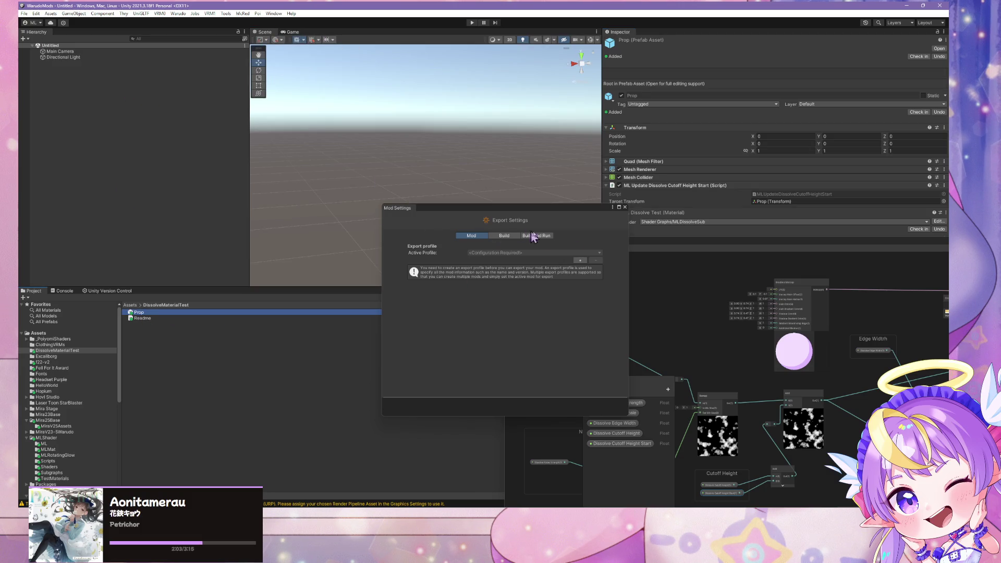
pyautogui.click(580, 260)
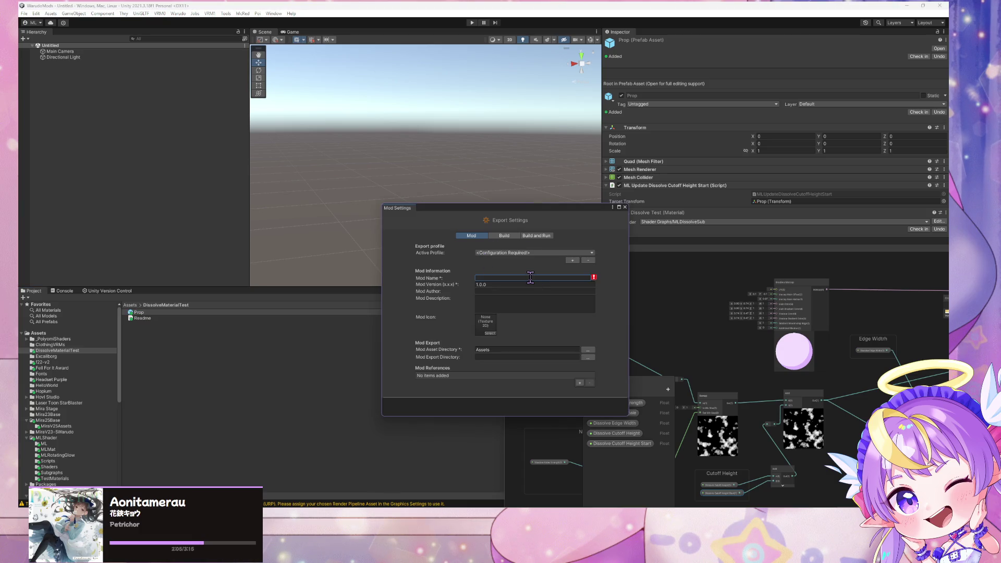
# Name the mod 'DissolveMaterialTest' and set its asset directory to the DissolveMaterialTest folder.
pyautogui.write('DissolveMaterialTest')
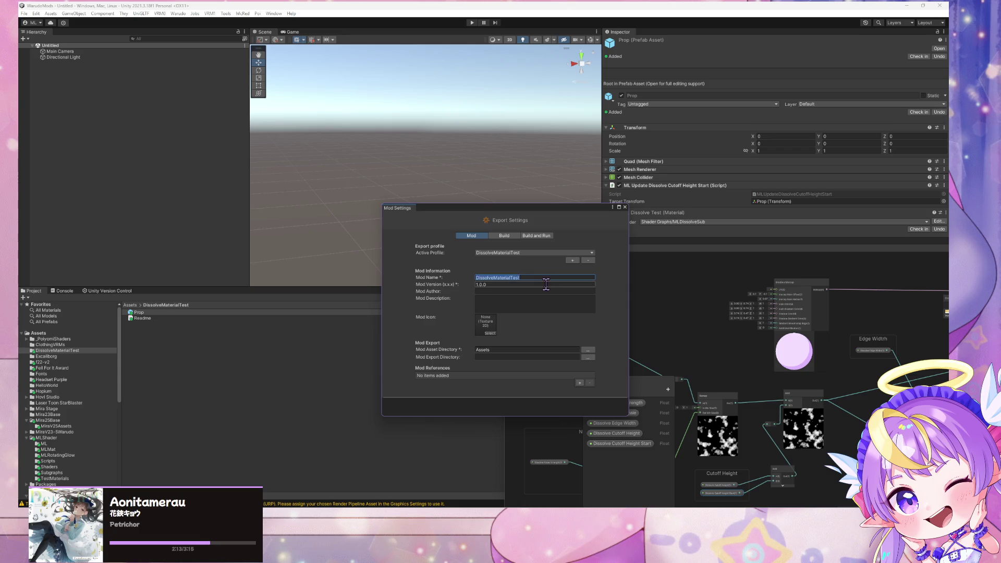
pyautogui.click(588, 349)
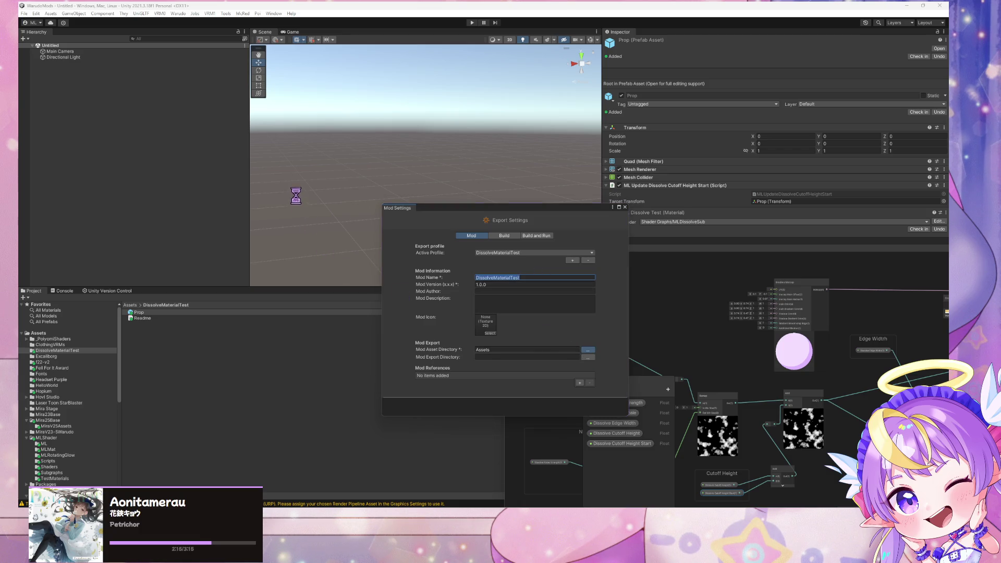
pyautogui.scroll(-5, 341, 163)
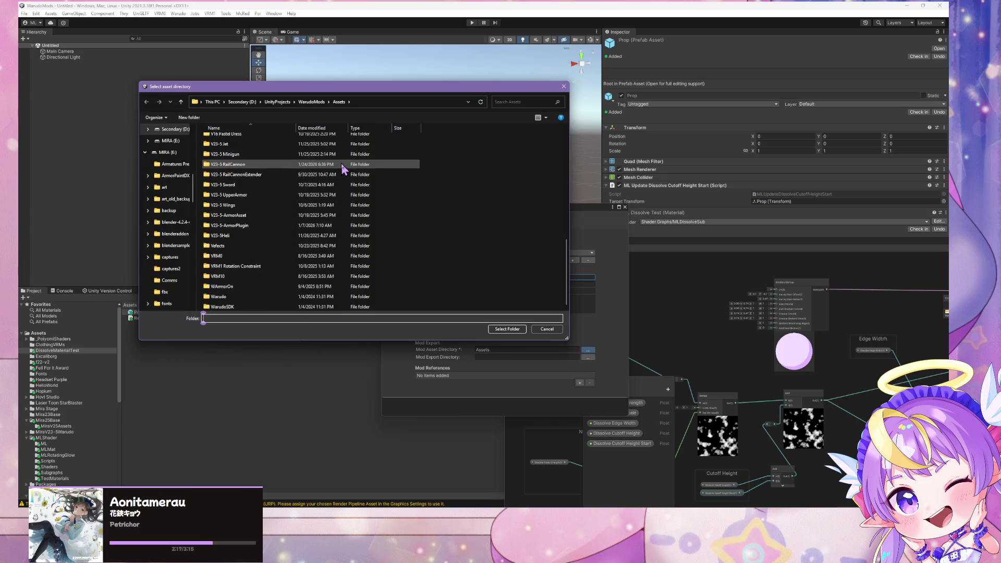
pyautogui.scroll(2, 341, 164)
pyautogui.scroll(-2, 342, 164)
pyautogui.scroll(3, 344, 165)
pyautogui.scroll(8, 343, 164)
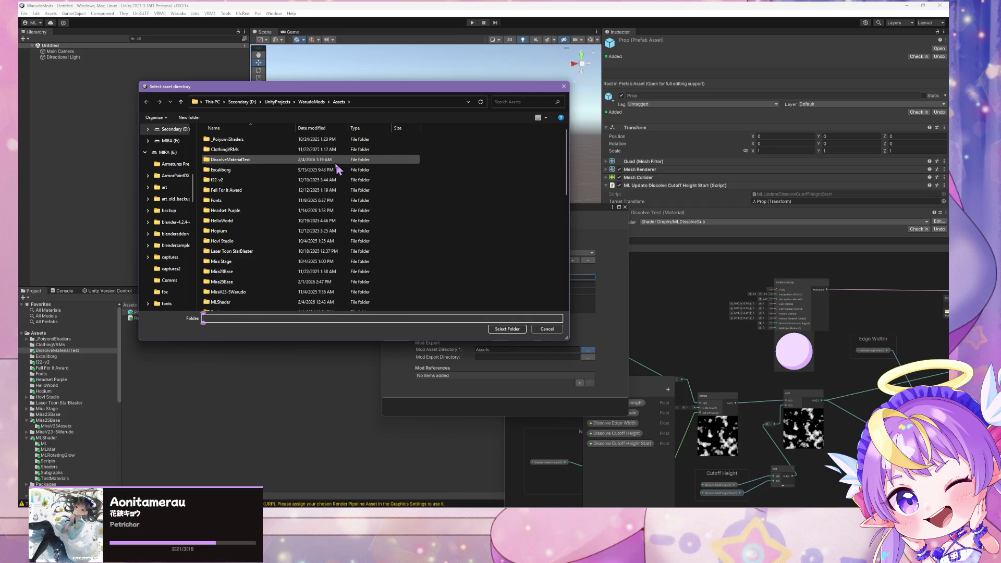
pyautogui.doubleClick(252, 159)
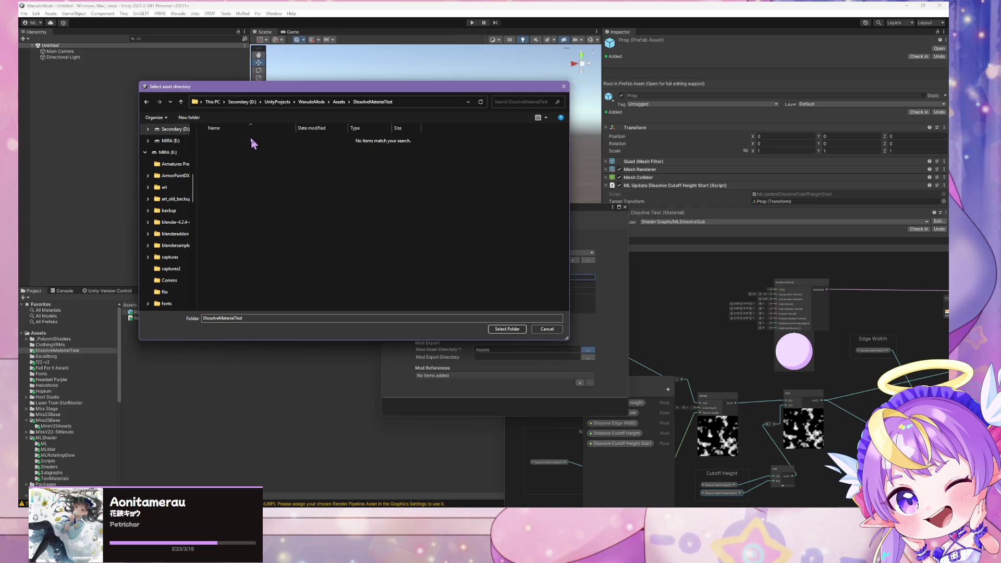
pyautogui.click(512, 331)
# Set the export directory to Warudo's StreamingAssets Props folder and build the mod.
pyautogui.click(588, 357)
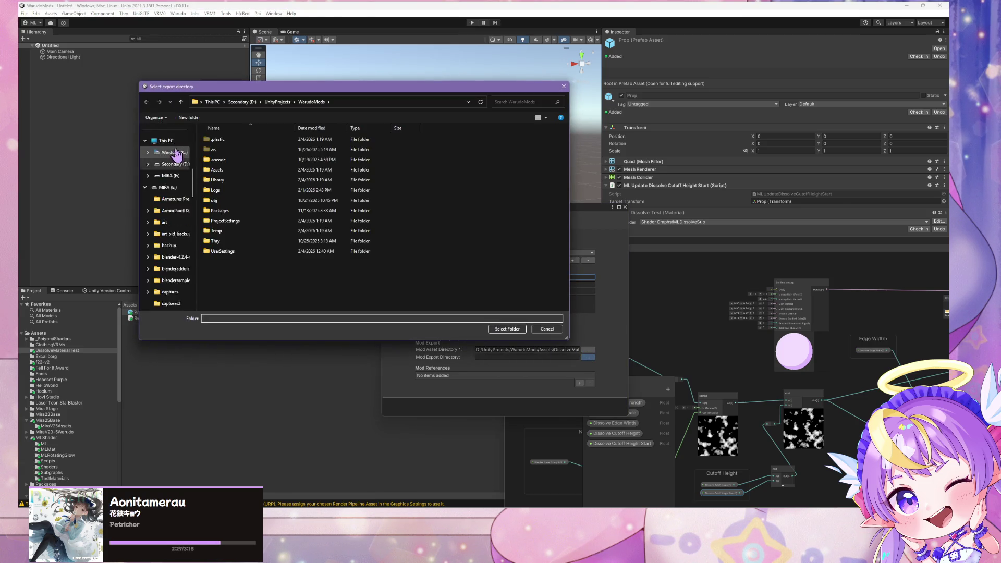
pyautogui.click(168, 211)
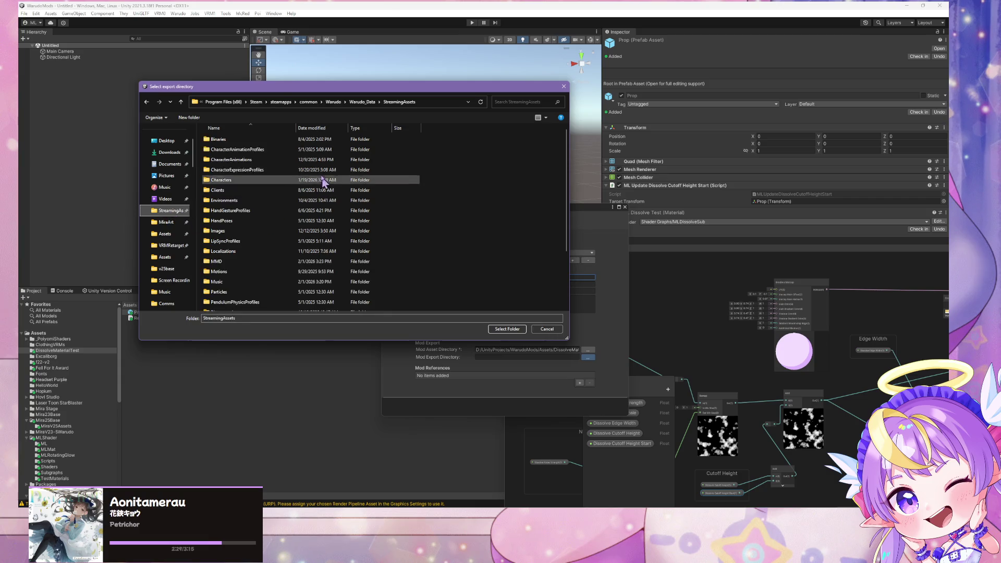
pyautogui.scroll(-3, 256, 266)
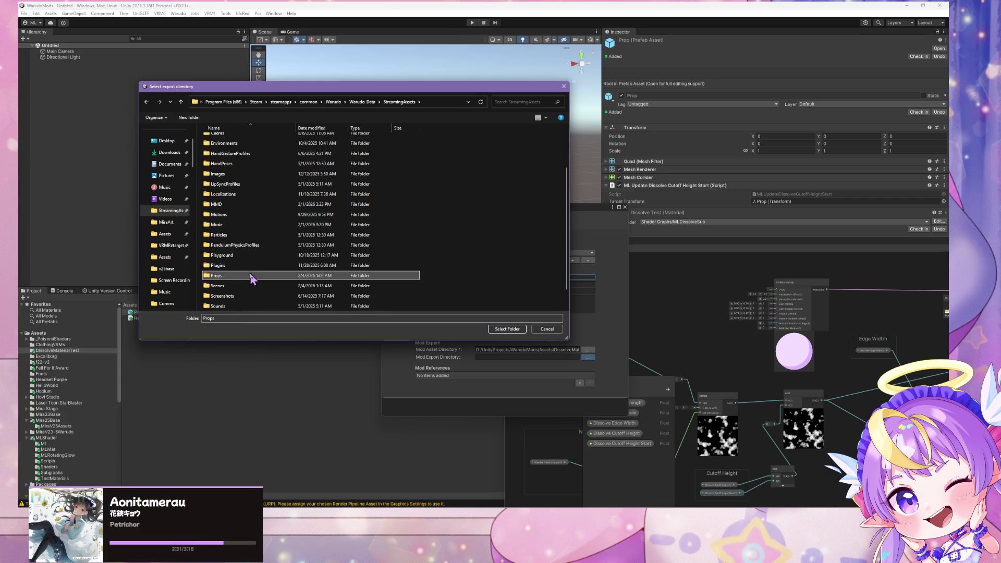
pyautogui.doubleClick(257, 277)
pyautogui.click(509, 329)
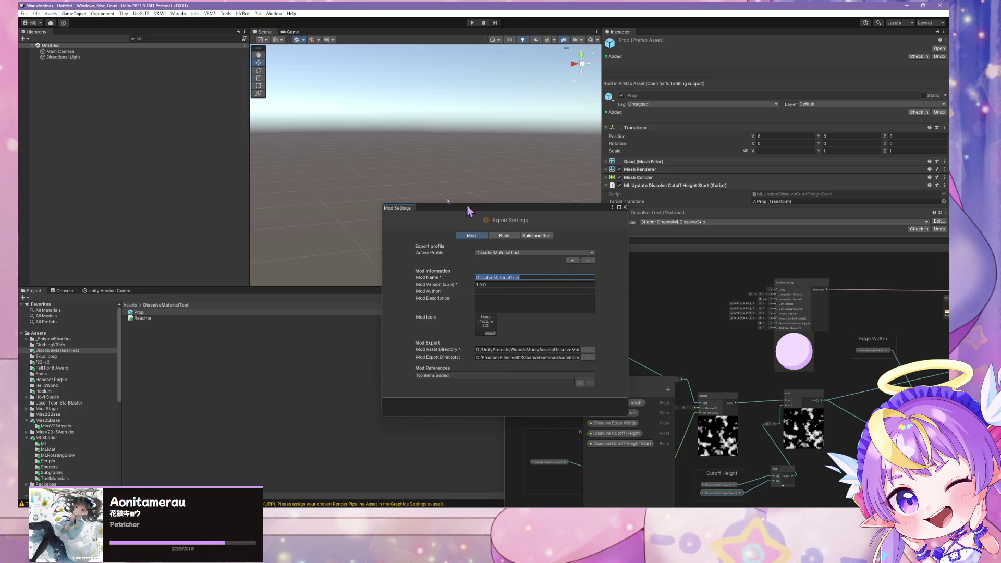
pyautogui.click(178, 14)
pyautogui.click(188, 63)
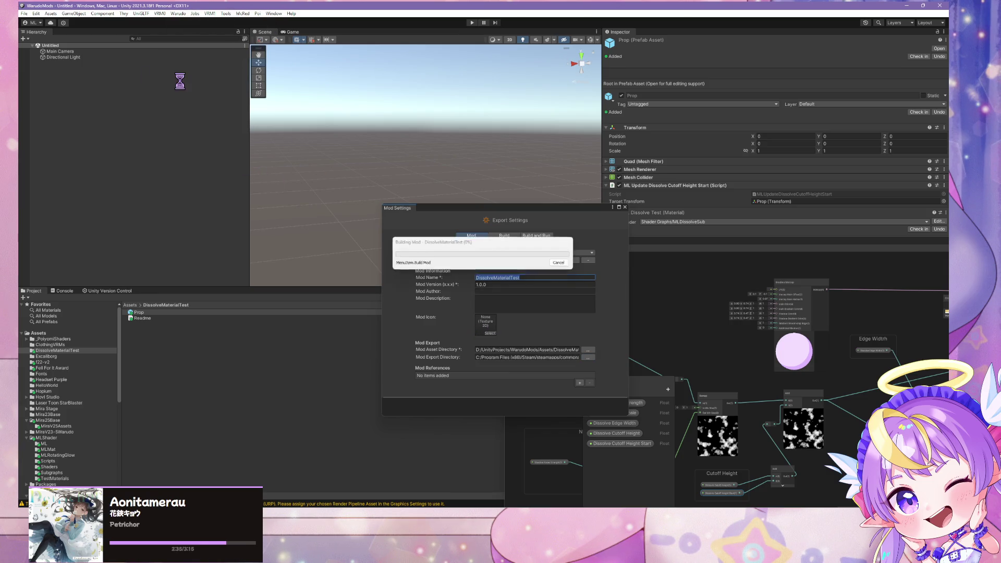
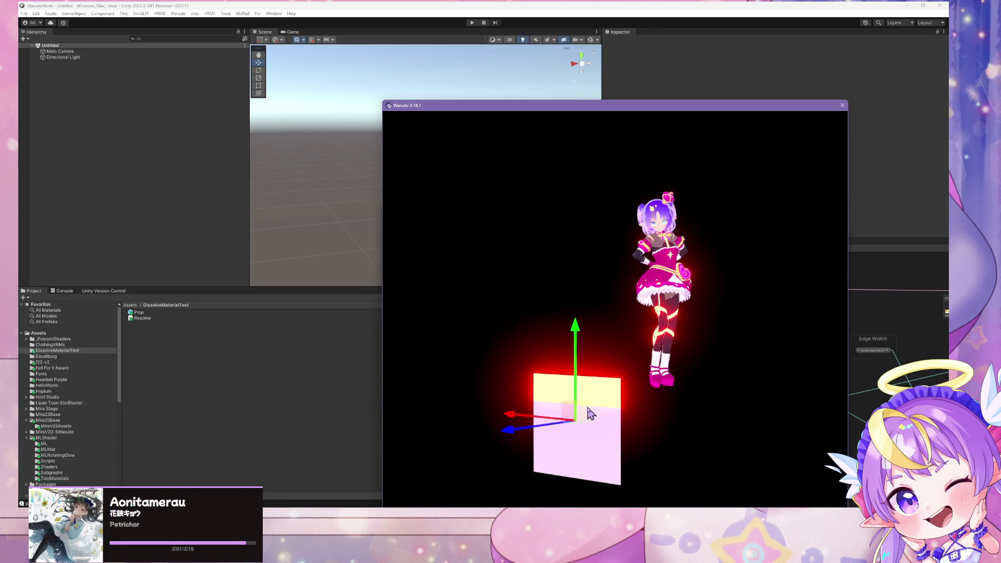
# Move the Warudo viewport window aside and switch Warudo Editor to the Blueprints view.
pyautogui.moveTo(628, 107); pyautogui.dragTo(421, 49)
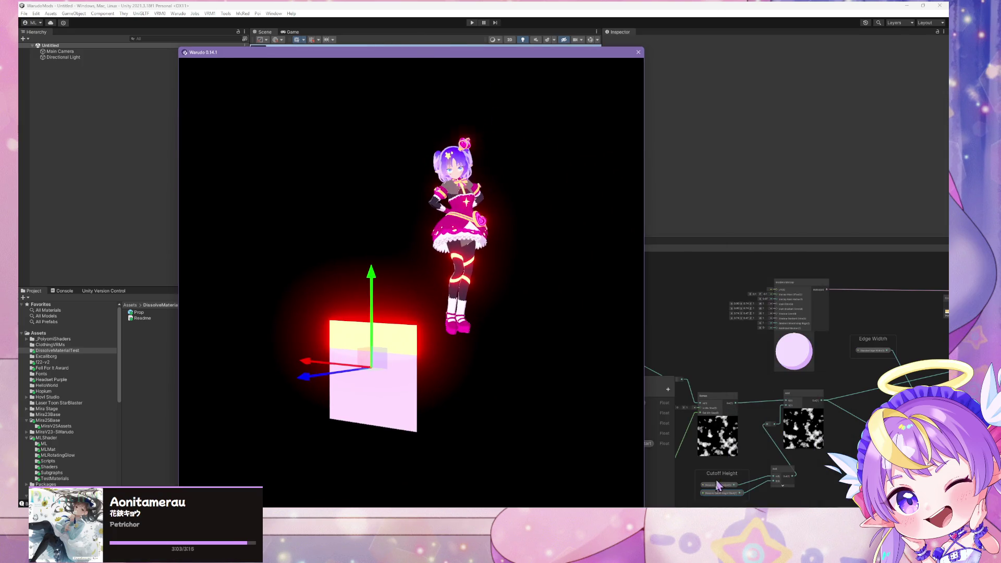
pyautogui.hotkey('alt', 'Tab')
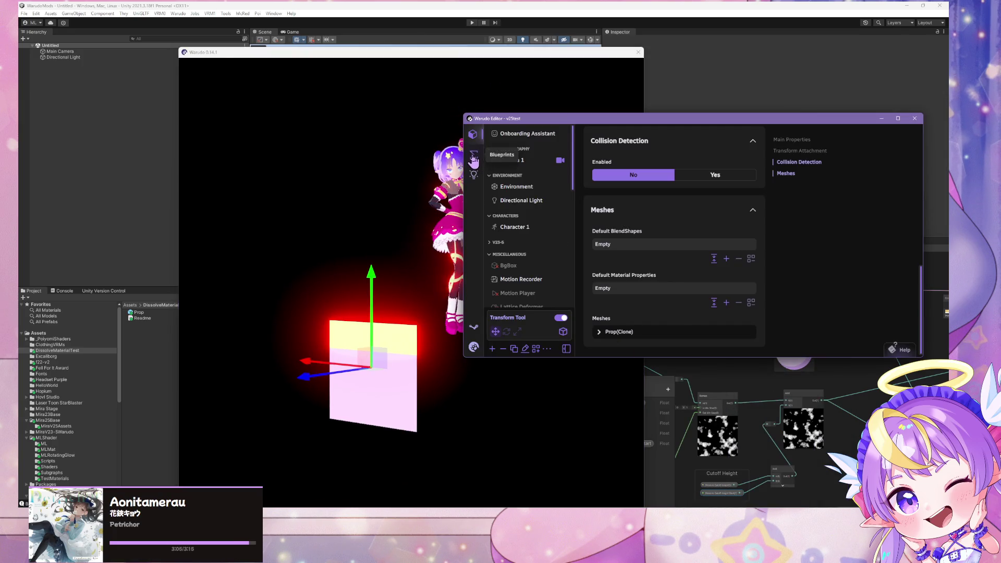
pyautogui.click(474, 154)
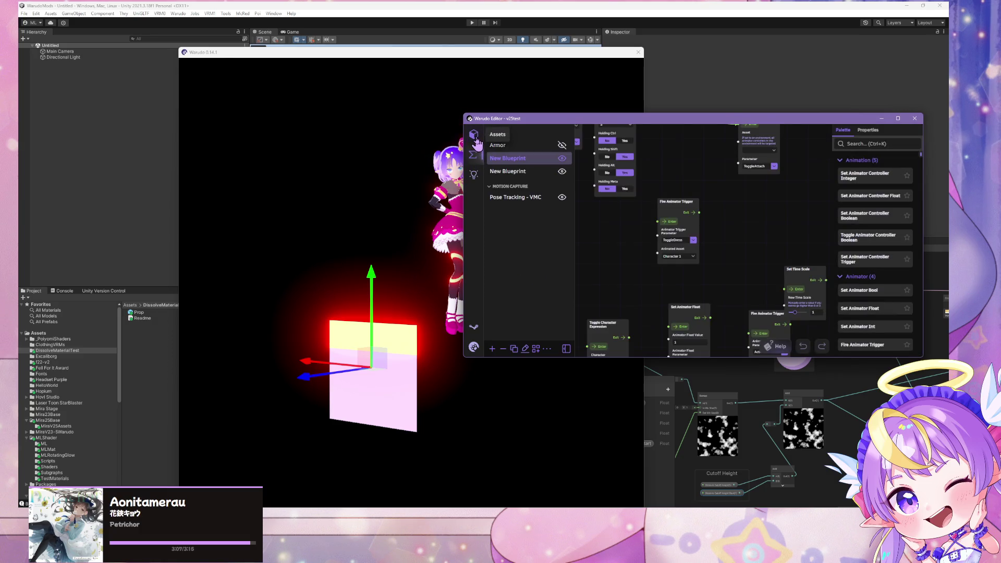
# Drag the prop plane up and down in the viewport to test its dissolve.
pyautogui.click(396, 327)
pyautogui.moveTo(392, 364)
pyautogui.mouseDown()
pyautogui.moveTo(386, 339)
pyautogui.moveTo(370, 409)
pyautogui.moveTo(389, 348)
pyautogui.moveTo(377, 403)
pyautogui.moveTo(348, 359)
pyautogui.moveTo(435, 346)
pyautogui.moveTo(377, 306)
pyautogui.moveTo(521, 299)
pyautogui.moveTo(445, 294)
pyautogui.moveTo(435, 347)
pyautogui.moveTo(452, 353)
pyautogui.mouseUp()
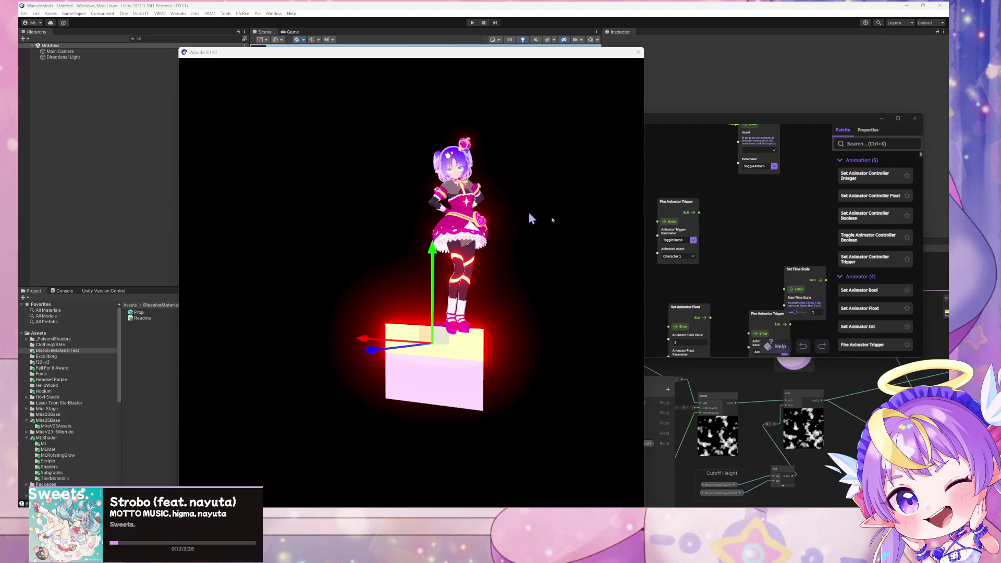
pyautogui.moveTo(432, 342)
pyautogui.mouseDown()
pyautogui.moveTo(502, 413)
pyautogui.moveTo(393, 368)
pyautogui.moveTo(433, 440)
pyautogui.moveTo(438, 398)
pyautogui.moveTo(413, 335)
pyautogui.moveTo(424, 275)
pyautogui.moveTo(433, 417)
pyautogui.moveTo(422, 388)
pyautogui.moveTo(292, 352)
pyautogui.moveTo(358, 313)
pyautogui.moveTo(362, 277)
pyautogui.moveTo(428, 384)
pyautogui.moveTo(374, 292)
pyautogui.moveTo(380, 346)
pyautogui.moveTo(527, 401)
pyautogui.moveTo(354, 348)
pyautogui.moveTo(489, 330)
pyautogui.moveTo(268, 283)
pyautogui.moveTo(402, 402)
pyautogui.moveTo(436, 378)
pyautogui.moveTo(385, 360)
pyautogui.mouseUp()
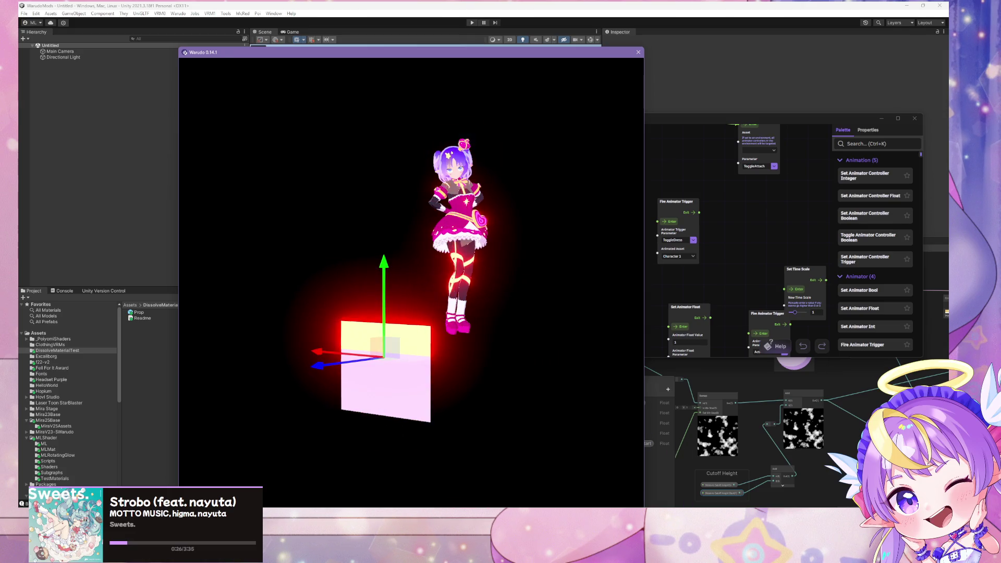
# Return to the blueprints list, move the Fire Animator Trigger node up, and rearrange the windows.
pyautogui.hotkey('alt', 'Tab')
pyautogui.hotkey('alt', 'Tab')
pyautogui.hotkey('alt', 'Tab')
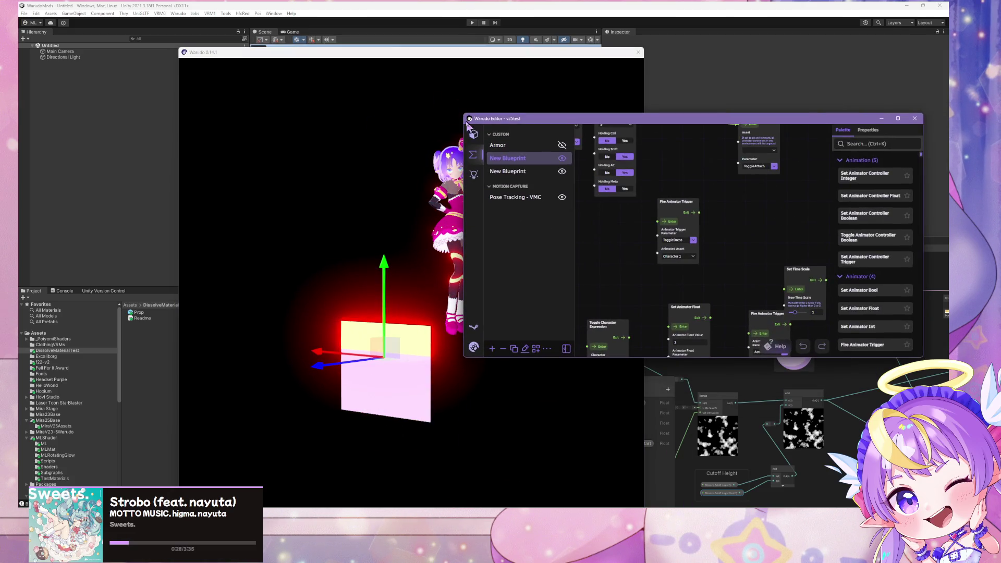
pyautogui.click(472, 133)
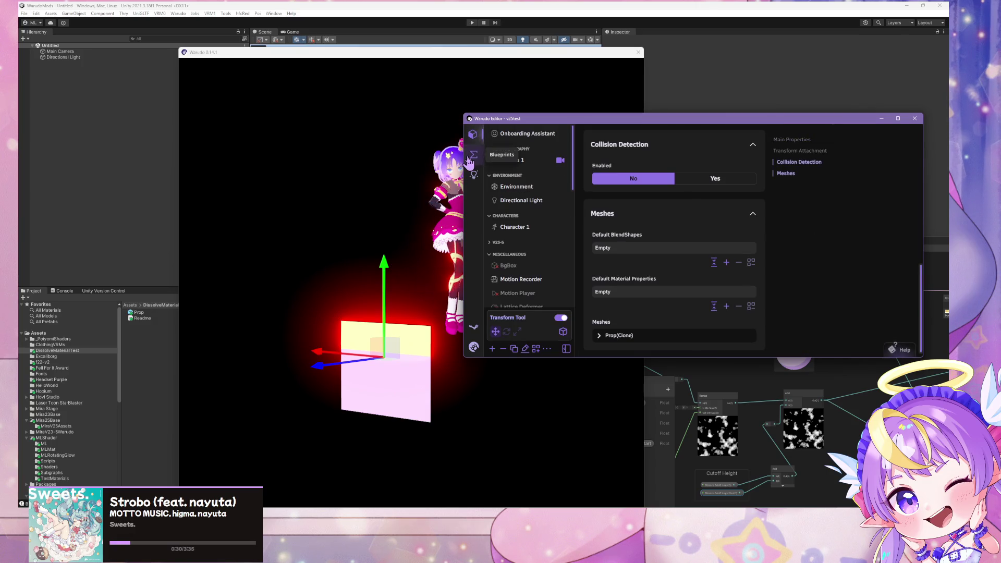
pyautogui.click(472, 156)
pyautogui.moveTo(514, 121); pyautogui.dragTo(319, 126)
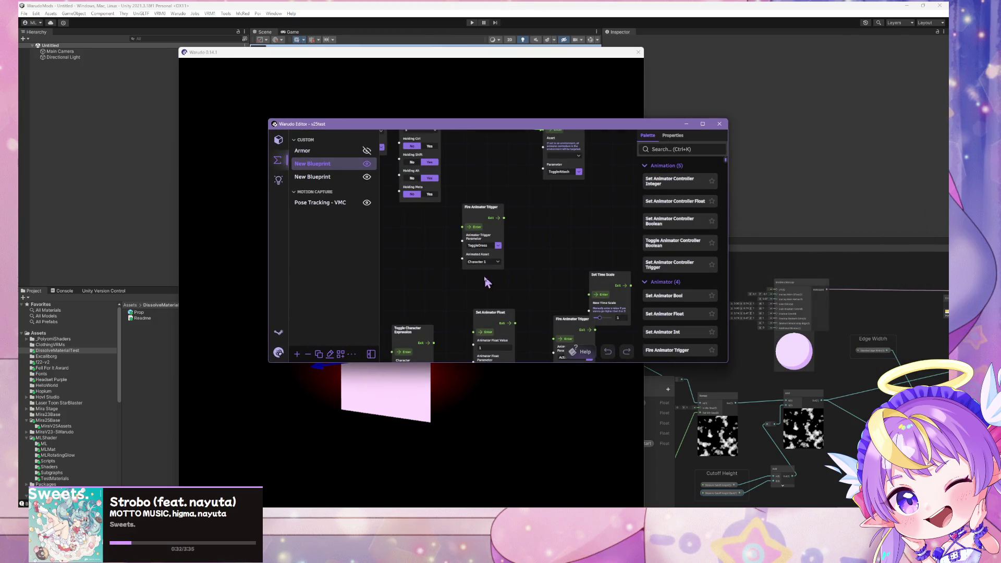
pyautogui.moveTo(490, 216); pyautogui.dragTo(483, 167)
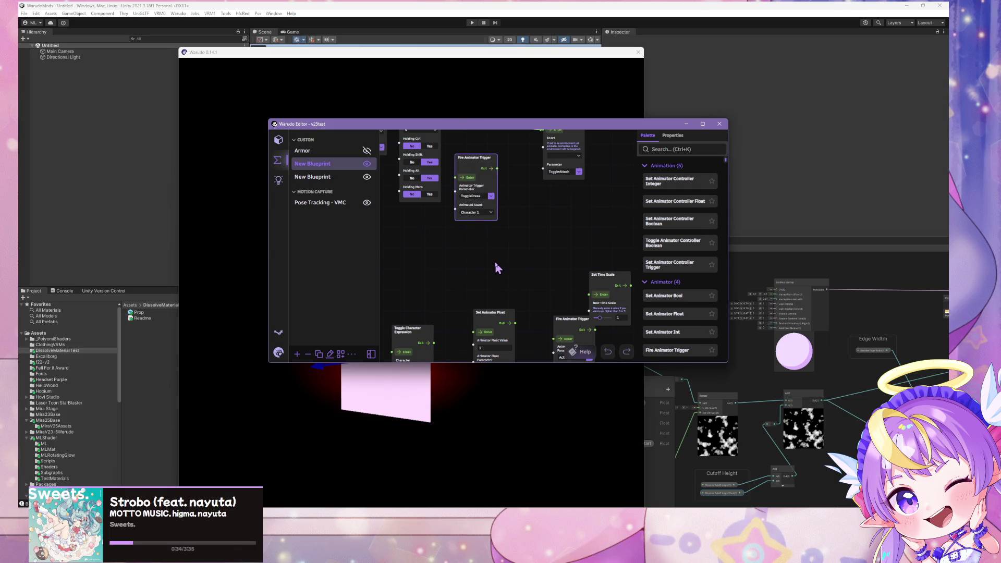
pyautogui.click(496, 267)
pyautogui.moveTo(391, 127); pyautogui.dragTo(689, 122)
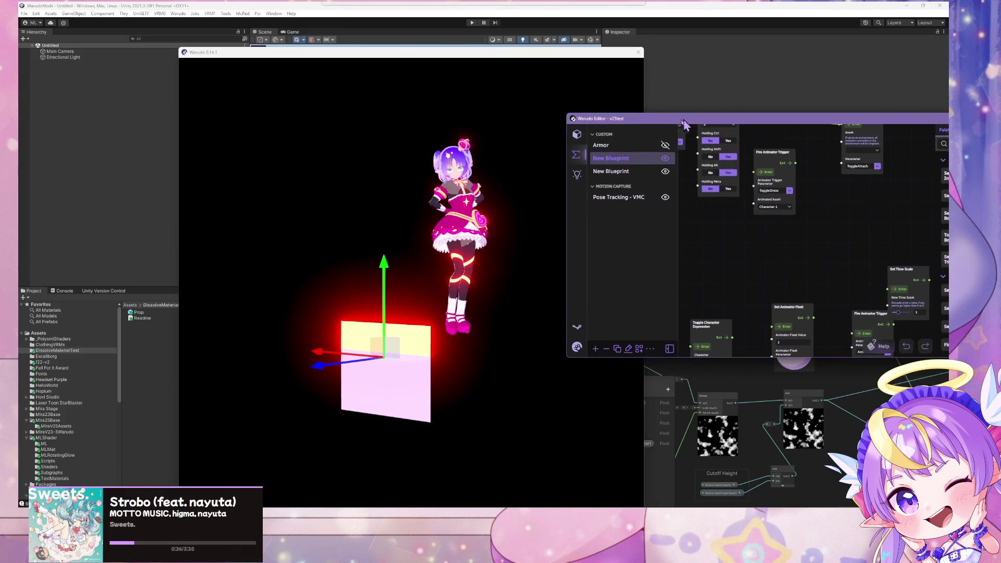
pyautogui.moveTo(359, 363); pyautogui.dragTo(439, 345)
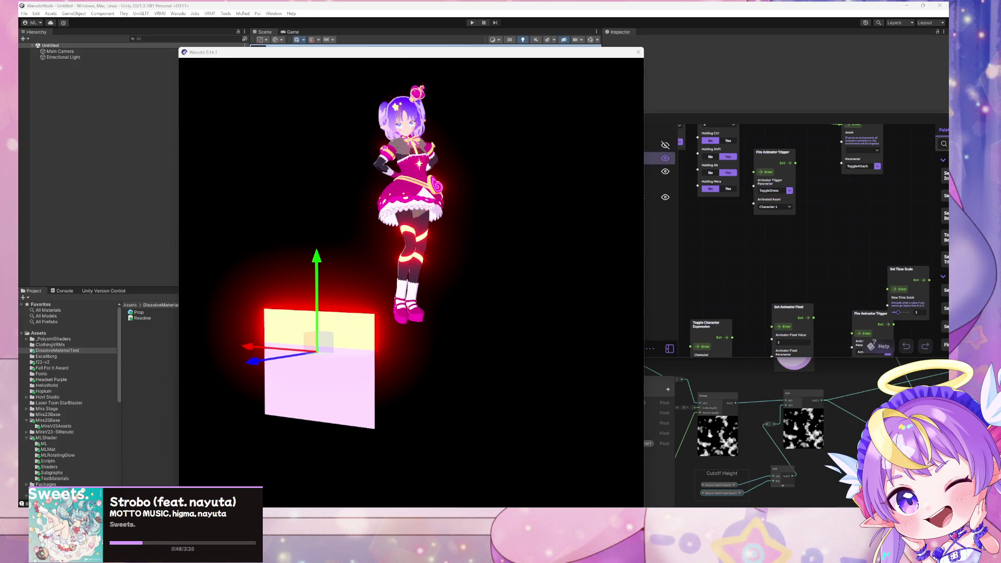
# Slide the prop plane down its Y axis to check the dissolve, then go back to Unity.
pyautogui.moveTo(318, 292)
pyautogui.mouseDown()
pyautogui.moveTo(323, 271)
pyautogui.moveTo(398, 397)
pyautogui.moveTo(388, 269)
pyautogui.mouseUp()
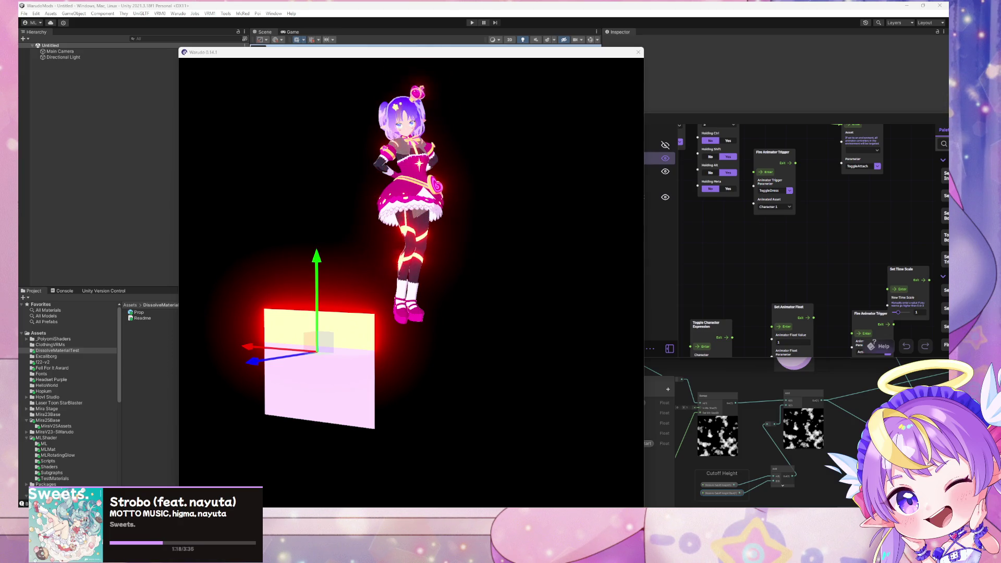
pyautogui.click(723, 25)
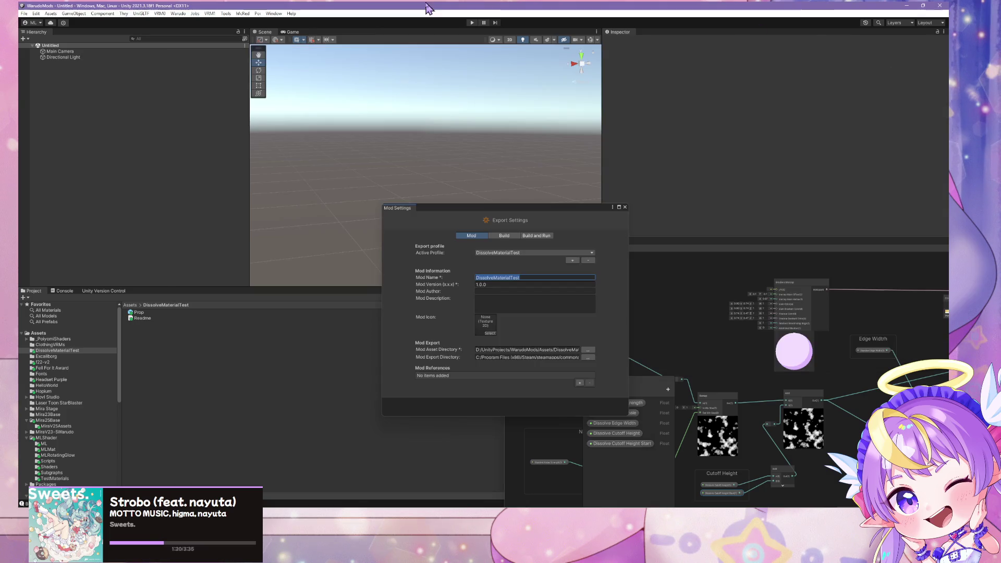
# Add the Prop prefab to the scene, enter Play mode, and raise the prop quad.
pyautogui.moveTo(120, 265); pyautogui.dragTo(119, 265)
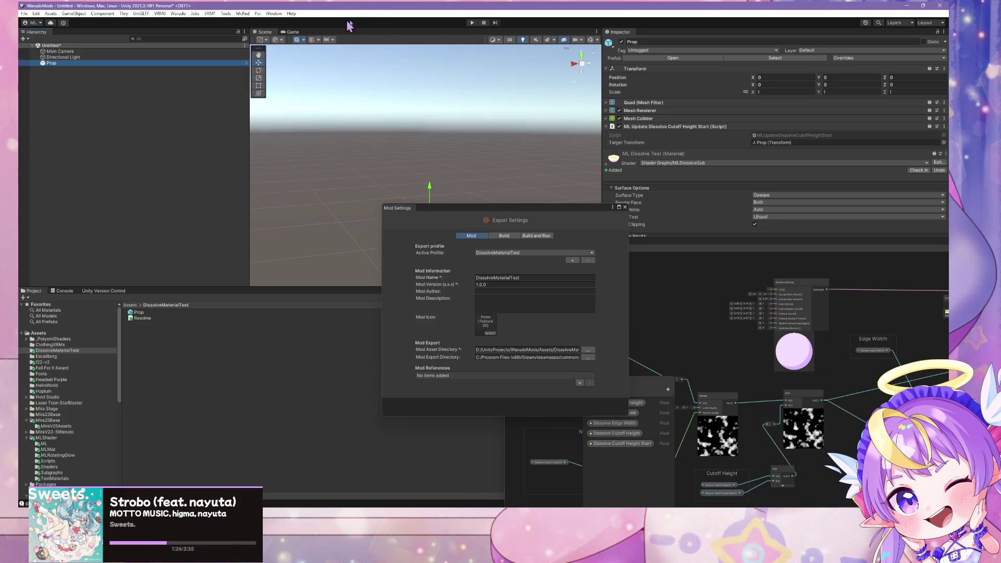
pyautogui.click(472, 23)
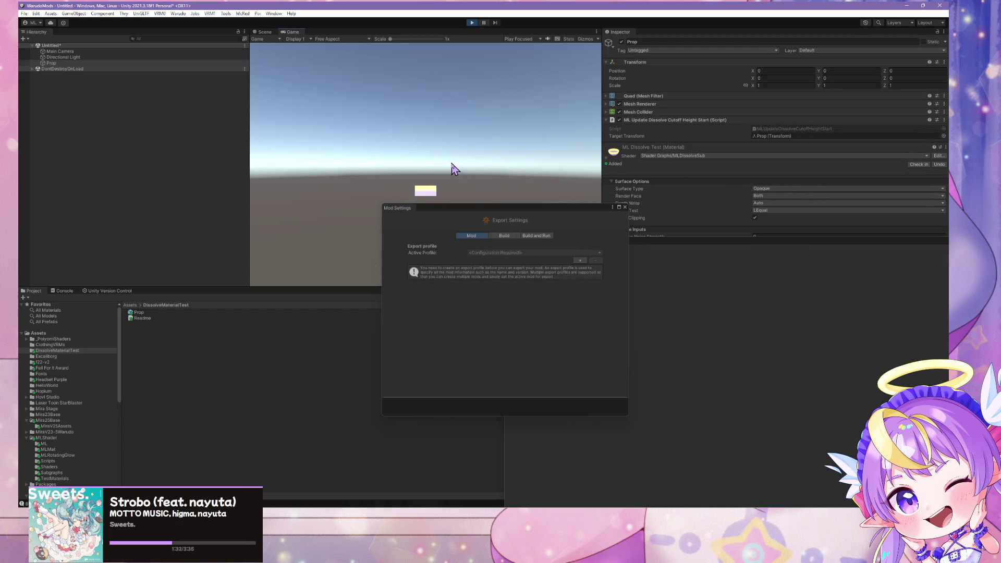
pyautogui.moveTo(472, 211)
pyautogui.mouseDown()
pyautogui.moveTo(548, 310)
pyautogui.moveTo(547, 345)
pyautogui.mouseUp()
pyautogui.click(264, 32)
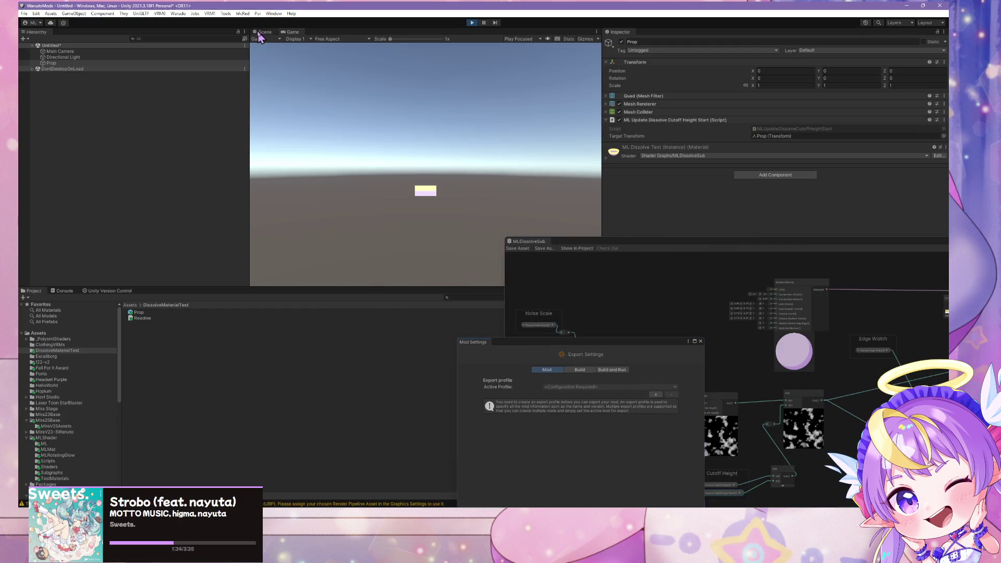
pyautogui.moveTo(436, 191)
pyautogui.mouseDown()
pyautogui.moveTo(440, 105)
pyautogui.moveTo(460, 235)
pyautogui.moveTo(451, 110)
pyautogui.moveTo(448, 146)
pyautogui.moveTo(448, 213)
pyautogui.moveTo(461, 86)
pyautogui.moveTo(469, 212)
pyautogui.moveTo(461, 105)
pyautogui.mouseUp()
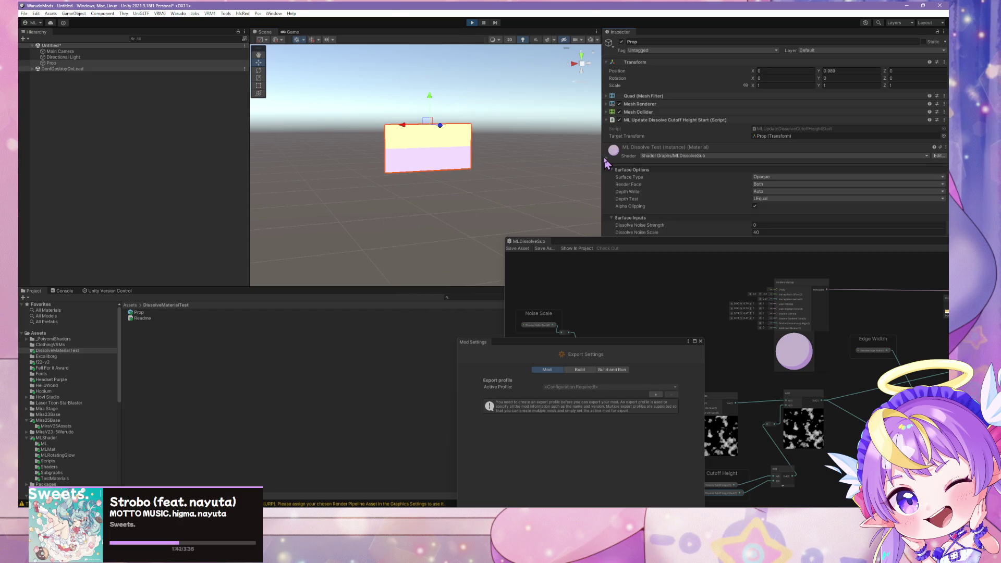
# Duplicate the Prop, move the copy down-left, and scrub the original's Dissolve Cutoff Height.
pyautogui.click(51, 63)
pyautogui.hotkey('ctrl', 'd')
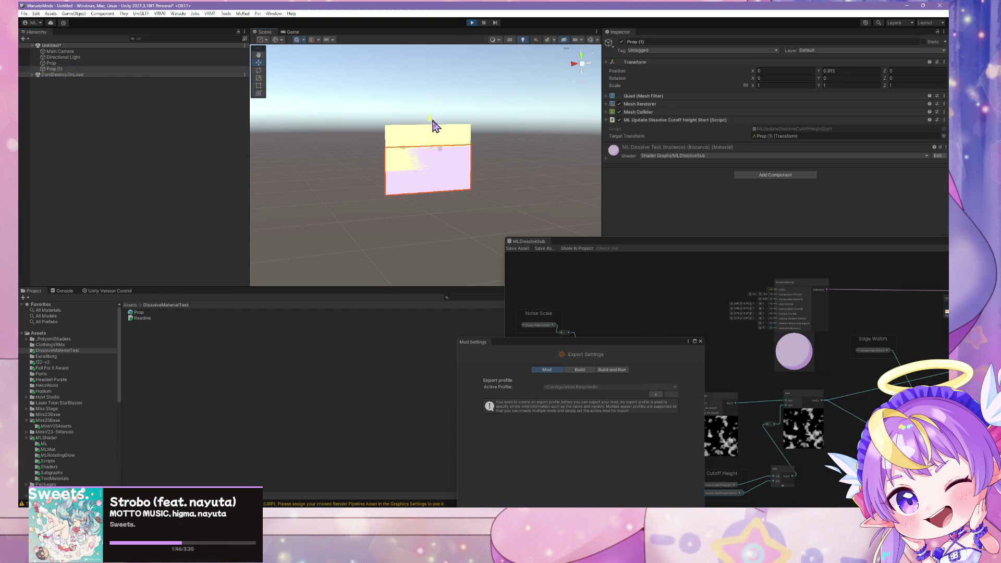
pyautogui.moveTo(435, 128)
pyautogui.mouseDown()
pyautogui.moveTo(446, 161)
pyautogui.moveTo(424, 195)
pyautogui.moveTo(308, 210)
pyautogui.mouseUp()
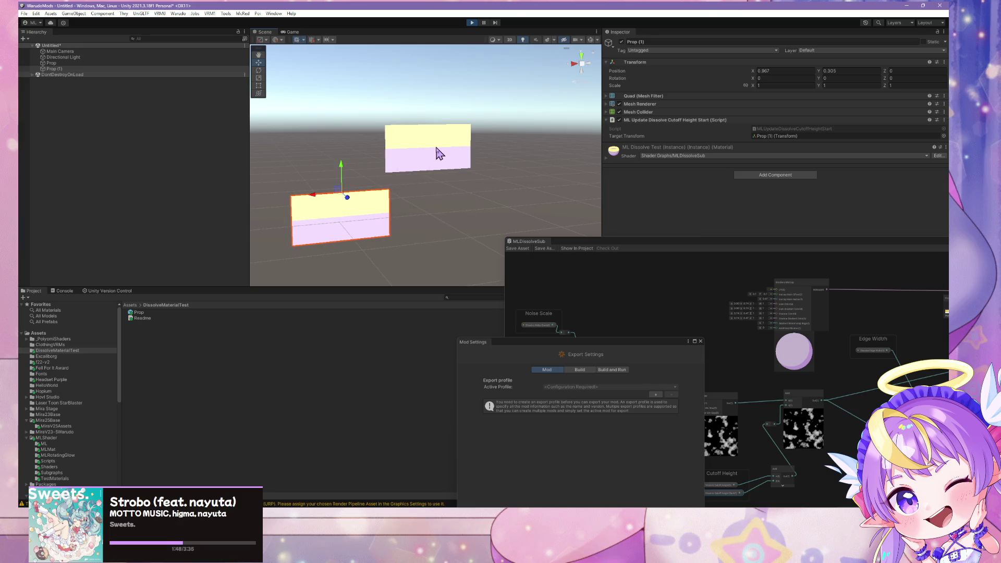
pyautogui.click(440, 156)
pyautogui.moveTo(732, 247); pyautogui.dragTo(458, 378)
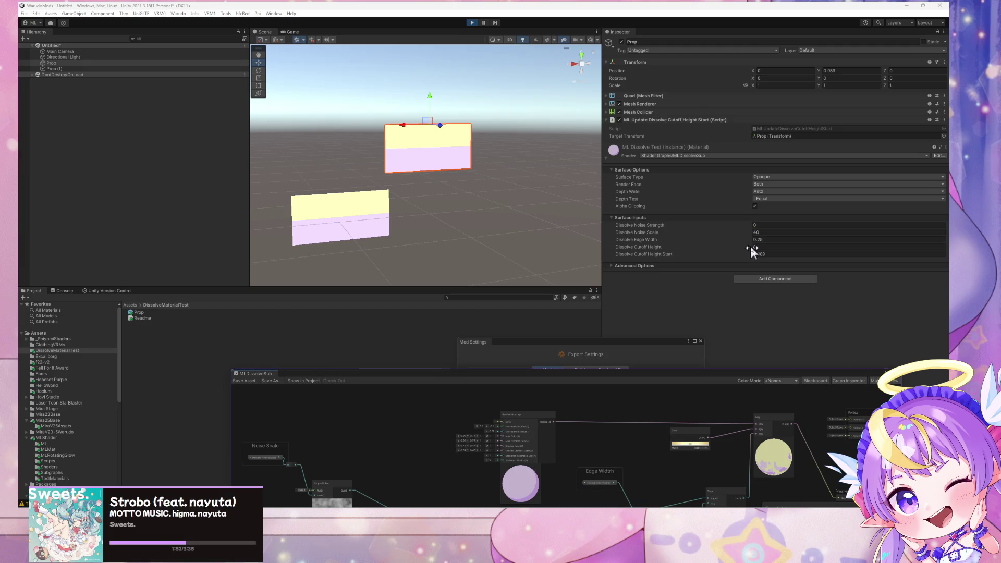
pyautogui.moveTo(750, 250)
pyautogui.mouseDown()
pyautogui.moveTo(758, 254)
pyautogui.moveTo(751, 222)
pyautogui.moveTo(819, 232)
pyautogui.moveTo(685, 226)
pyautogui.moveTo(822, 236)
pyautogui.moveTo(764, 231)
pyautogui.moveTo(777, 238)
pyautogui.mouseUp()
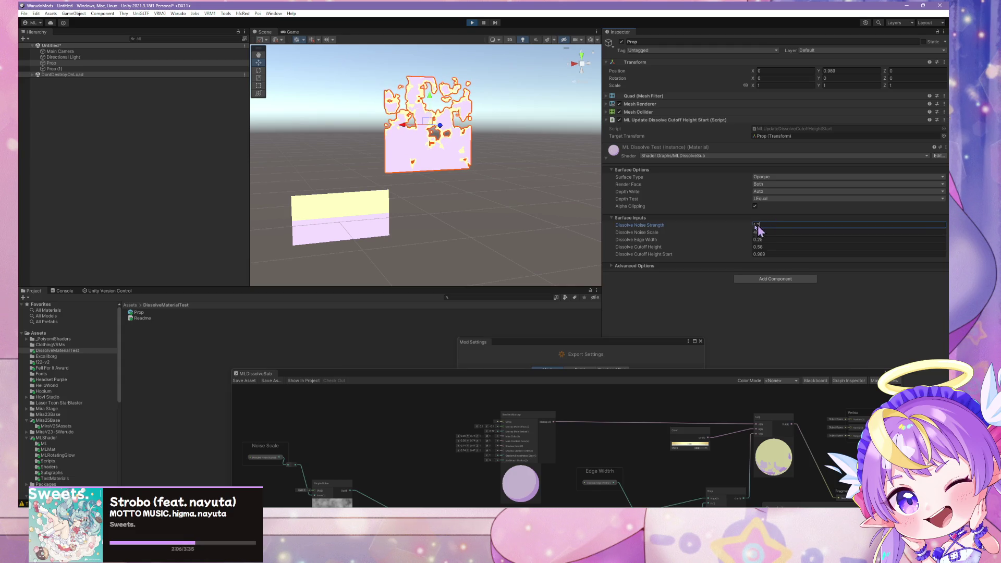
# Exit Play mode and switch back to Warudo.
pyautogui.hotkey('ctrl', 'p')
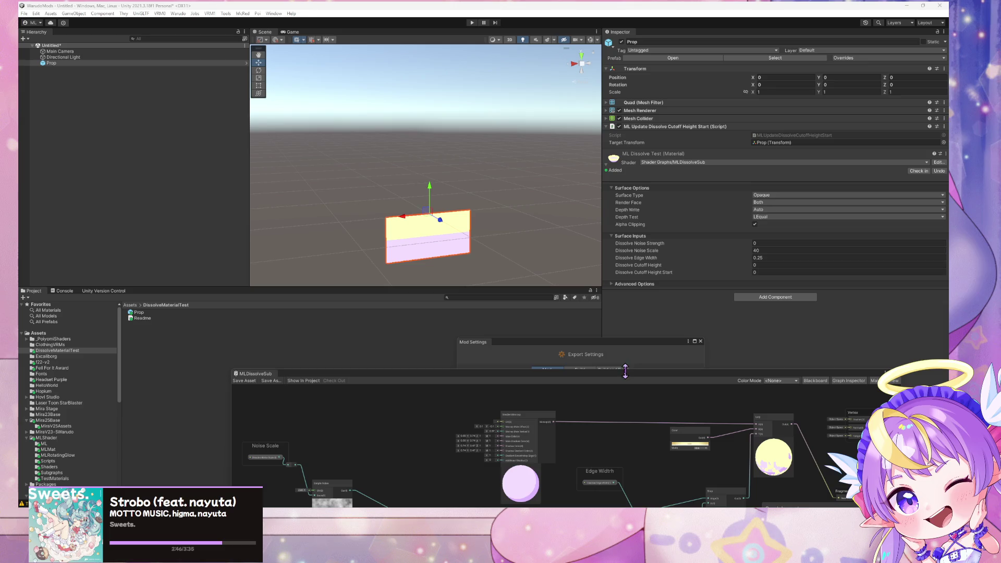
pyautogui.moveTo(625, 376)
pyautogui.mouseDown()
pyautogui.moveTo(477, 142)
pyautogui.moveTo(648, 152)
pyautogui.moveTo(703, 365)
pyautogui.mouseUp()
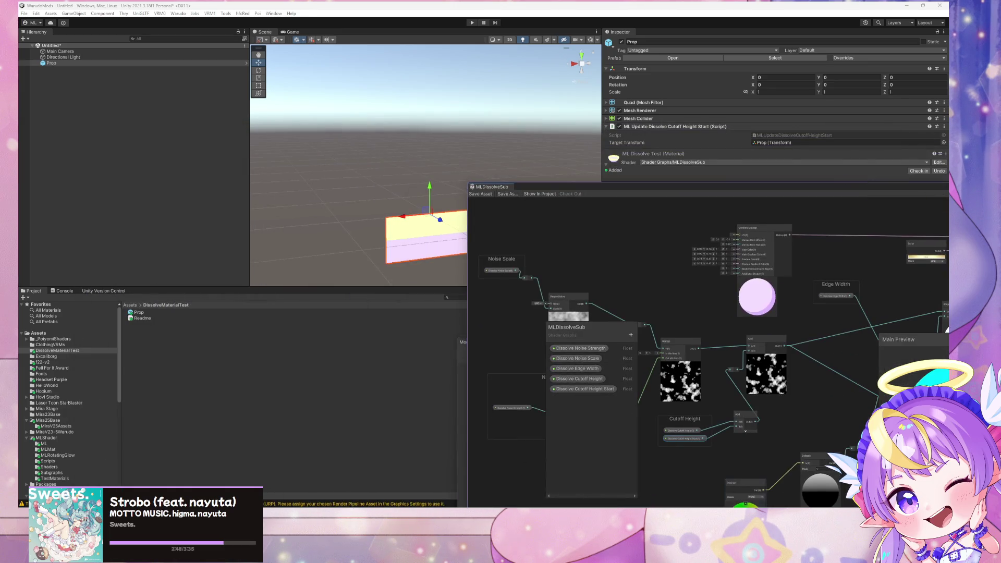
pyautogui.hotkey('alt', 'Tab')
pyautogui.hotkey('alt', 'Tab')
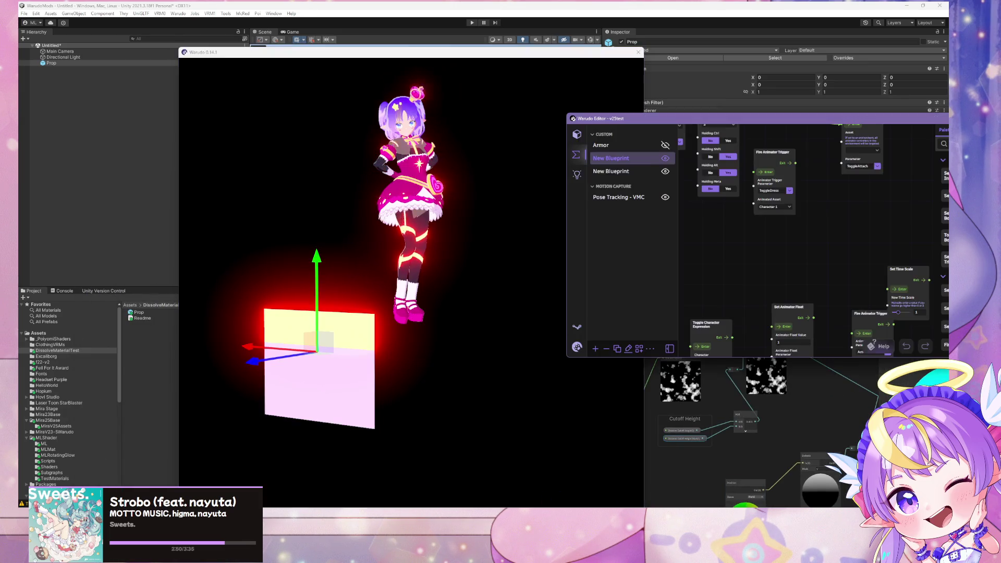
# Select Prop 2 and toggle its Prop(Clone) mesh visibility off and on.
pyautogui.click(576, 134)
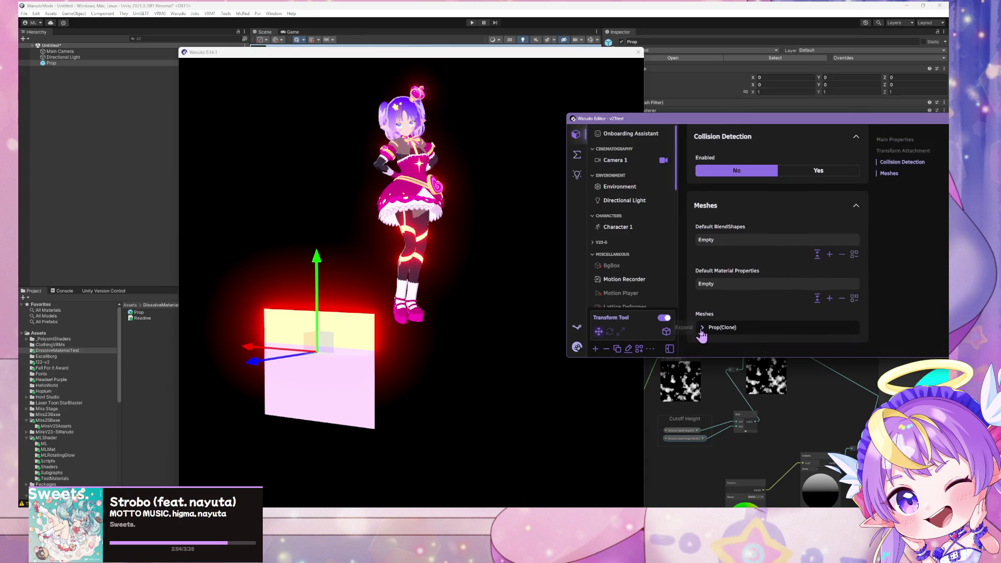
pyautogui.scroll(-5, 651, 267)
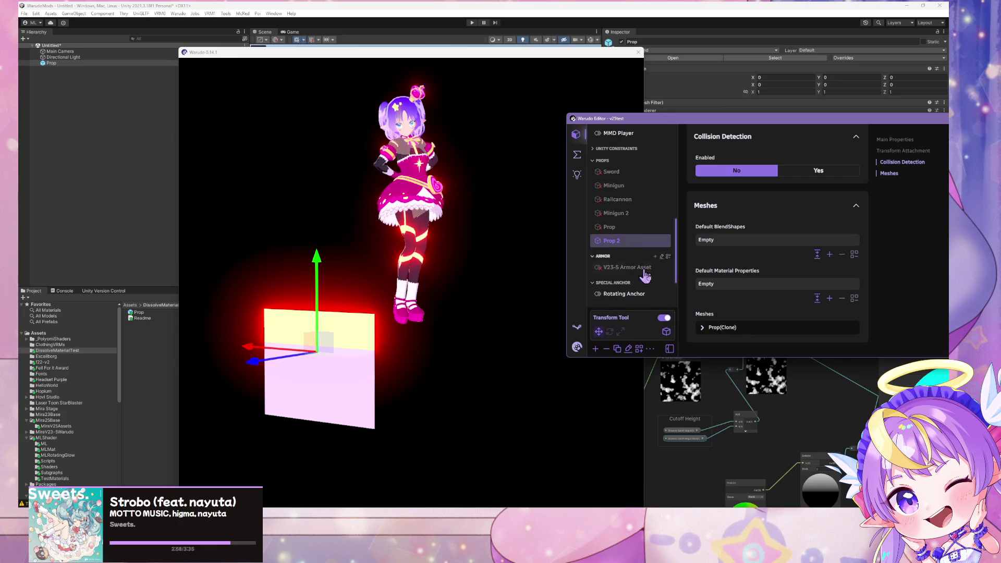
pyautogui.click(701, 328)
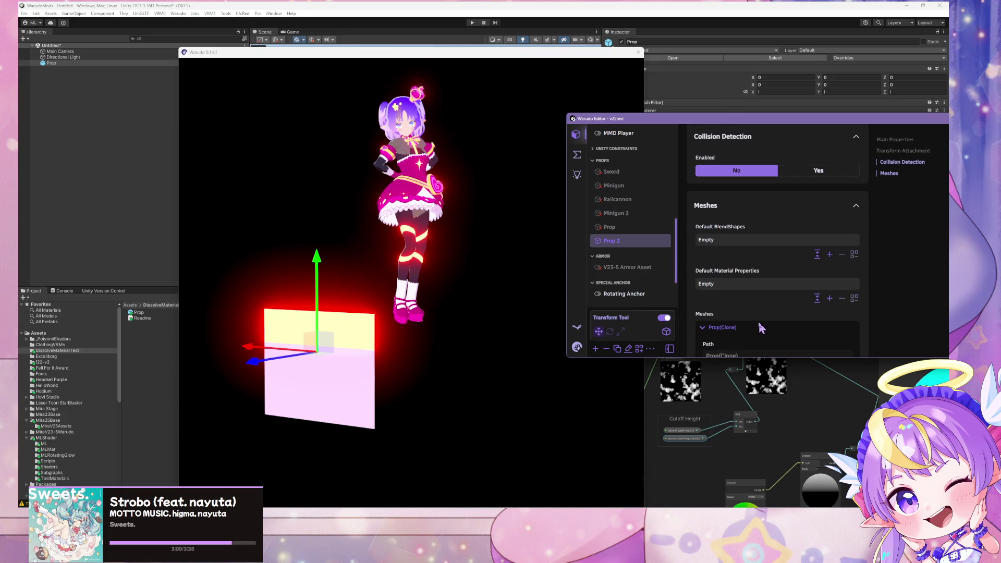
pyautogui.scroll(-3, 761, 327)
pyautogui.click(734, 323)
pyautogui.click(800, 324)
pyautogui.click(740, 321)
pyautogui.click(803, 320)
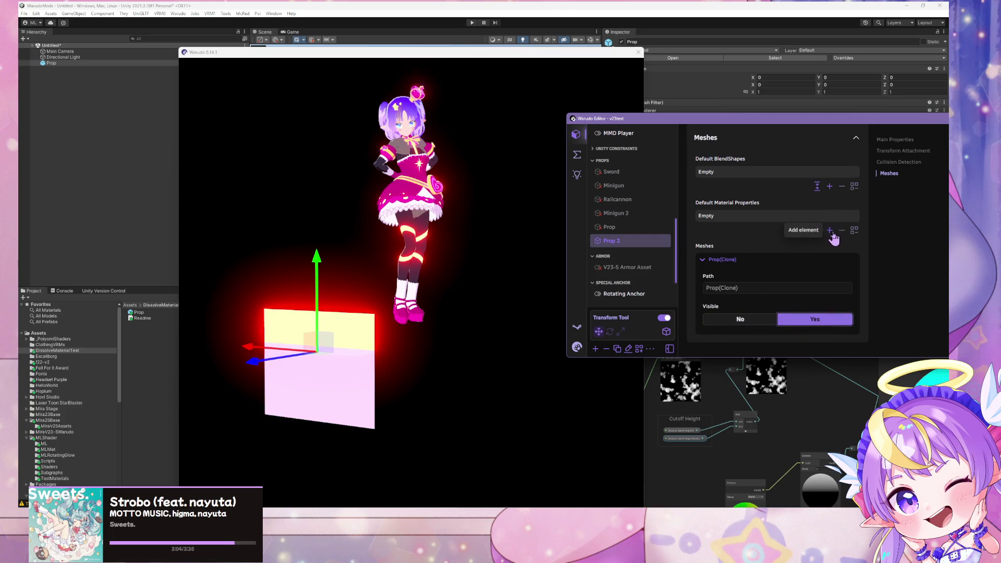
# Add a Default Material Property: MLDissolveTest, _Dissolve_Cutoff_Height_Start, Target Float 0.16.
pyautogui.click(829, 231)
pyautogui.click(720, 218)
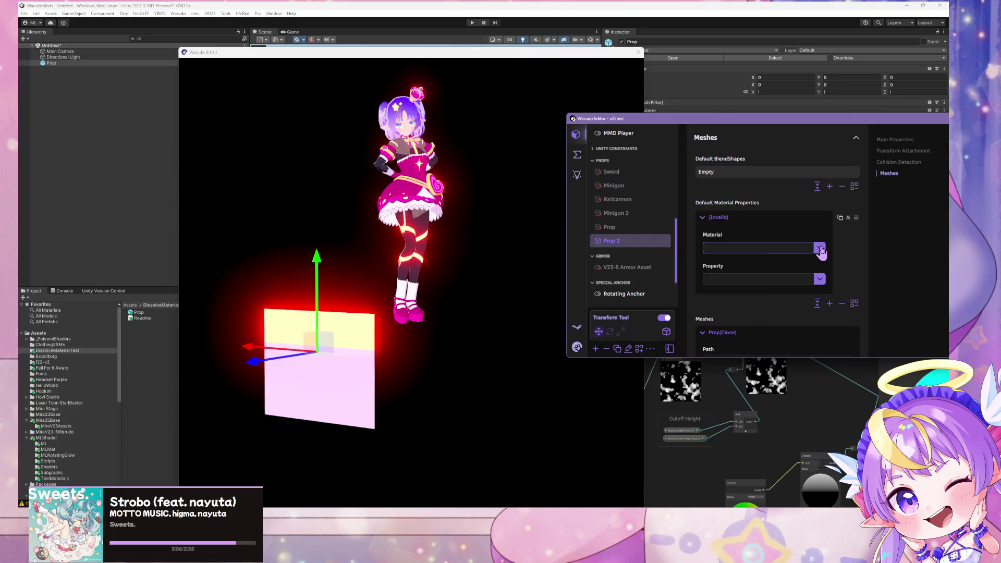
pyautogui.click(819, 247)
pyautogui.click(766, 277)
pyautogui.click(818, 280)
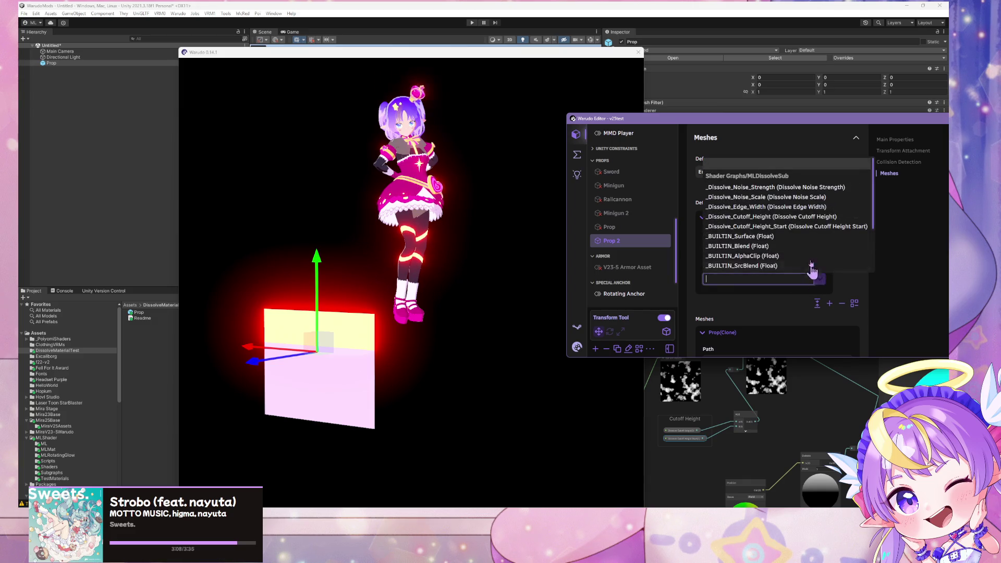
pyautogui.click(798, 228)
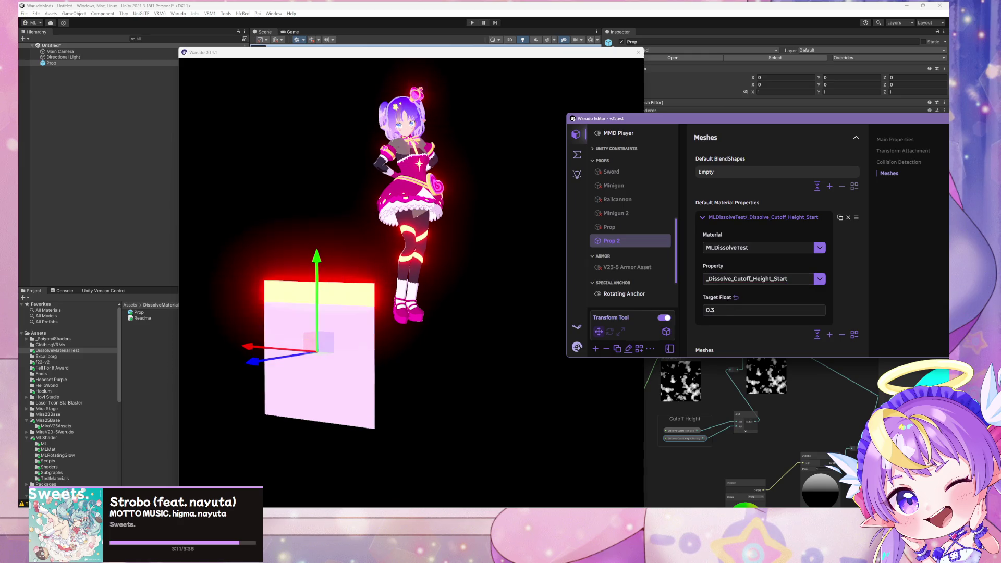
pyautogui.write('0.16')
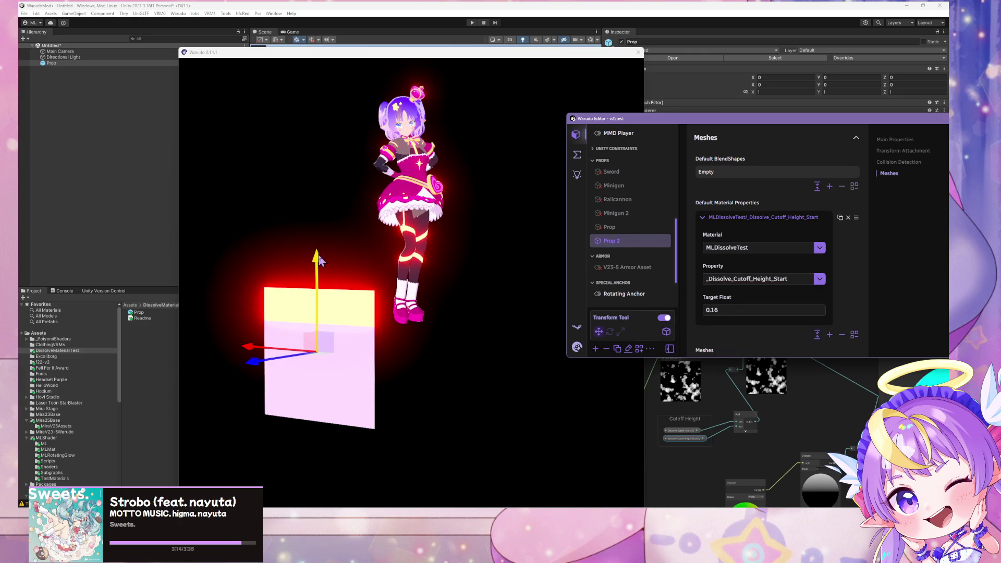
pyautogui.moveTo(320, 260)
pyautogui.mouseDown()
pyautogui.moveTo(330, 156)
pyautogui.moveTo(319, 263)
pyautogui.moveTo(348, 169)
pyautogui.moveTo(339, 257)
pyautogui.moveTo(339, 203)
pyautogui.mouseUp()
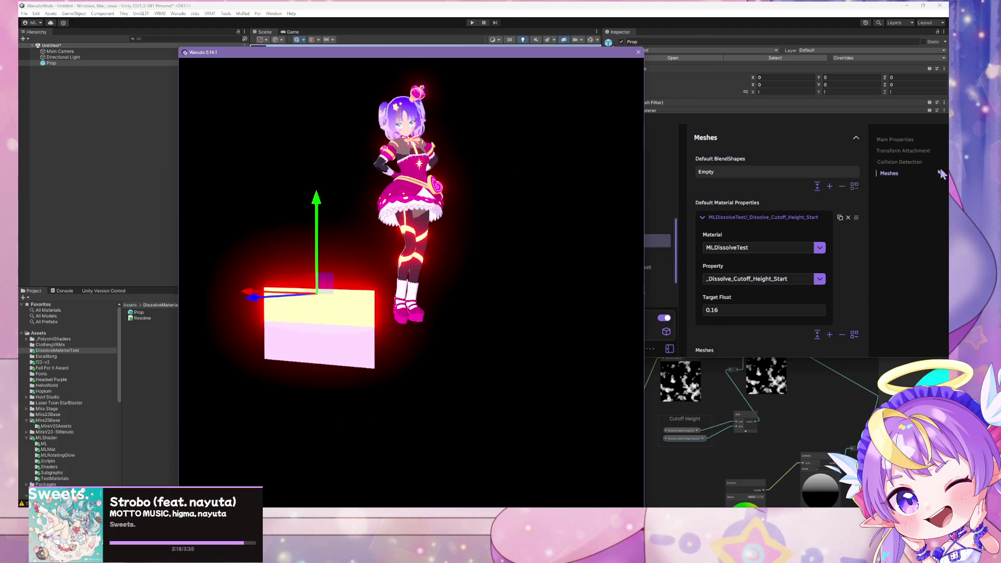
# Delete the _Dissolve_Cutoff_Height_Start override, lower the prop slightly, and add a new empty entry.
pyautogui.click(848, 217)
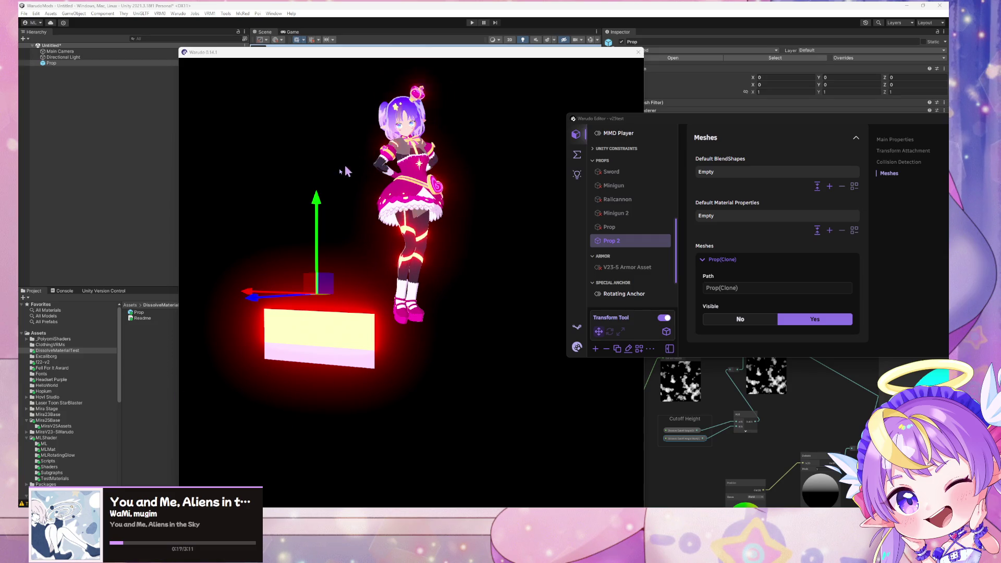
pyautogui.click(325, 263)
pyautogui.moveTo(355, 289)
pyautogui.mouseDown()
pyautogui.moveTo(349, 254)
pyautogui.moveTo(350, 281)
pyautogui.moveTo(360, 286)
pyautogui.moveTo(366, 170)
pyautogui.moveTo(375, 339)
pyautogui.moveTo(370, 152)
pyautogui.moveTo(394, 353)
pyautogui.moveTo(368, 346)
pyautogui.moveTo(384, 266)
pyautogui.moveTo(391, 324)
pyautogui.moveTo(415, 247)
pyautogui.moveTo(391, 331)
pyautogui.moveTo(378, 331)
pyautogui.mouseUp()
pyautogui.click(829, 229)
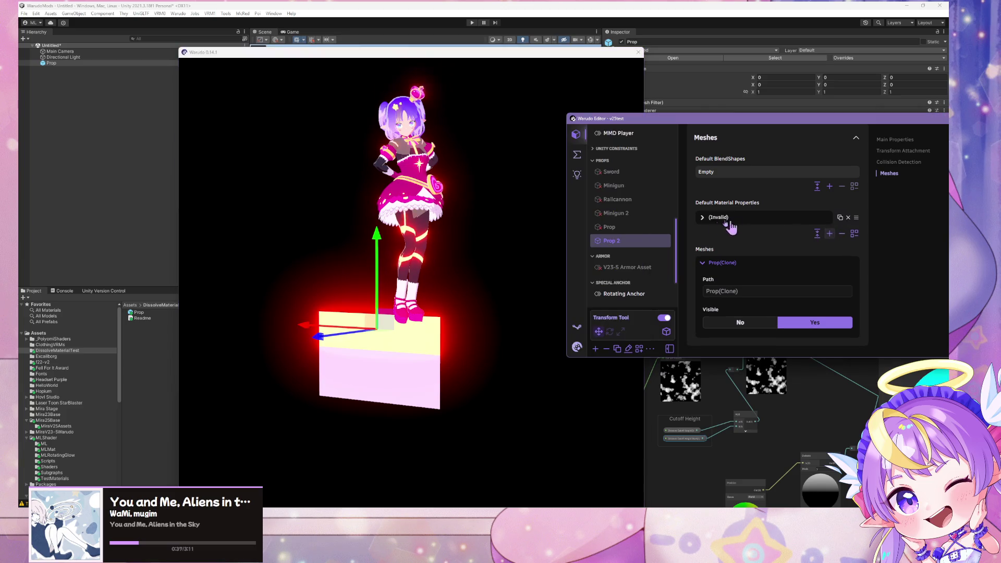
# Set the new entry to MLDissolveTest's _Dissolve_Noise_Strength with Target Float 1.
pyautogui.click(703, 217)
pyautogui.click(819, 248)
pyautogui.click(756, 271)
pyautogui.click(794, 278)
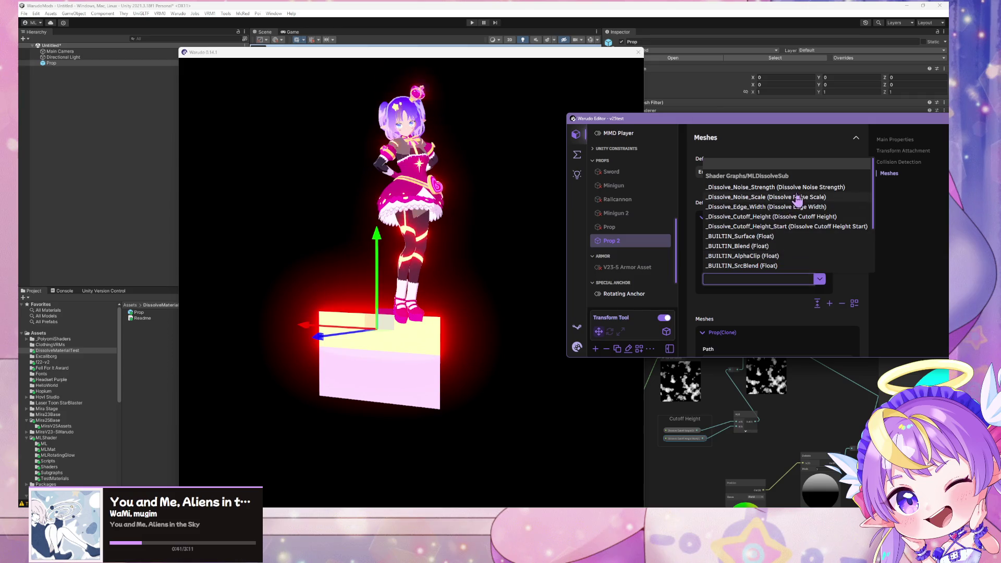
pyautogui.click(773, 198)
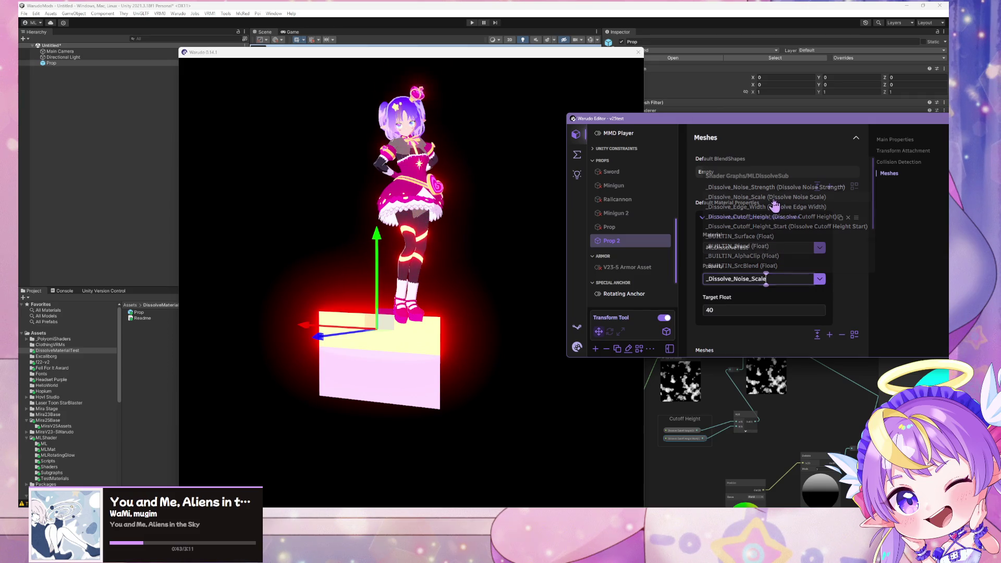
pyautogui.click(820, 279)
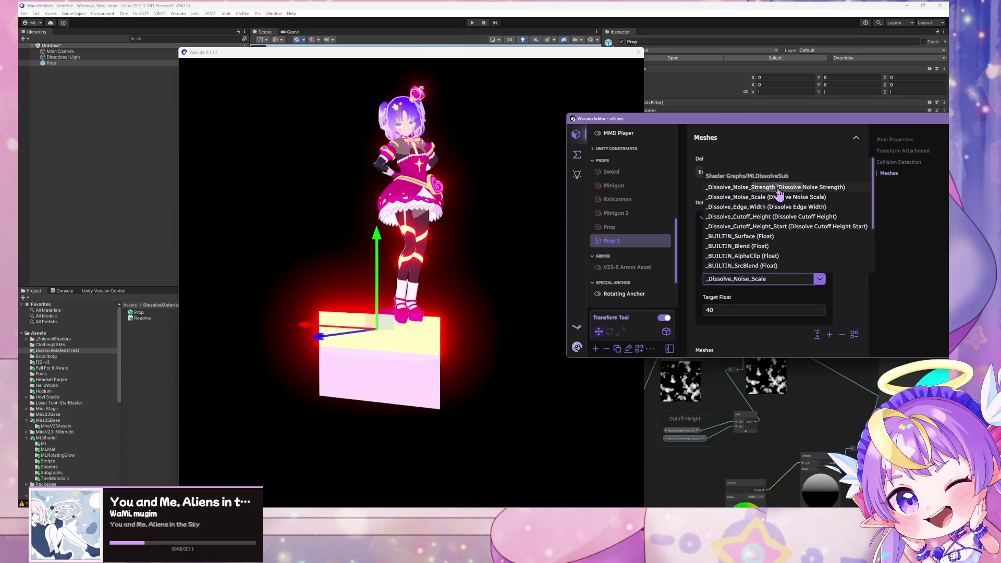
pyautogui.click(775, 187)
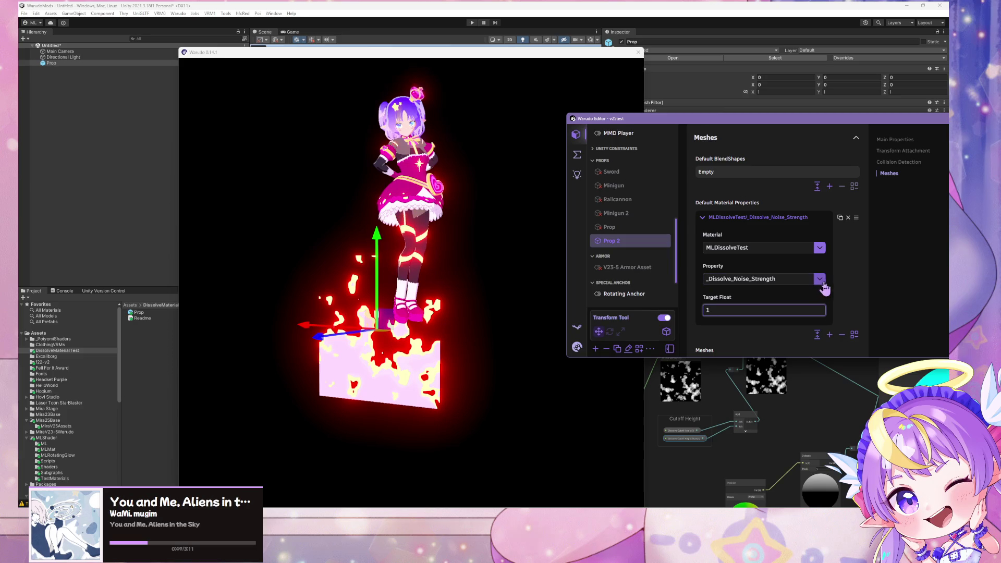
pyautogui.click(820, 278)
pyautogui.click(759, 284)
pyautogui.click(702, 218)
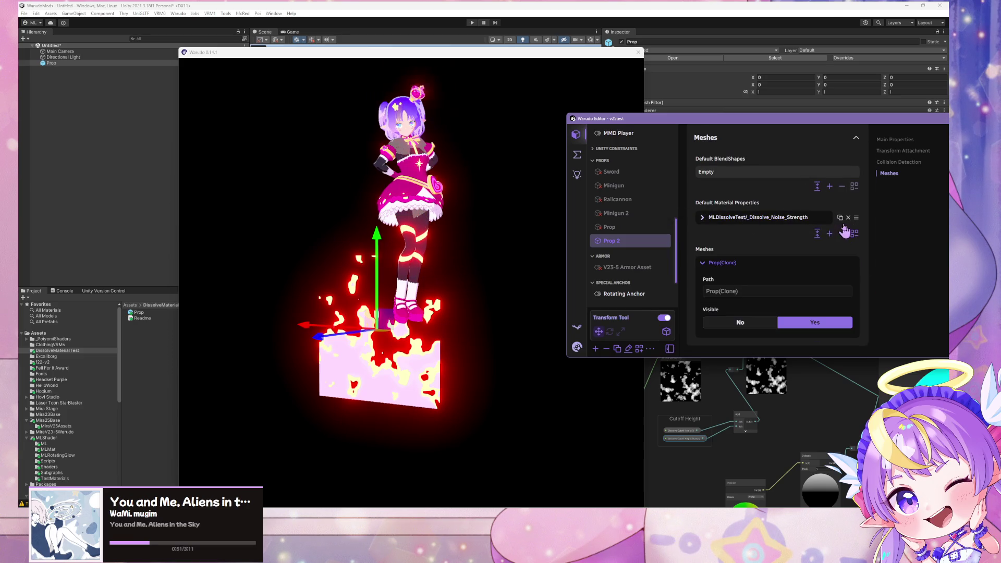
# Add another empty material-property entry and settle the prop just below the character.
pyautogui.click(829, 233)
pyautogui.moveTo(384, 239)
pyautogui.mouseDown()
pyautogui.moveTo(408, 423)
pyautogui.moveTo(481, 257)
pyautogui.moveTo(391, 362)
pyautogui.moveTo(379, 339)
pyautogui.moveTo(405, 328)
pyautogui.moveTo(404, 31)
pyautogui.moveTo(443, 182)
pyautogui.moveTo(482, 285)
pyautogui.moveTo(509, 319)
pyautogui.moveTo(514, 174)
pyautogui.moveTo(498, 82)
pyautogui.mouseUp()
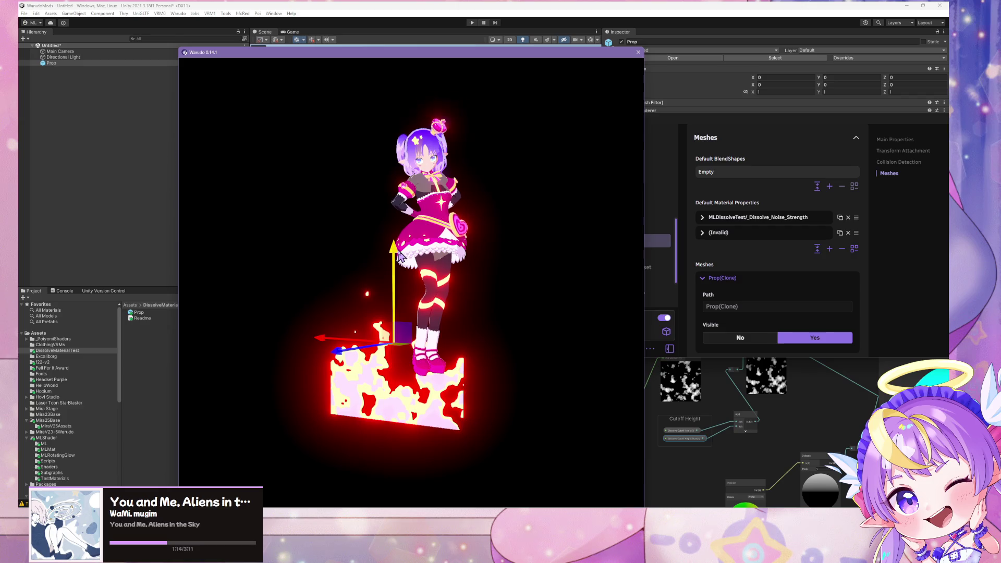
pyautogui.moveTo(400, 255)
pyautogui.mouseDown()
pyautogui.moveTo(404, 146)
pyautogui.moveTo(432, 360)
pyautogui.moveTo(495, 442)
pyautogui.moveTo(511, 217)
pyautogui.moveTo(400, 282)
pyautogui.moveTo(404, 405)
pyautogui.moveTo(424, 312)
pyautogui.moveTo(410, 225)
pyautogui.moveTo(329, 12)
pyautogui.moveTo(340, 125)
pyautogui.moveTo(425, 369)
pyautogui.moveTo(413, 78)
pyautogui.moveTo(396, 8)
pyautogui.moveTo(417, 179)
pyautogui.moveTo(459, 328)
pyautogui.moveTo(446, 173)
pyautogui.mouseUp()
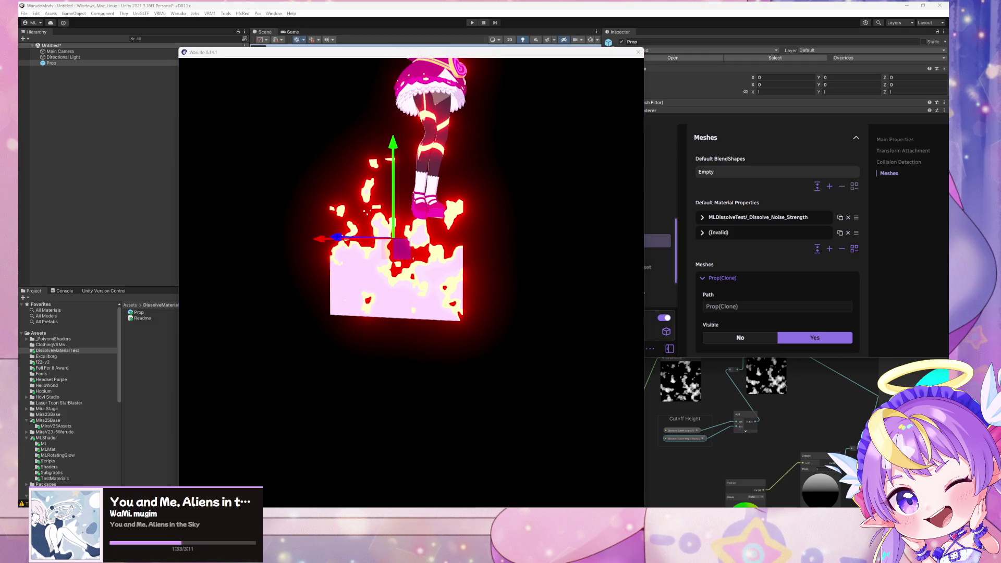
pyautogui.moveTo(383, 163)
pyautogui.mouseDown()
pyautogui.moveTo(416, 323)
pyautogui.moveTo(418, 272)
pyautogui.moveTo(476, 248)
pyautogui.moveTo(412, 188)
pyautogui.moveTo(266, 177)
pyautogui.moveTo(583, 229)
pyautogui.moveTo(355, 106)
pyautogui.moveTo(324, 339)
pyautogui.moveTo(557, 159)
pyautogui.moveTo(436, 279)
pyautogui.moveTo(408, 390)
pyautogui.moveTo(384, 223)
pyautogui.moveTo(423, 408)
pyautogui.moveTo(405, 212)
pyautogui.mouseUp()
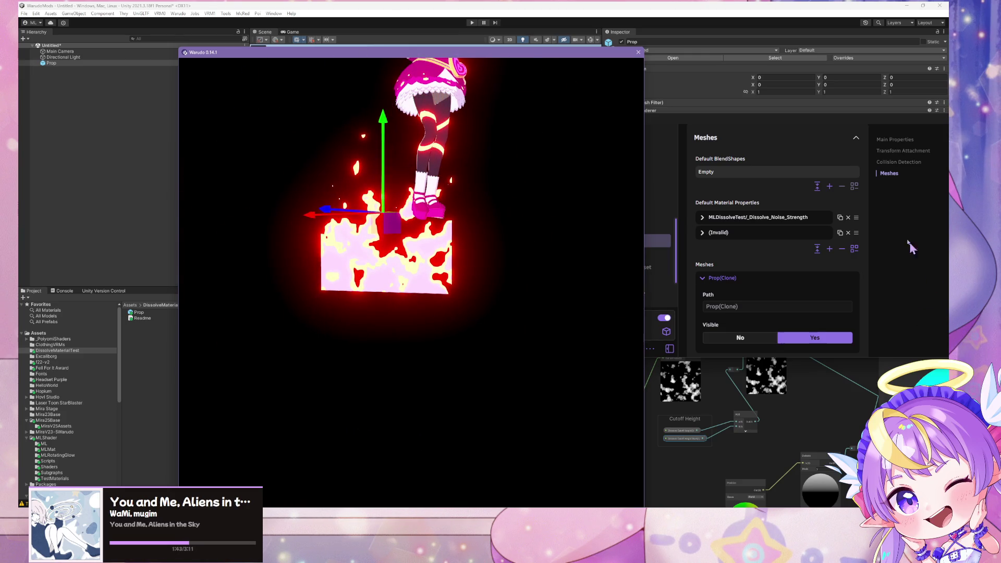
pyautogui.click(703, 233)
# Point the new entry at MLDissolveTest's _Dissolve_Cutoff_Height and scrub its Target Float to 0.17.
pyautogui.click(819, 264)
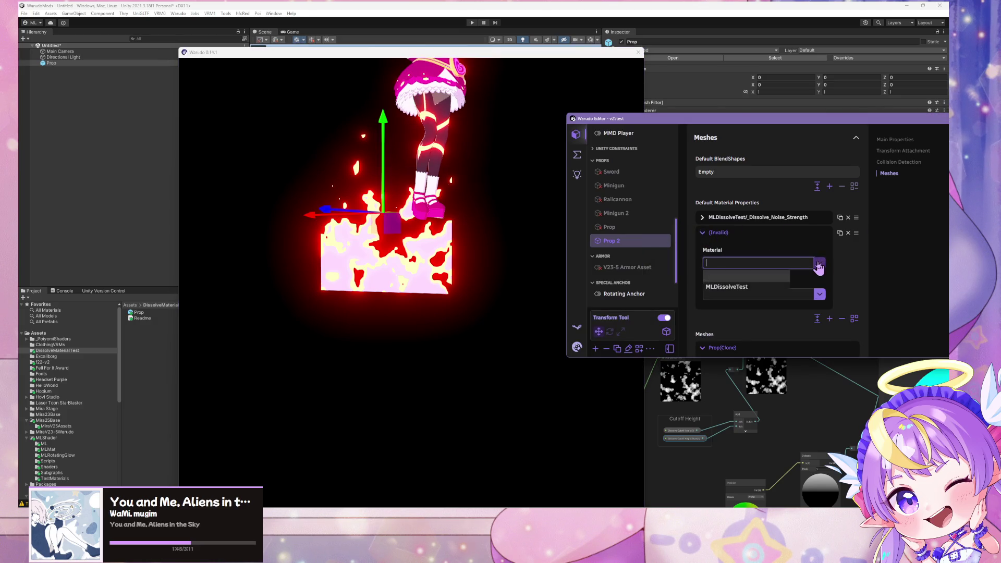
pyautogui.click(765, 290)
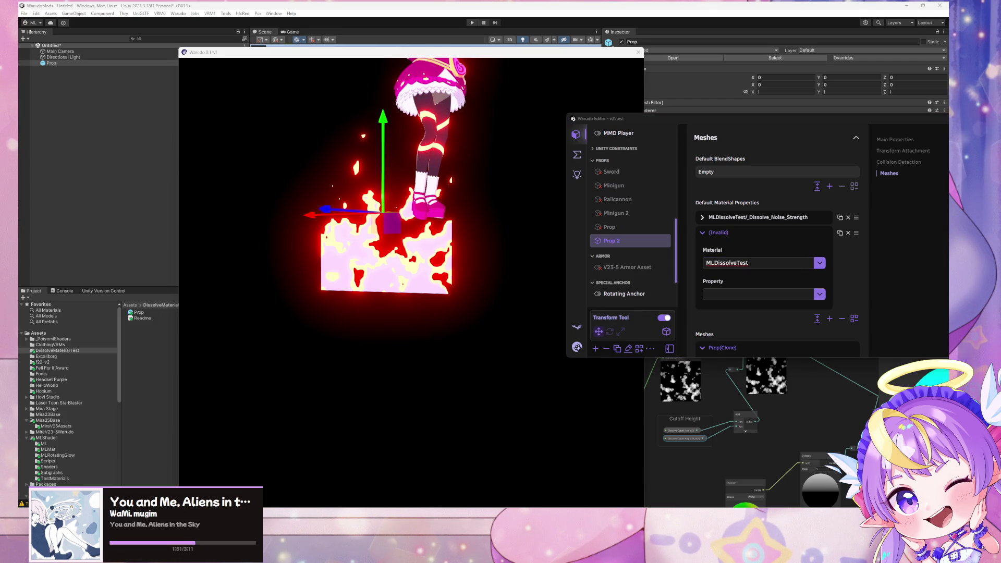
pyautogui.click(819, 294)
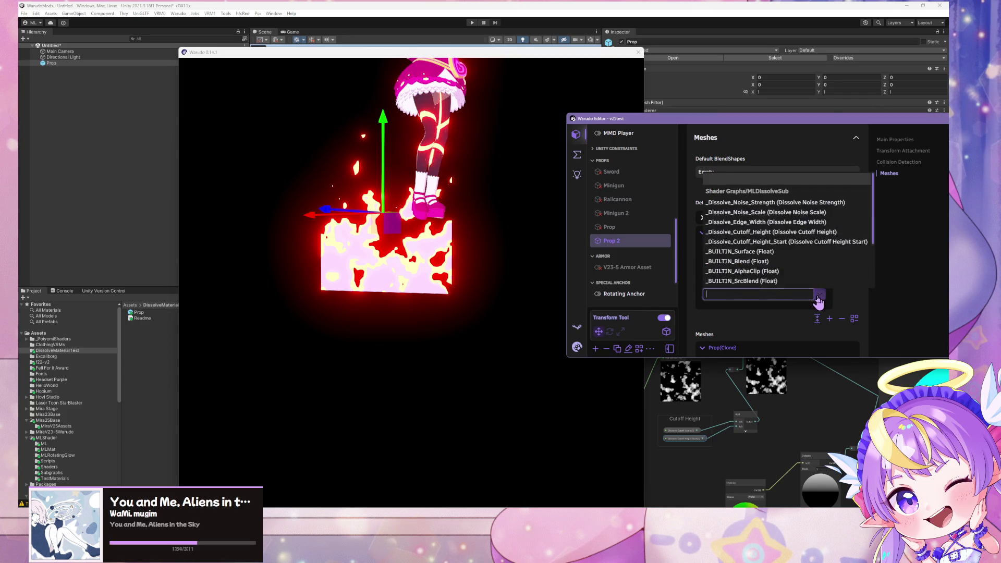
pyautogui.click(788, 233)
pyautogui.moveTo(380, 112)
pyautogui.mouseDown()
pyautogui.moveTo(384, 232)
pyautogui.moveTo(415, 290)
pyautogui.moveTo(444, 252)
pyautogui.mouseUp()
pyautogui.moveTo(722, 312)
pyautogui.mouseDown()
pyautogui.moveTo(662, 312)
pyautogui.moveTo(734, 312)
pyautogui.moveTo(667, 312)
pyautogui.mouseUp()
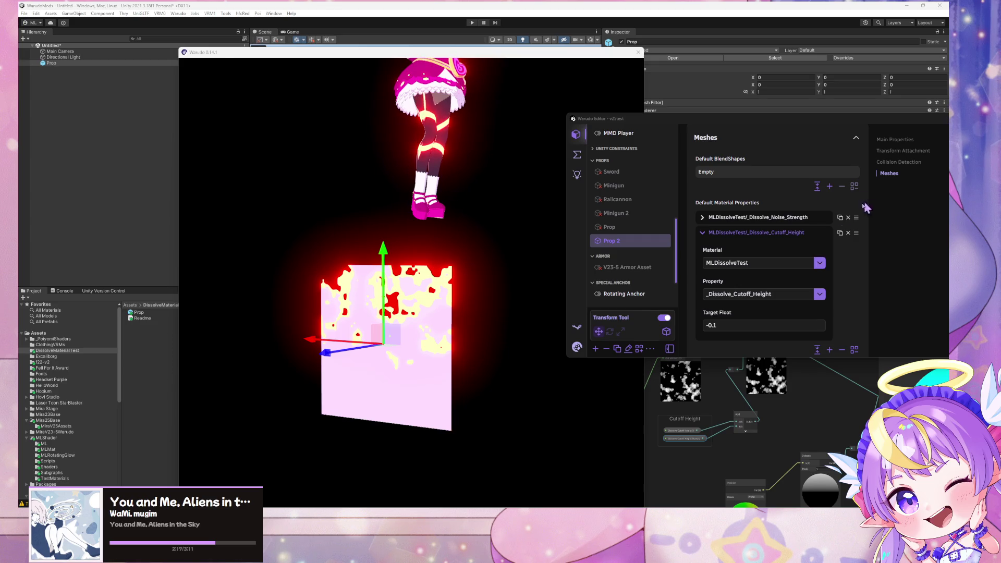
pyautogui.moveTo(730, 313)
pyautogui.mouseDown()
pyautogui.moveTo(750, 312)
pyautogui.moveTo(682, 312)
pyautogui.moveTo(740, 312)
pyautogui.mouseUp()
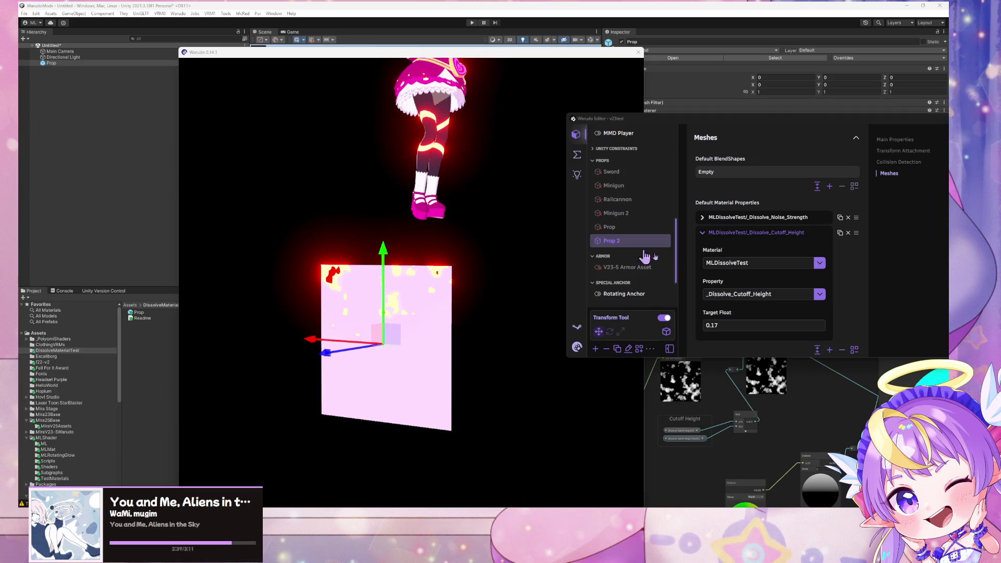
pyautogui.click(347, 257)
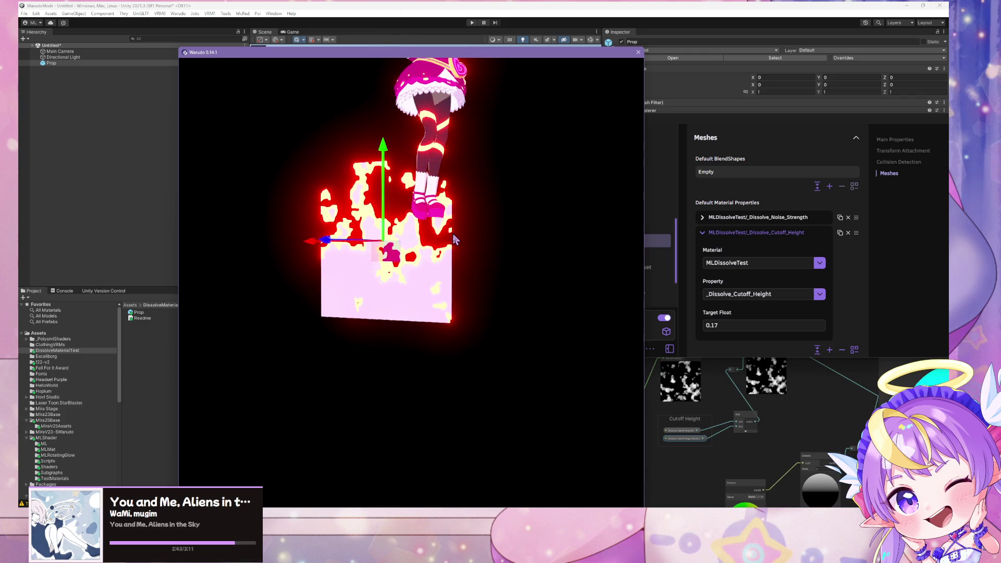
# Drag the prop up and across to the character's hip, watching its upper part dissolve.
pyautogui.moveTo(396, 259)
pyautogui.mouseDown()
pyautogui.moveTo(360, 193)
pyautogui.moveTo(281, 104)
pyautogui.moveTo(402, 86)
pyautogui.moveTo(545, 250)
pyautogui.moveTo(391, 373)
pyautogui.moveTo(253, 232)
pyautogui.moveTo(485, 136)
pyautogui.moveTo(515, 373)
pyautogui.moveTo(443, 208)
pyautogui.moveTo(425, 335)
pyautogui.moveTo(435, 323)
pyautogui.moveTo(449, 99)
pyautogui.moveTo(456, 379)
pyautogui.moveTo(464, 47)
pyautogui.moveTo(453, 120)
pyautogui.moveTo(485, 334)
pyautogui.moveTo(388, 331)
pyautogui.moveTo(515, 170)
pyautogui.moveTo(354, 263)
pyautogui.moveTo(428, 156)
pyautogui.moveTo(495, 275)
pyautogui.moveTo(464, 364)
pyautogui.moveTo(447, 134)
pyautogui.moveTo(489, 346)
pyautogui.moveTo(479, 213)
pyautogui.moveTo(499, 77)
pyautogui.moveTo(476, 357)
pyautogui.moveTo(495, 73)
pyautogui.moveTo(480, 369)
pyautogui.moveTo(473, 138)
pyautogui.moveTo(493, 319)
pyautogui.moveTo(487, 68)
pyautogui.moveTo(453, 384)
pyautogui.mouseUp()
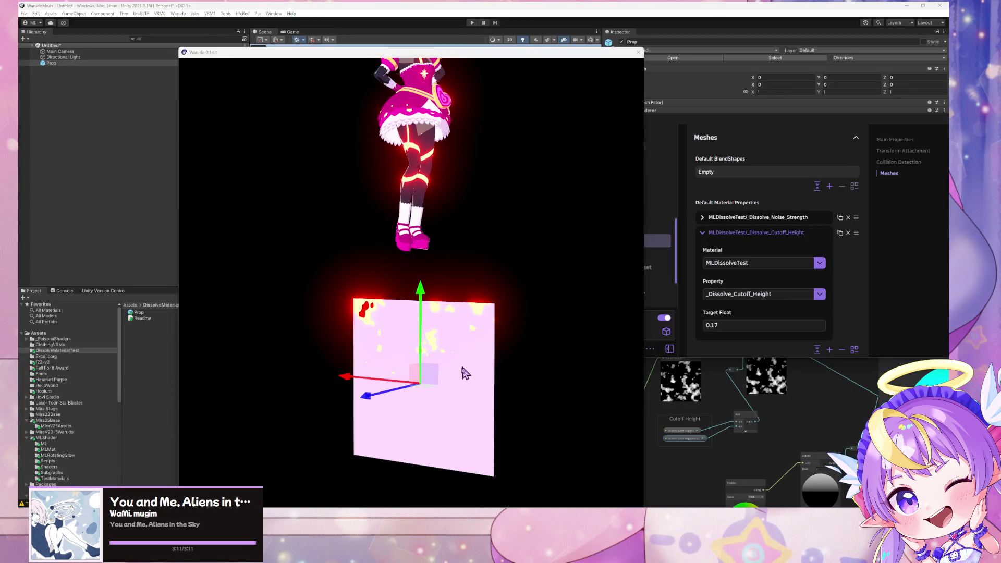
pyautogui.moveTo(435, 384)
pyautogui.mouseDown()
pyautogui.moveTo(400, 229)
pyautogui.moveTo(366, 145)
pyautogui.moveTo(373, 93)
pyautogui.moveTo(506, 133)
pyautogui.moveTo(568, 276)
pyautogui.moveTo(391, 386)
pyautogui.moveTo(323, 234)
pyautogui.moveTo(383, 379)
pyautogui.moveTo(416, 199)
pyautogui.moveTo(416, 237)
pyautogui.moveTo(399, 256)
pyautogui.moveTo(516, 200)
pyautogui.moveTo(569, 335)
pyautogui.moveTo(436, 436)
pyautogui.moveTo(412, 88)
pyautogui.moveTo(436, 413)
pyautogui.moveTo(417, 333)
pyautogui.moveTo(436, 312)
pyautogui.moveTo(401, 156)
pyautogui.moveTo(323, 246)
pyautogui.moveTo(427, 278)
pyautogui.moveTo(360, 219)
pyautogui.moveTo(293, 136)
pyautogui.moveTo(293, 120)
pyautogui.moveTo(356, 409)
pyautogui.moveTo(340, 195)
pyautogui.mouseUp()
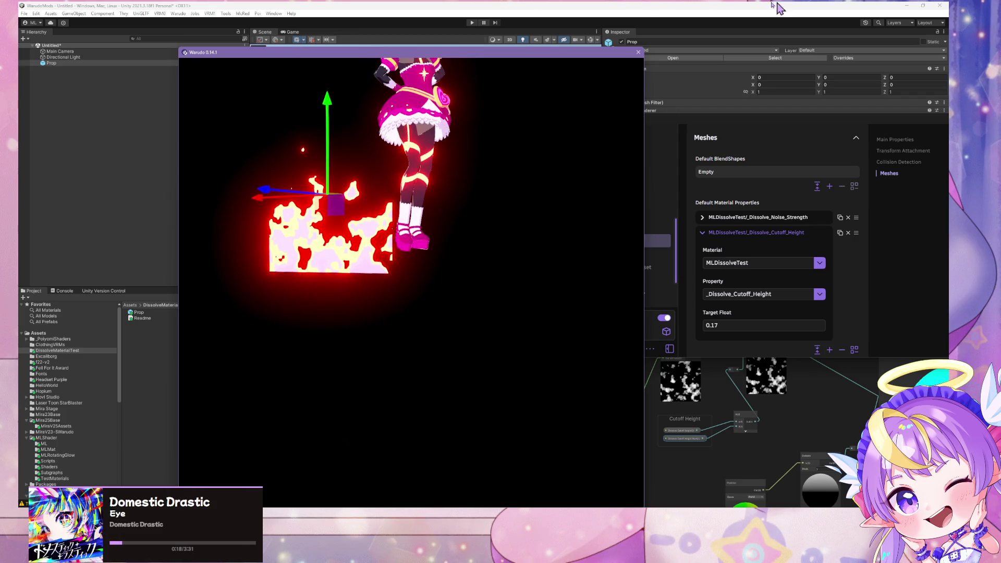
# Convert the MLDissolveSub graph's Color node into a property named Dissolve Glow Color.
pyautogui.click(575, 7)
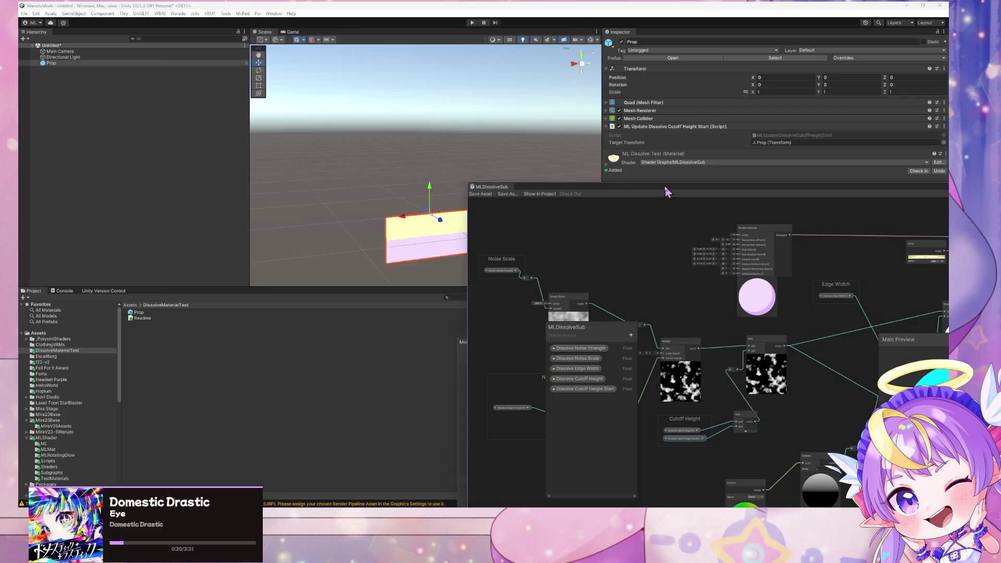
pyautogui.moveTo(665, 188); pyautogui.dragTo(495, 374)
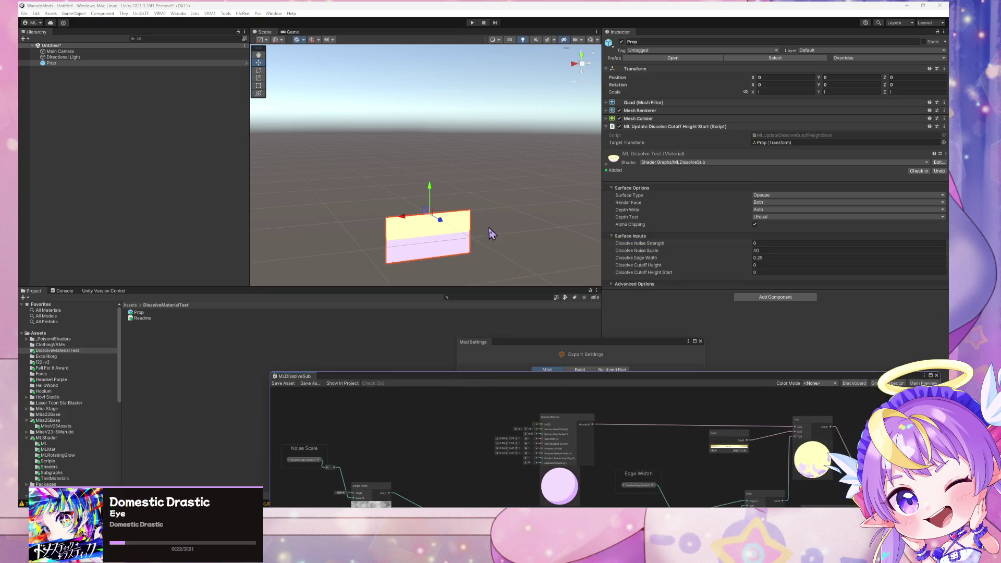
pyautogui.moveTo(746, 382); pyautogui.dragTo(505, 155)
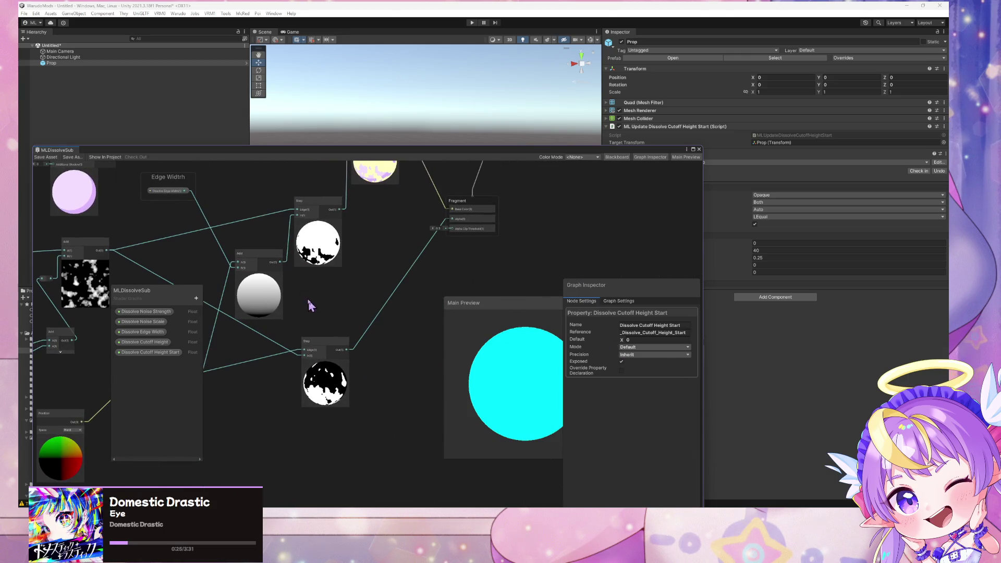
pyautogui.scroll(3, 320, 273)
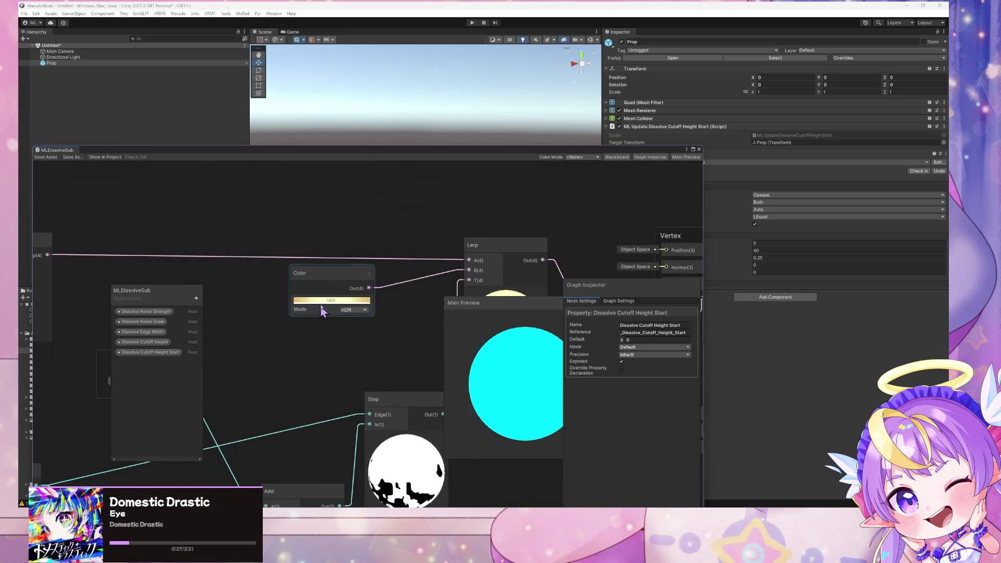
pyautogui.rightClick(330, 273)
pyautogui.moveTo(417, 355)
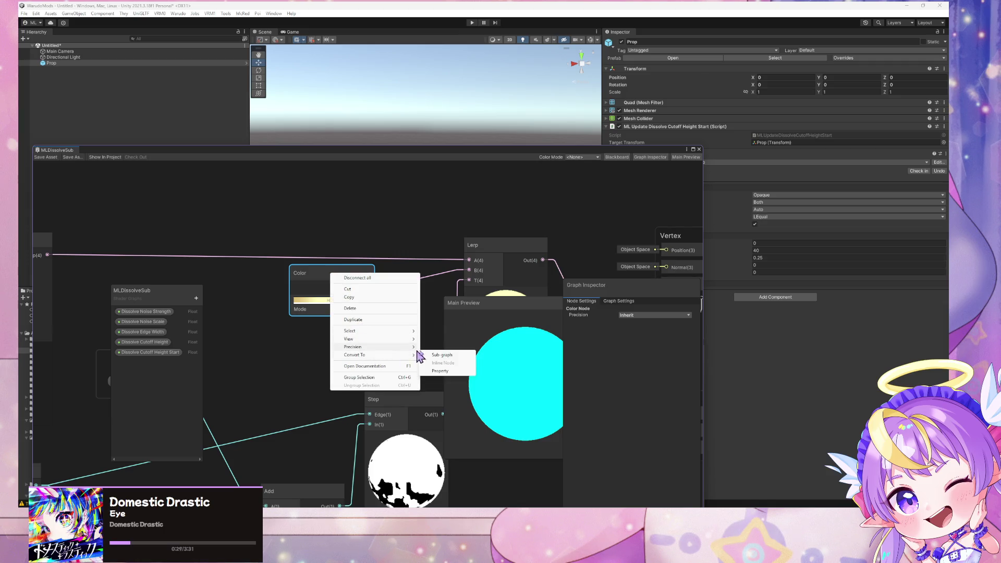
pyautogui.click(448, 371)
pyautogui.click(304, 270)
pyautogui.write('Dissolve Glow C')
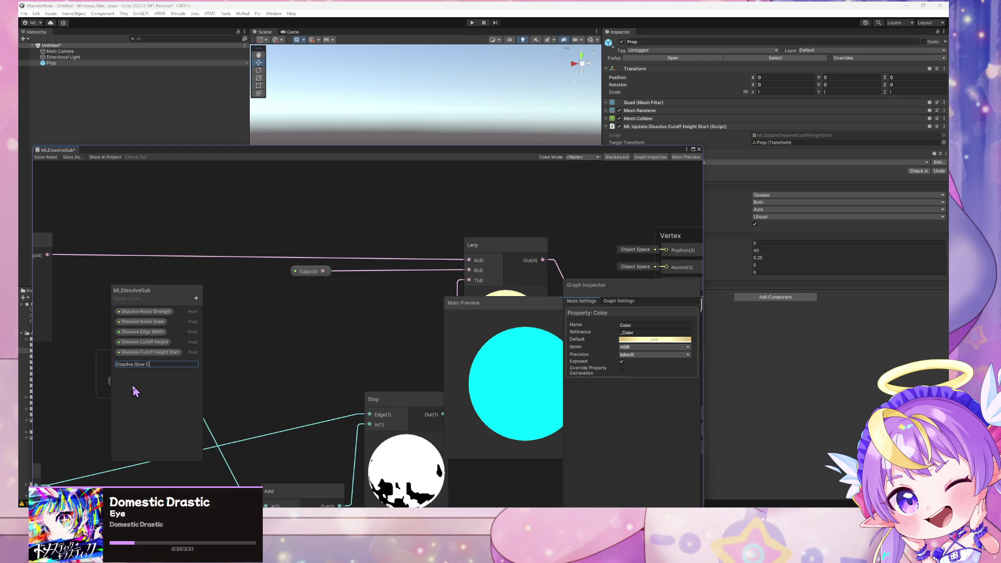
pyautogui.write('olor')
pyautogui.press('Return')
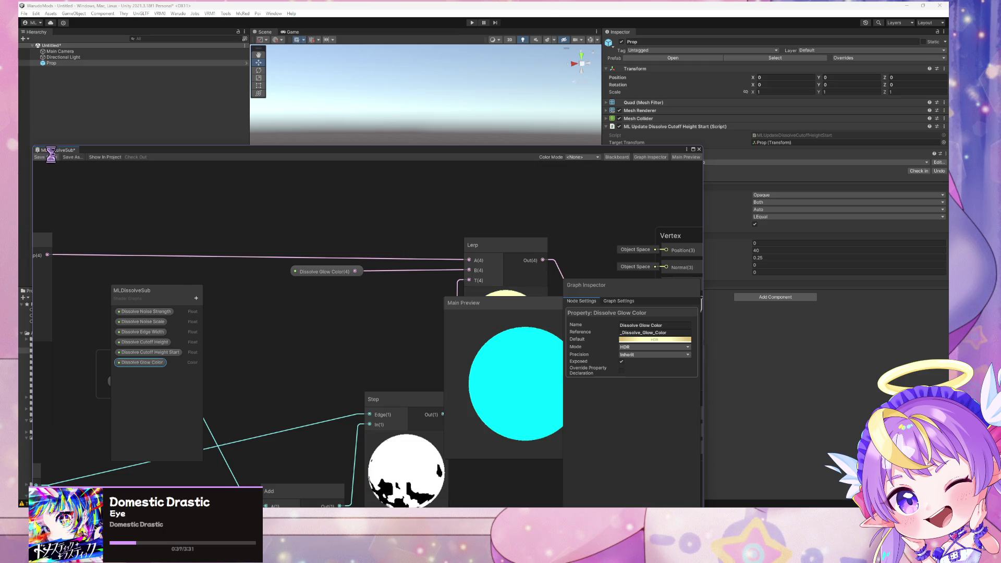
pyautogui.moveTo(175, 150); pyautogui.dragTo(160, 312)
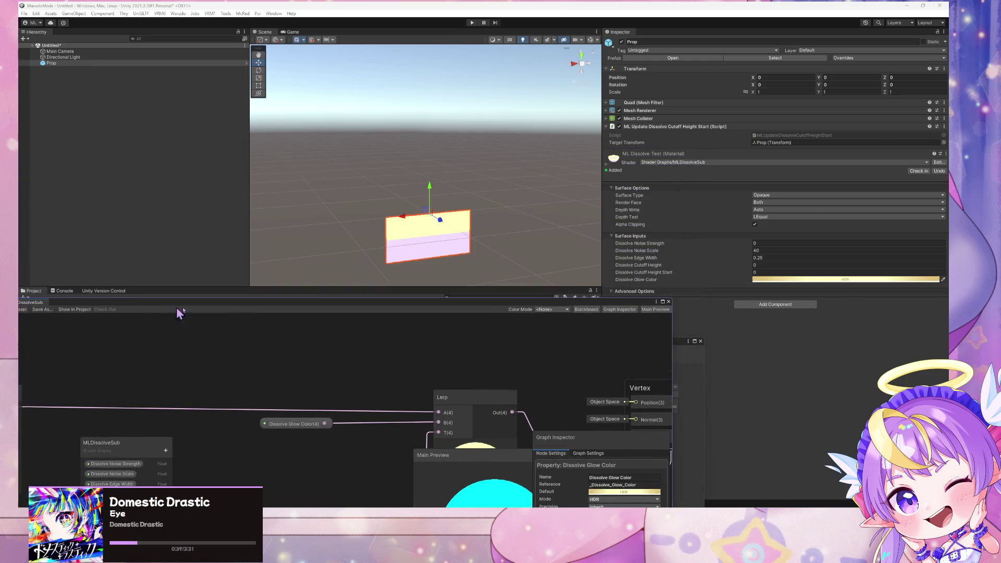
# Change the material's Dissolve Glow Color from yellow to cyan.
pyautogui.click(825, 279)
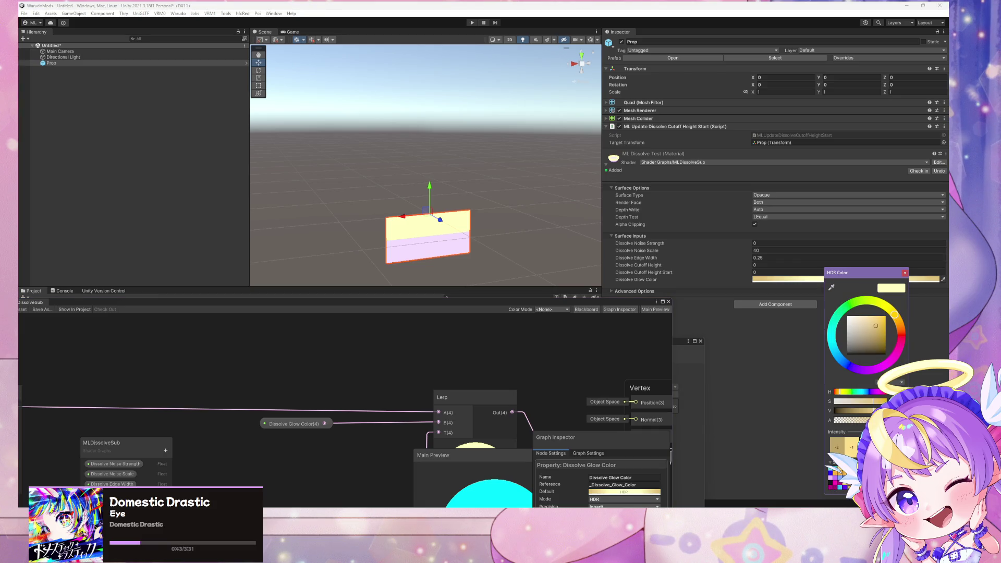
pyautogui.moveTo(893, 315); pyautogui.dragTo(832, 345)
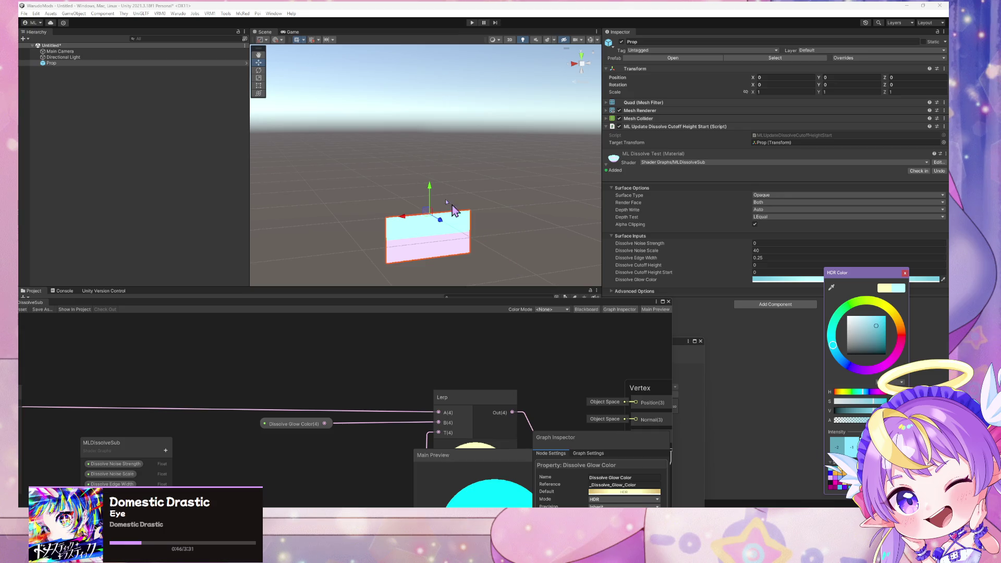
pyautogui.click(180, 14)
# Open the Warudo > Mod Settings export dialog.
pyautogui.click(208, 61)
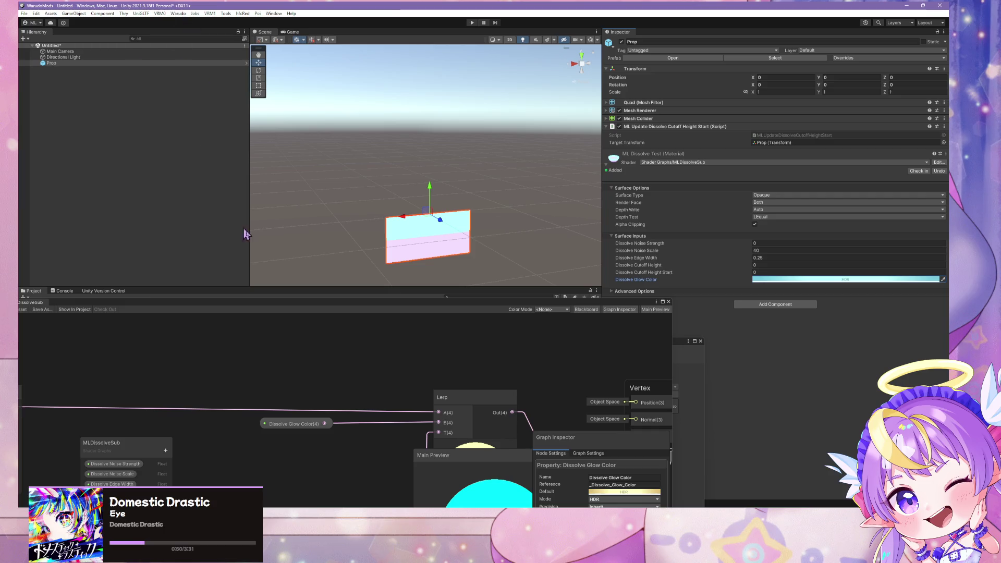
pyautogui.click(177, 15)
pyautogui.click(209, 53)
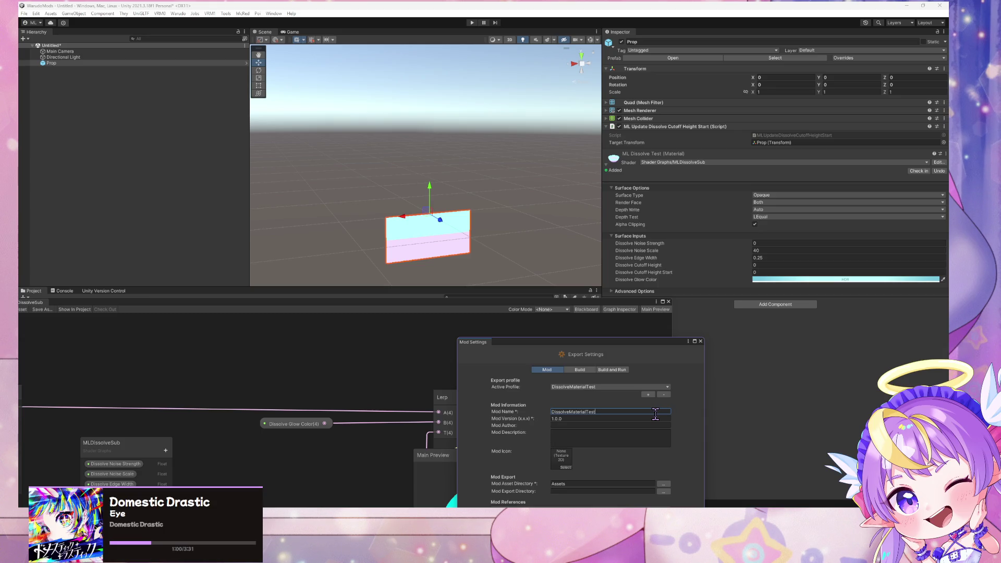
# Set the Mod Asset Directory to DissolveMaterialTest, then browse for the Mod Export Directory.
pyautogui.click(667, 484)
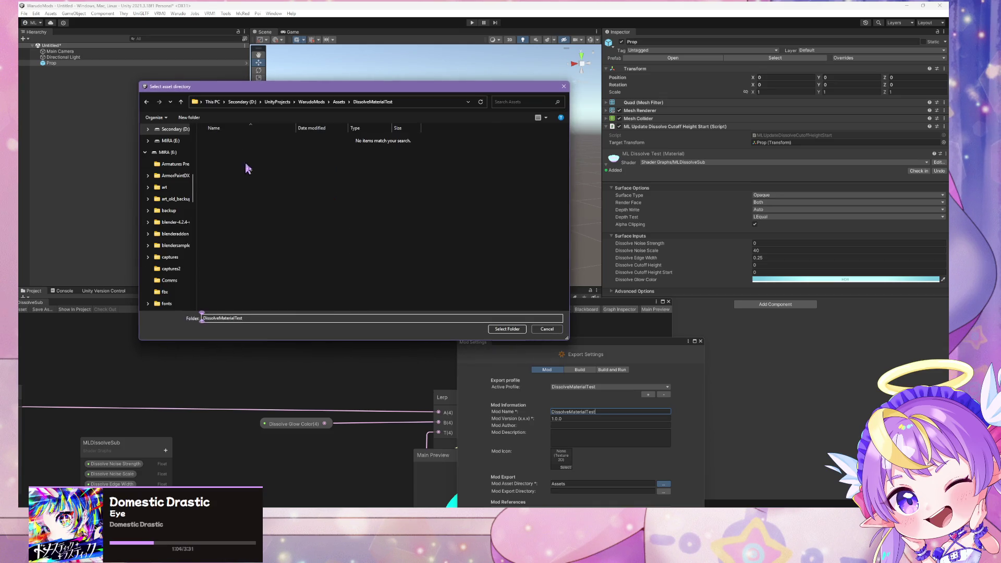
pyautogui.click(508, 331)
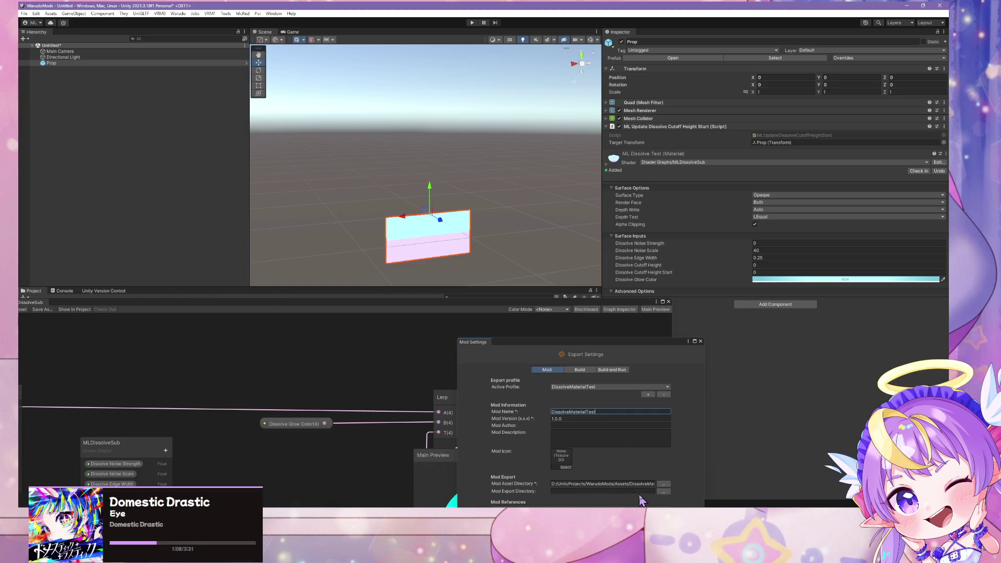
pyautogui.click(663, 491)
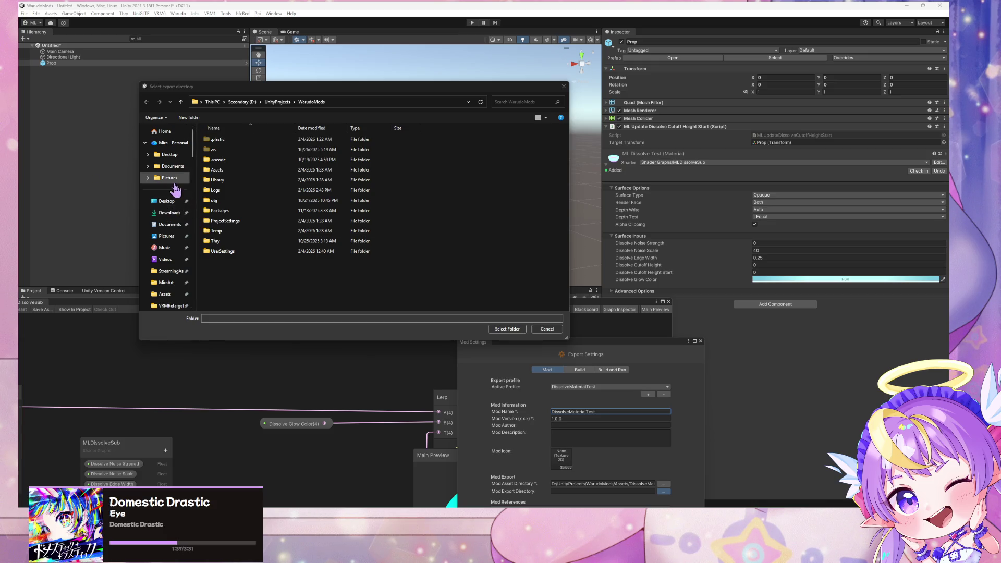
# Set the Mod Export Directory to Warudo_Data/StreamingAssets/Props.
pyautogui.click(165, 230)
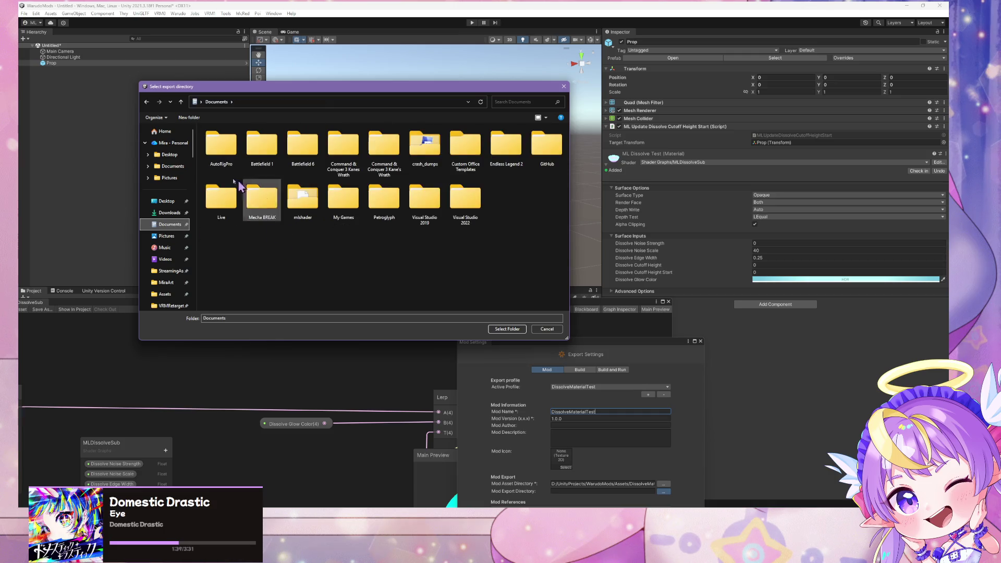
pyautogui.click(167, 168)
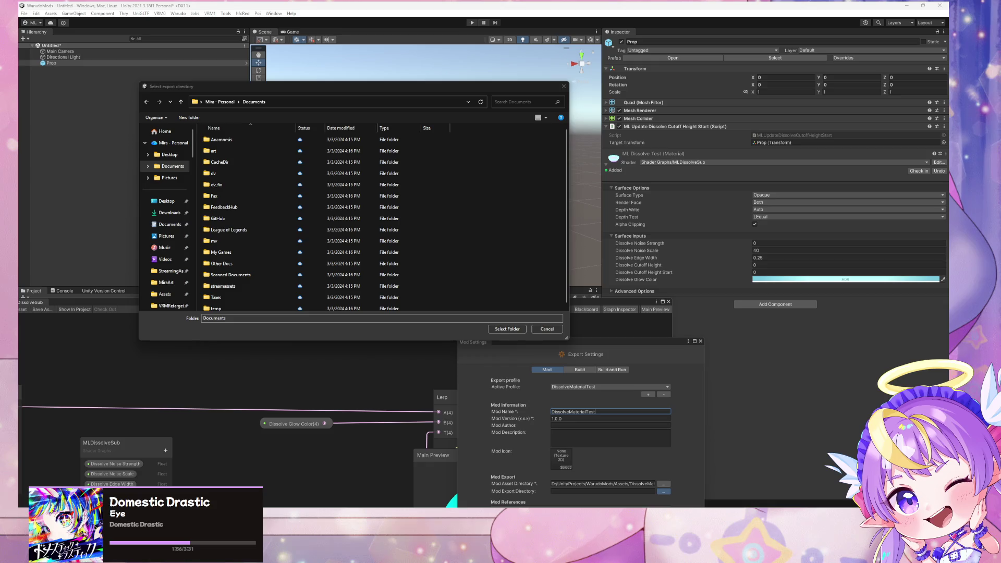
pyautogui.scroll(-1, 163, 244)
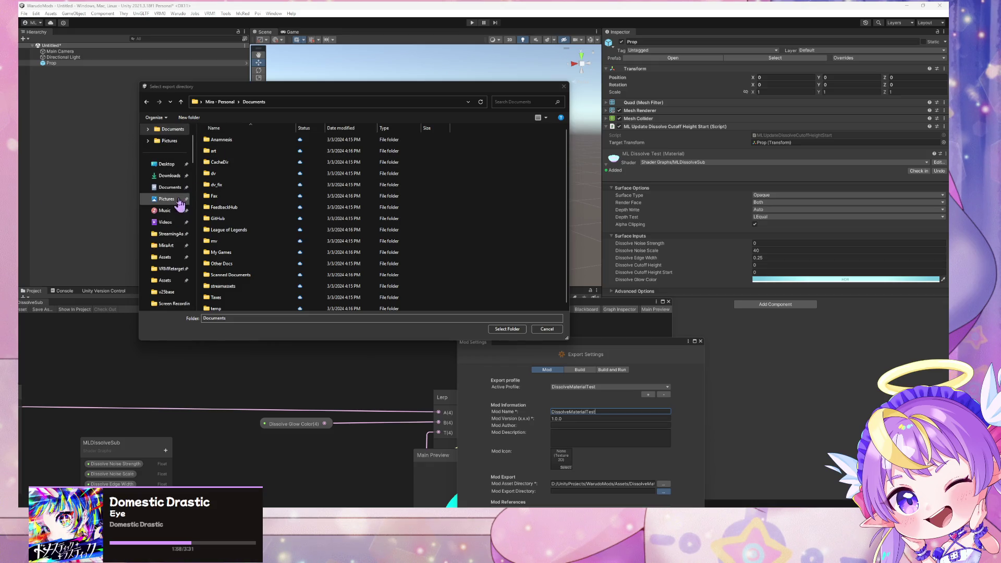
pyautogui.click(163, 236)
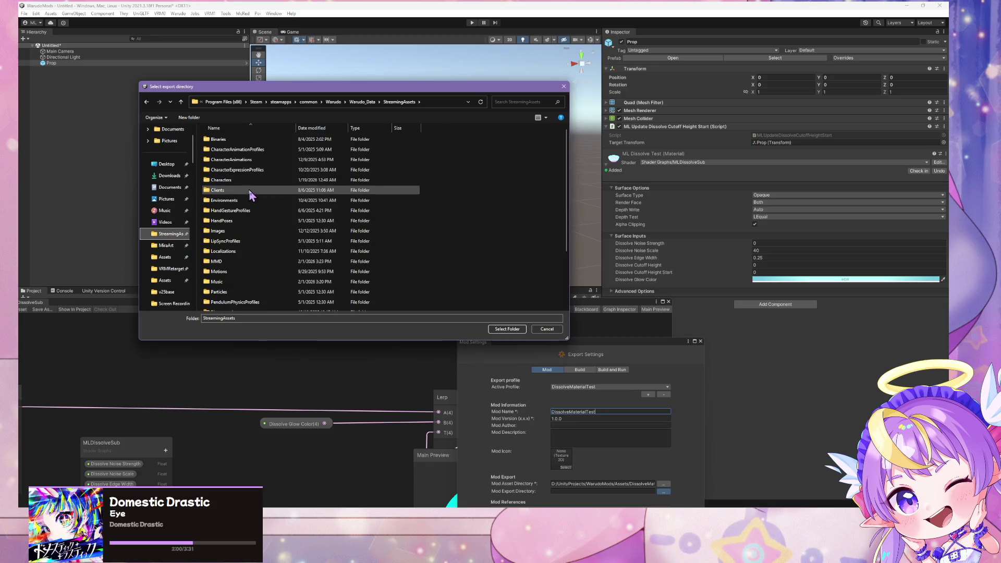
pyautogui.scroll(-1, 156, 235)
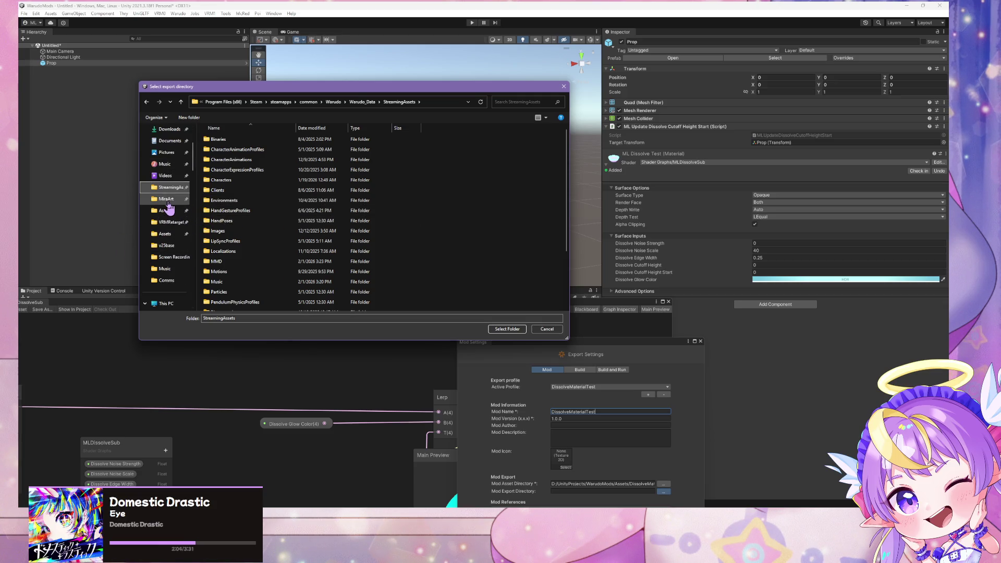
pyautogui.click(167, 213)
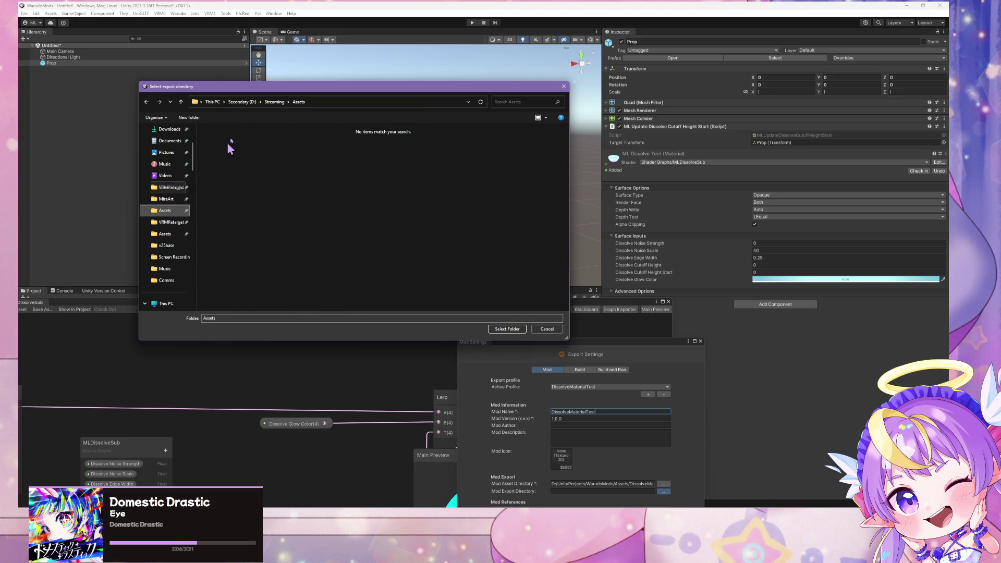
pyautogui.click(168, 188)
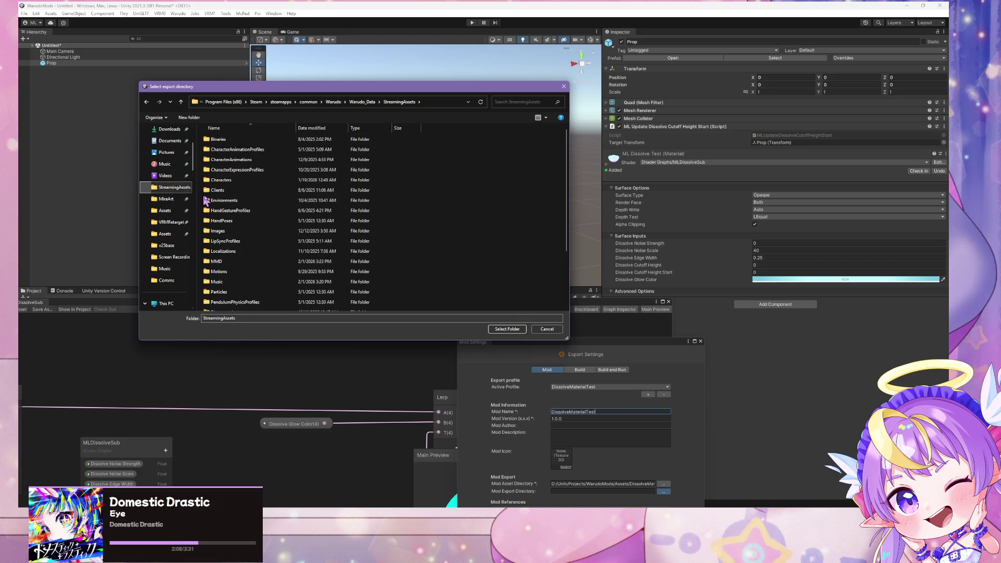
pyautogui.doubleClick(217, 275)
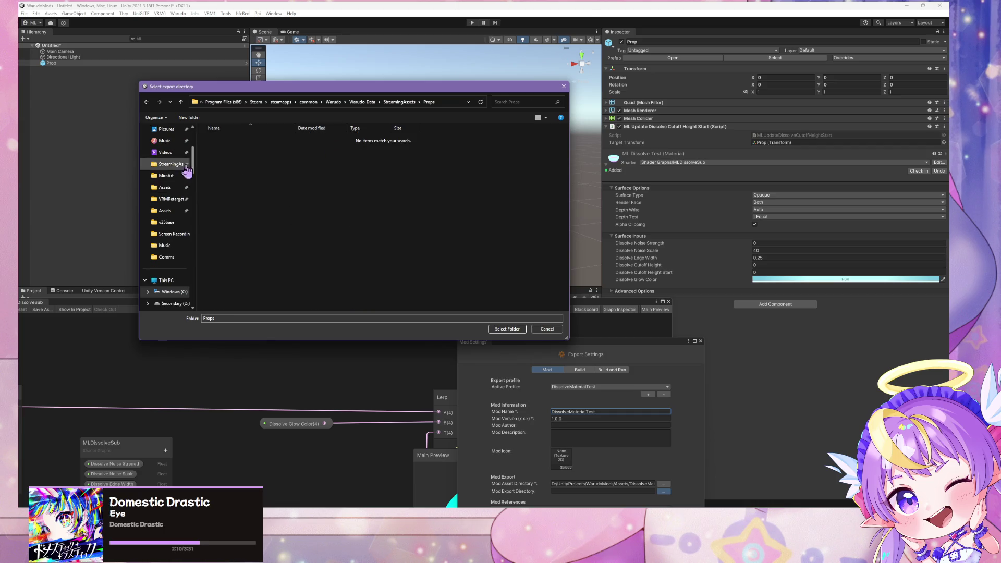
pyautogui.click(506, 329)
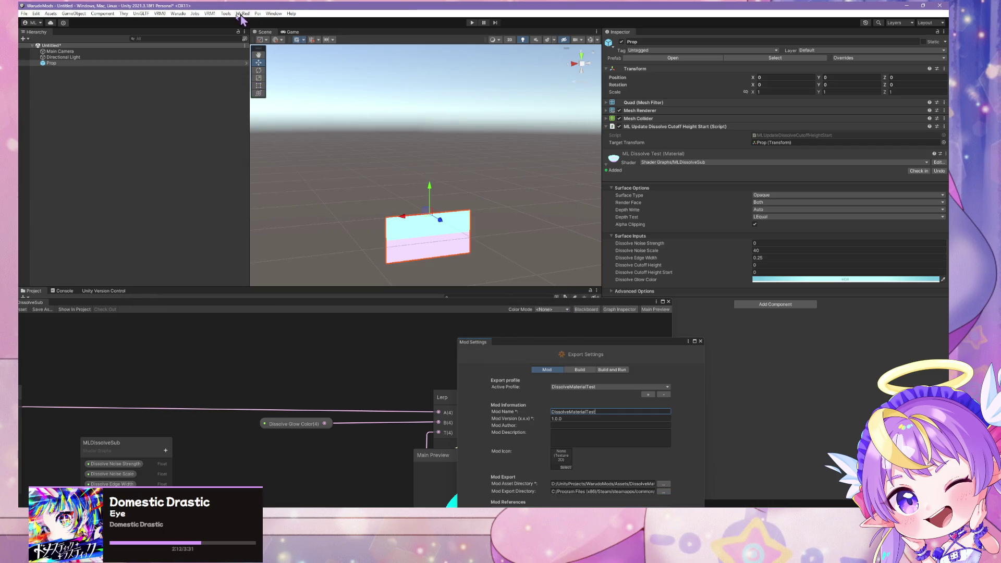
# Build the DissolveMaterialTest mod from the Warudo menu.
pyautogui.click(178, 14)
pyautogui.click(206, 62)
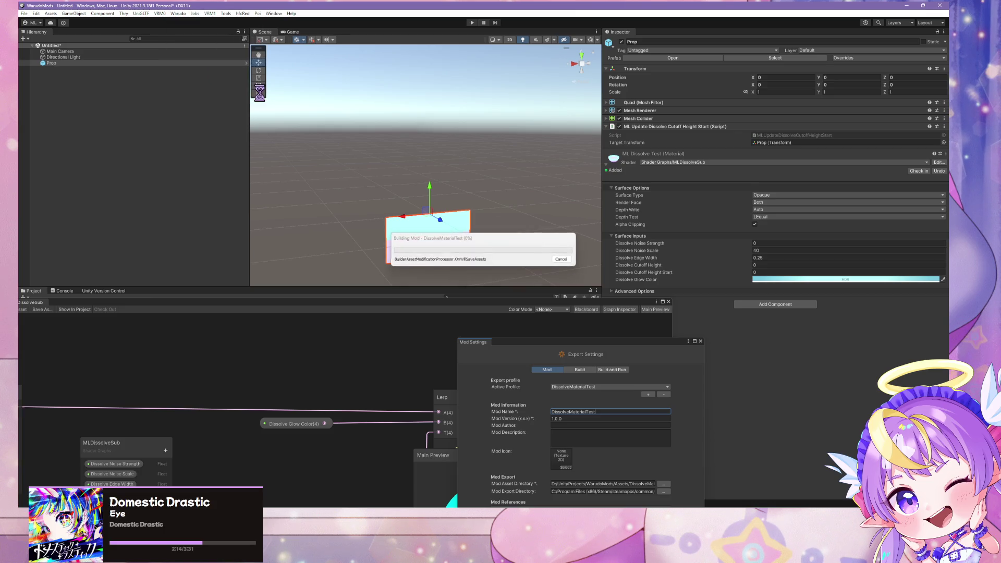
pyautogui.moveTo(692, 507)
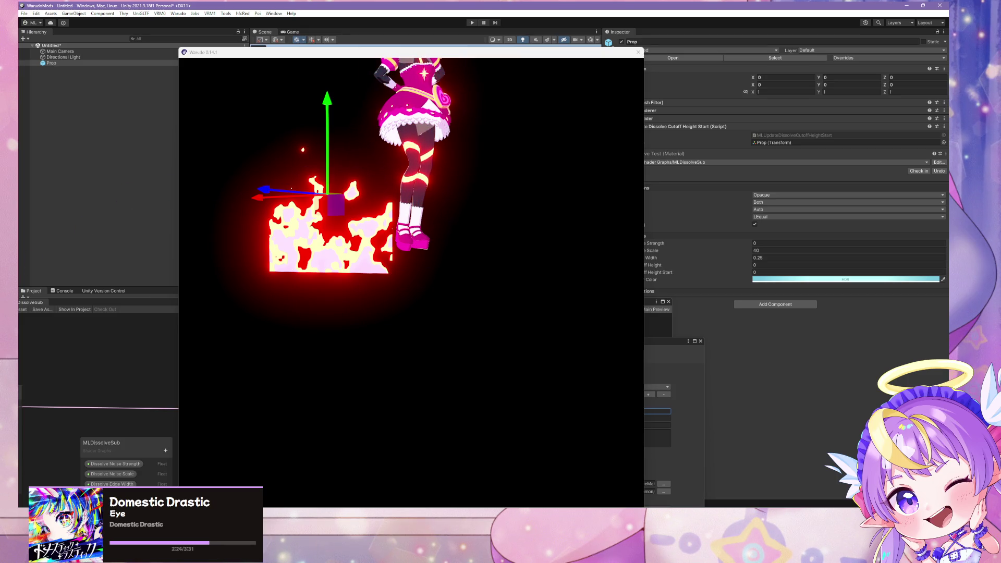
# Pull the camera back and drag the prop's vertical gizmo so its dissolve cutoff follows its height.
pyautogui.moveTo(330, 218)
pyautogui.mouseDown()
pyautogui.moveTo(367, 334)
pyautogui.moveTo(361, 306)
pyautogui.mouseUp()
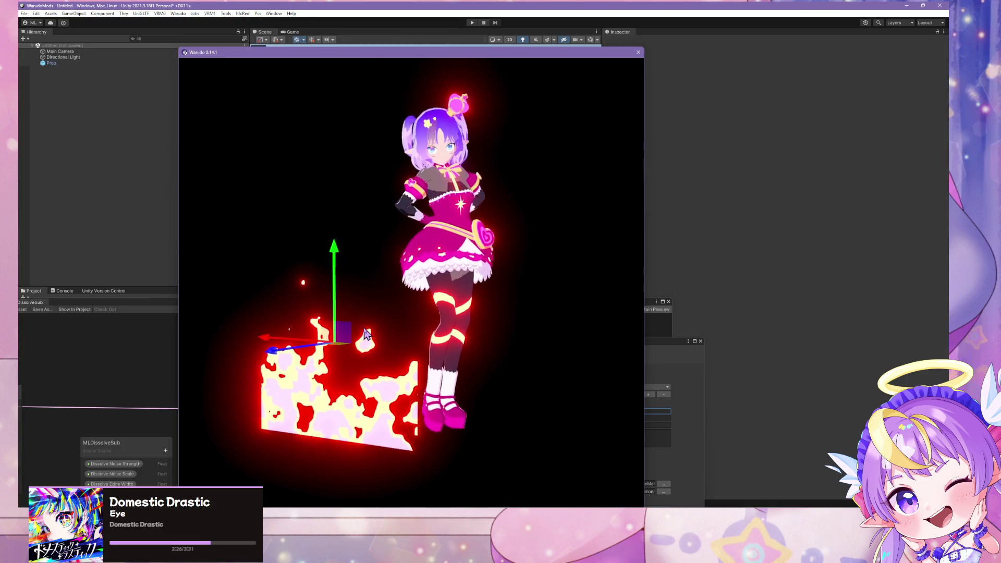
pyautogui.scroll(-3, 367, 334)
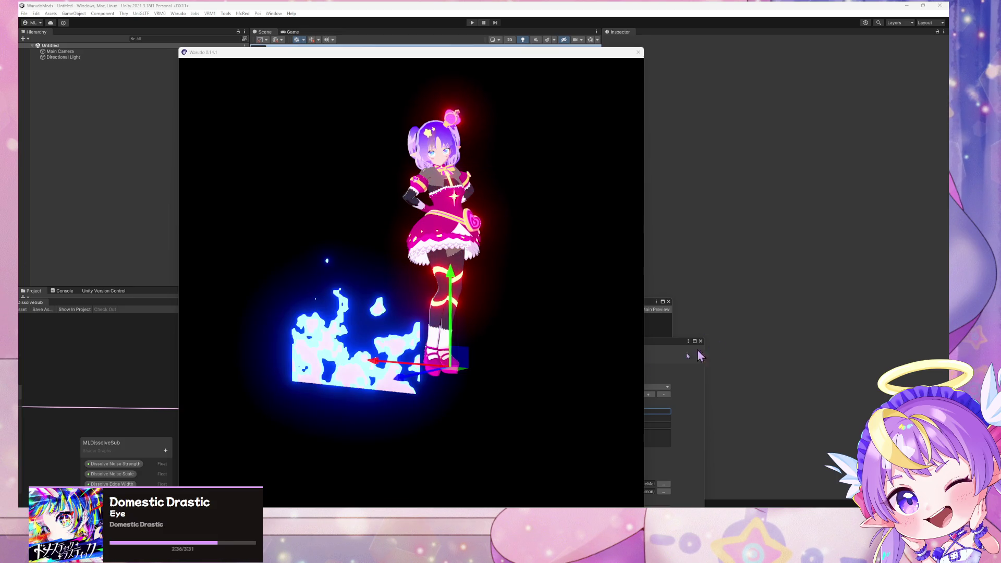
pyautogui.click(447, 181)
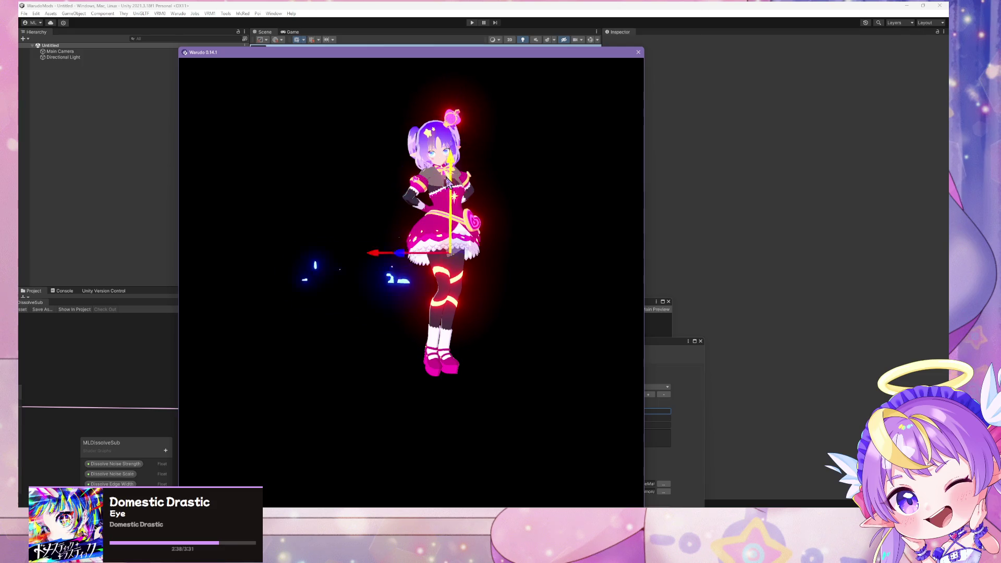
pyautogui.moveTo(447, 182)
pyautogui.mouseDown()
pyautogui.moveTo(496, 495)
pyautogui.moveTo(513, 130)
pyautogui.moveTo(486, 157)
pyautogui.moveTo(509, 311)
pyautogui.moveTo(484, 243)
pyautogui.moveTo(464, 209)
pyautogui.moveTo(435, 204)
pyautogui.moveTo(419, 167)
pyautogui.moveTo(443, 301)
pyautogui.moveTo(485, 413)
pyautogui.moveTo(494, 513)
pyautogui.moveTo(463, 280)
pyautogui.moveTo(474, 145)
pyautogui.moveTo(488, 197)
pyautogui.moveTo(480, 99)
pyautogui.moveTo(500, 505)
pyautogui.moveTo(511, 237)
pyautogui.moveTo(517, 343)
pyautogui.moveTo(524, 311)
pyautogui.moveTo(513, 263)
pyautogui.moveTo(469, 219)
pyautogui.moveTo(379, 64)
pyautogui.moveTo(359, 389)
pyautogui.moveTo(469, 440)
pyautogui.moveTo(446, 279)
pyautogui.moveTo(395, 395)
pyautogui.moveTo(361, 143)
pyautogui.moveTo(360, 440)
pyautogui.moveTo(363, 130)
pyautogui.moveTo(374, 404)
pyautogui.moveTo(374, 157)
pyautogui.moveTo(352, 359)
pyautogui.moveTo(412, 401)
pyautogui.moveTo(541, 222)
pyautogui.moveTo(425, 266)
pyautogui.moveTo(371, 328)
pyautogui.moveTo(354, 375)
pyautogui.moveTo(352, 218)
pyautogui.mouseUp()
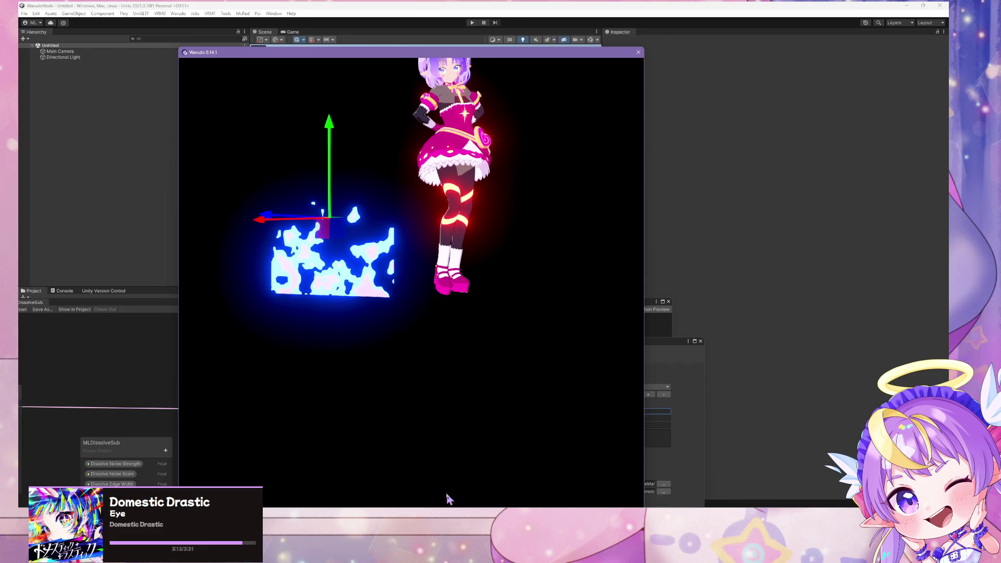
pyautogui.moveTo(450, 500)
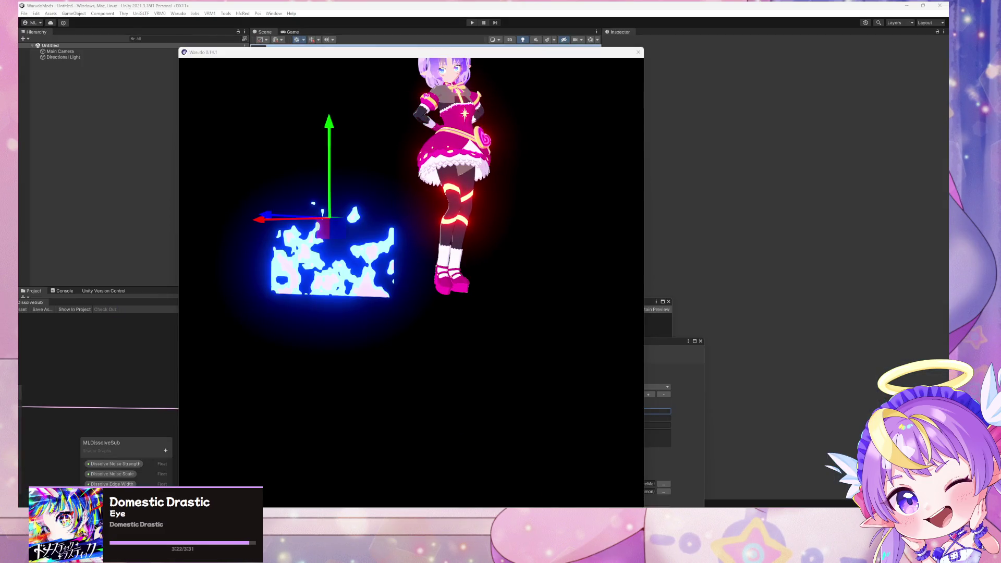
pyautogui.hotkey('alt', 'Tab')
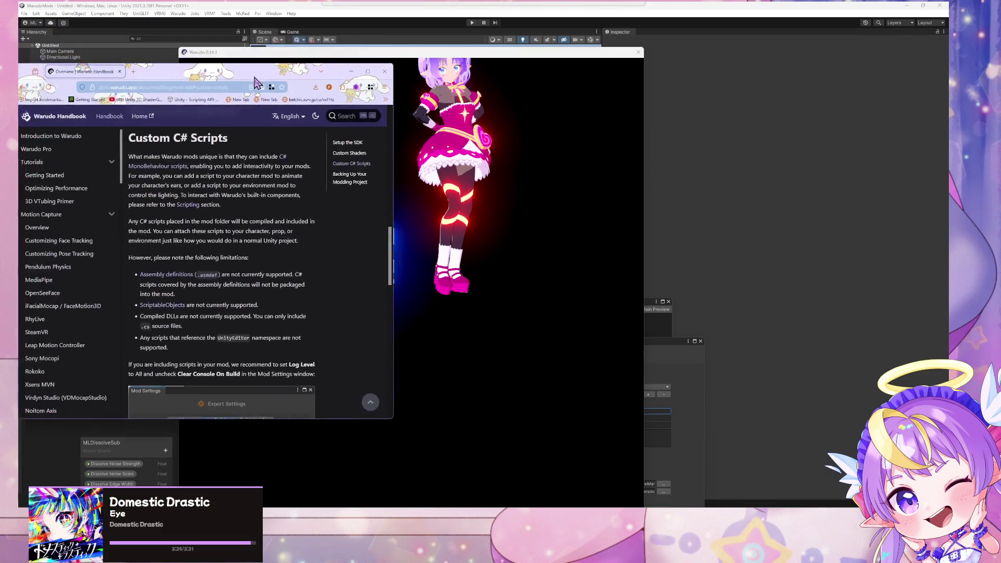
# Highlight the handbook paragraph stating C# scripts in the mod folder get compiled.
pyautogui.scroll(-2, 271, 231)
pyautogui.scroll(3, 271, 231)
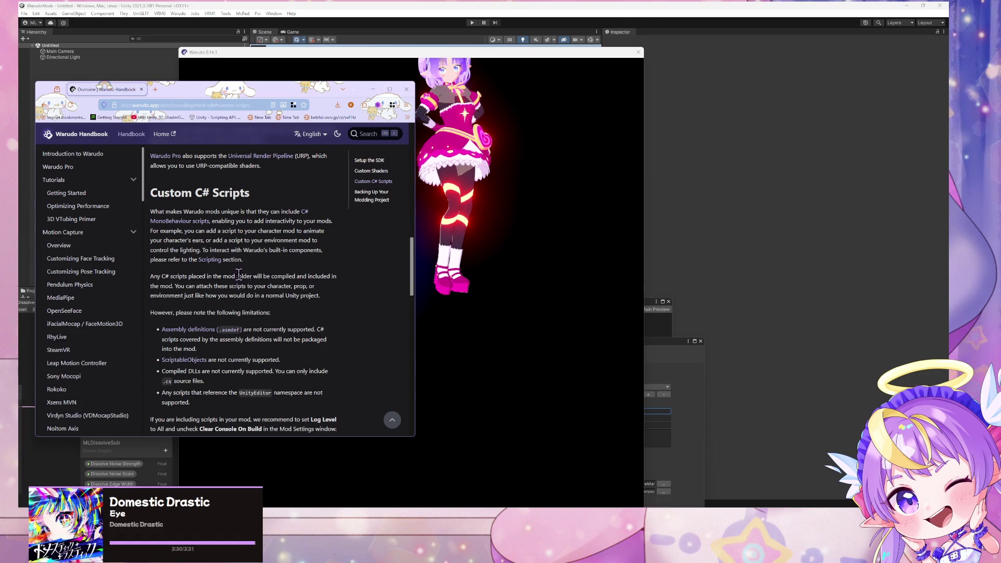
pyautogui.moveTo(213, 277); pyautogui.dragTo(270, 277)
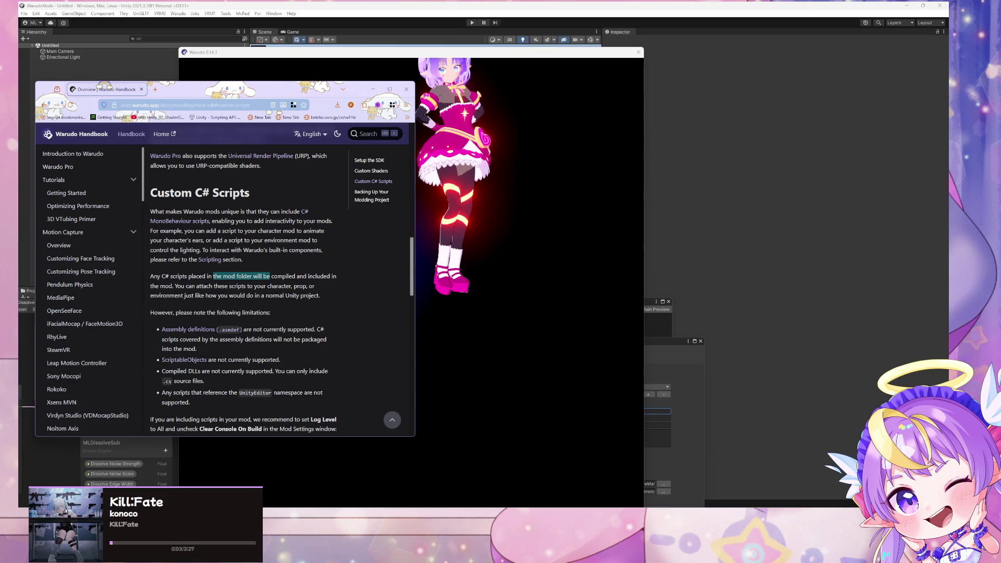
pyautogui.hotkey('alt', 'Tab')
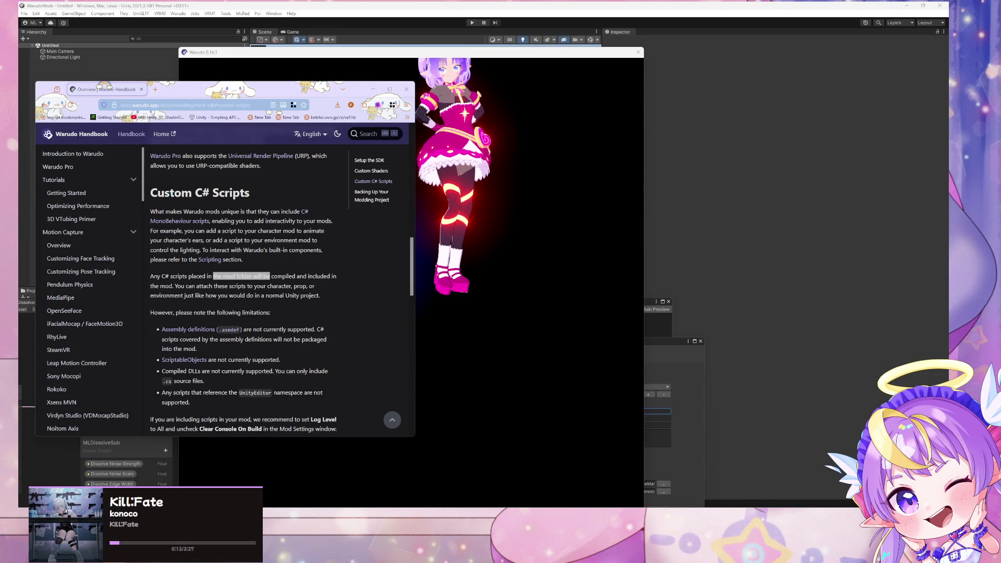
pyautogui.click(321, 295)
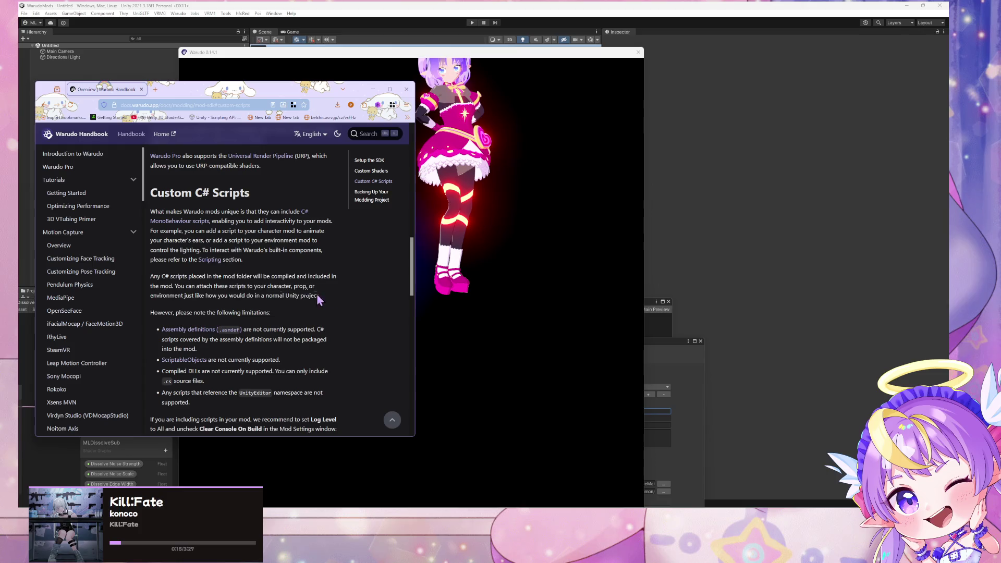
pyautogui.tripleClick(326, 299)
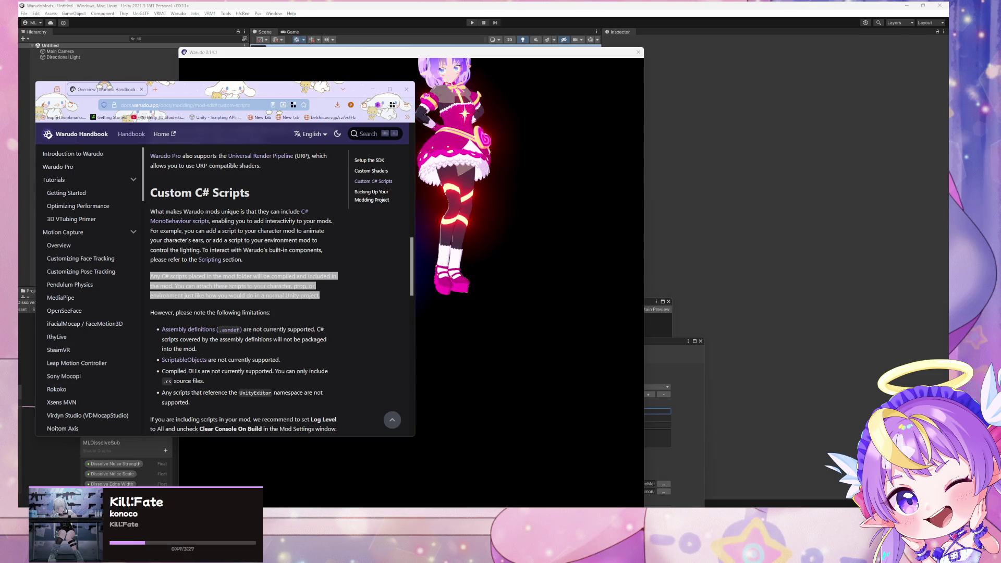
pyautogui.click(528, 320)
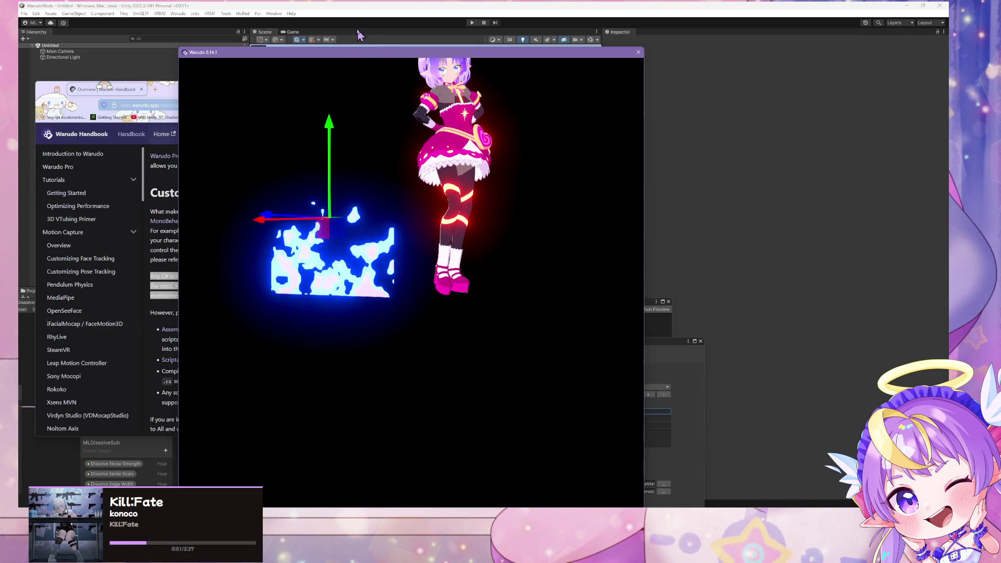
# Move the Warudo and handbook windows to the right side of the screen.
pyautogui.moveTo(336, 54); pyautogui.dragTo(691, 54)
pyautogui.moveTo(286, 92)
pyautogui.mouseDown()
pyautogui.moveTo(780, 80)
pyautogui.moveTo(765, 79)
pyautogui.mouseUp()
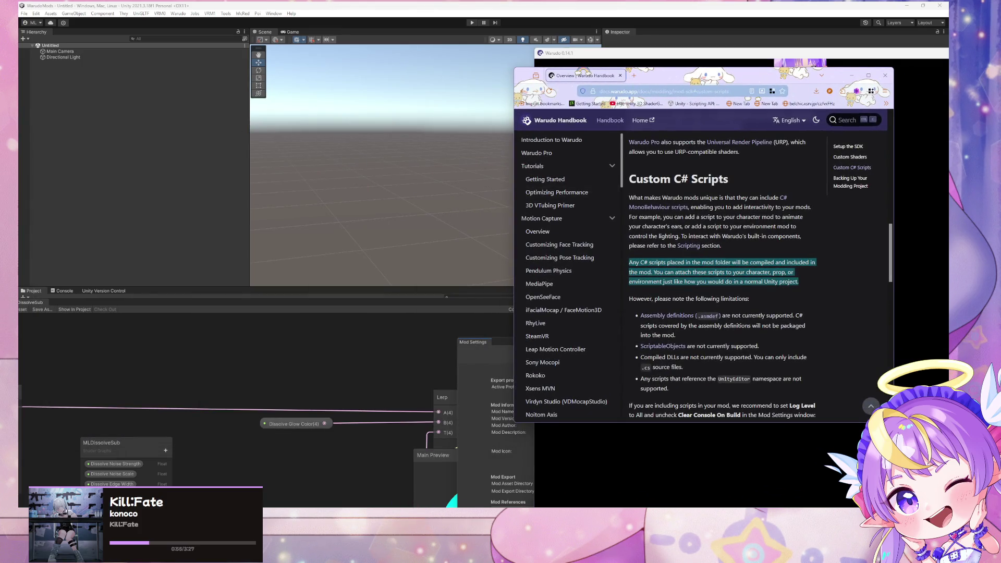
pyautogui.click(670, 474)
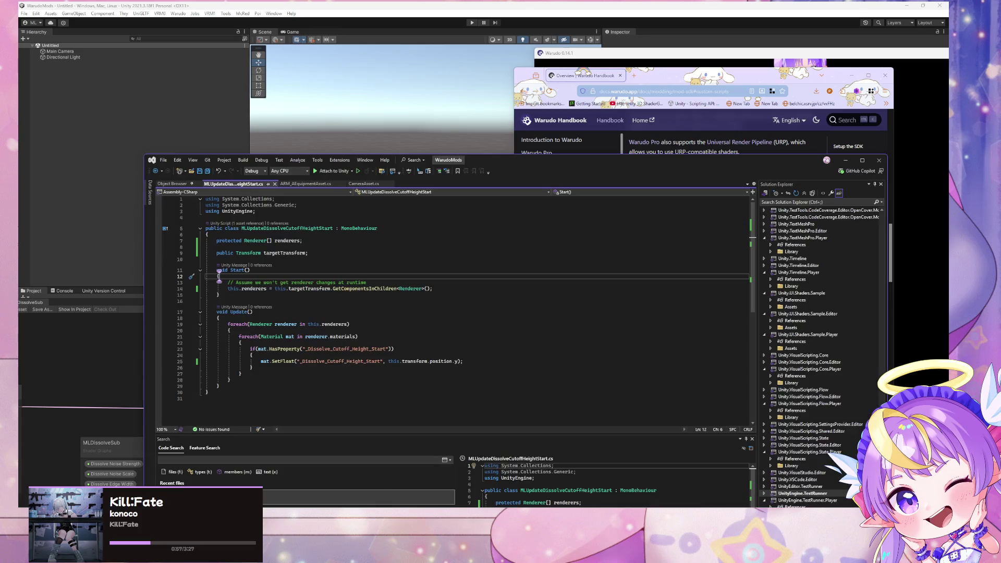
pyautogui.hotkey('alt', 'Tab')
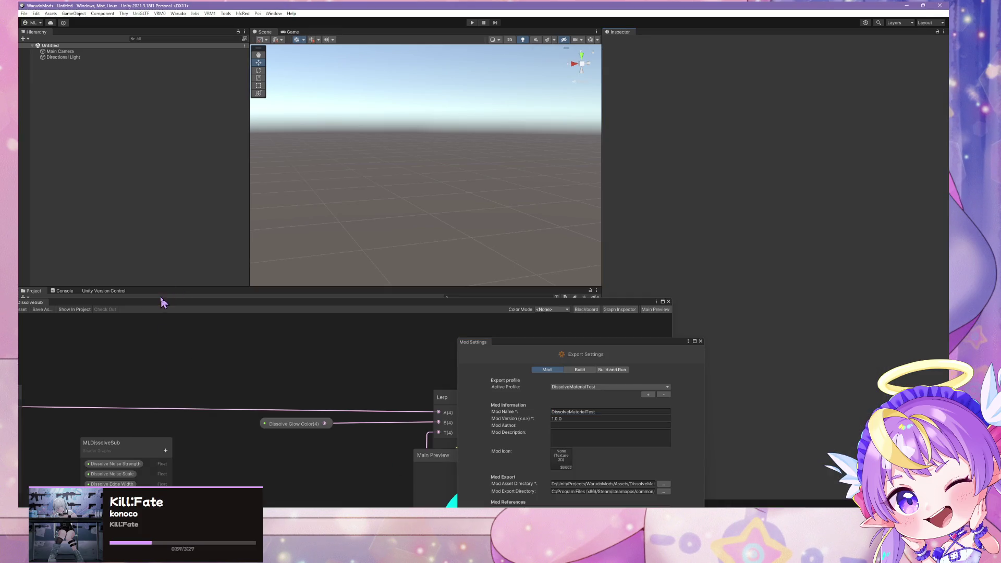
# Open Assets > MLShader > Scripts and select MLUpdateDissolveCutoffHeightStart.
pyautogui.moveTo(130, 306)
pyautogui.mouseDown()
pyautogui.moveTo(395, 284)
pyautogui.moveTo(522, 213)
pyautogui.mouseUp()
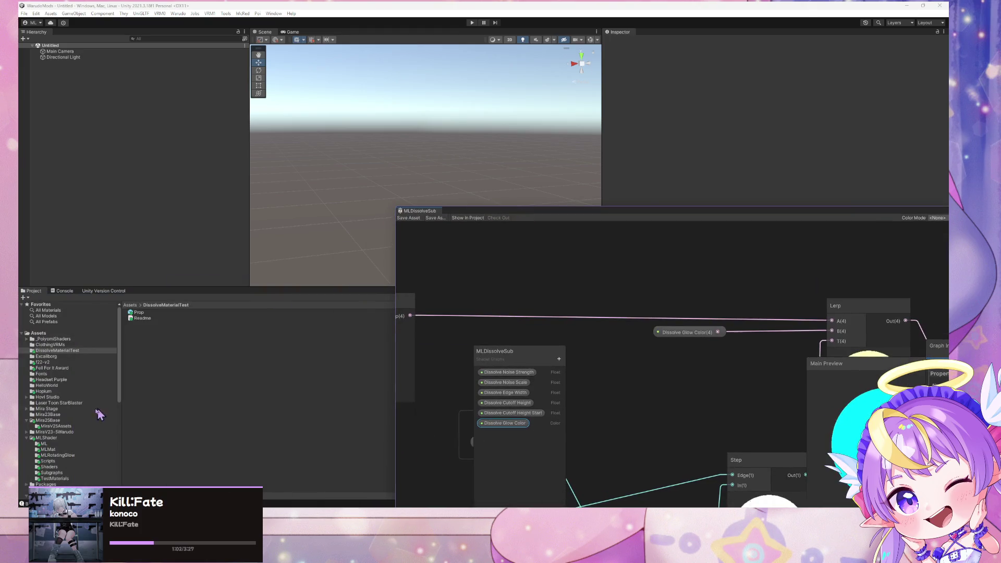
pyautogui.click(65, 353)
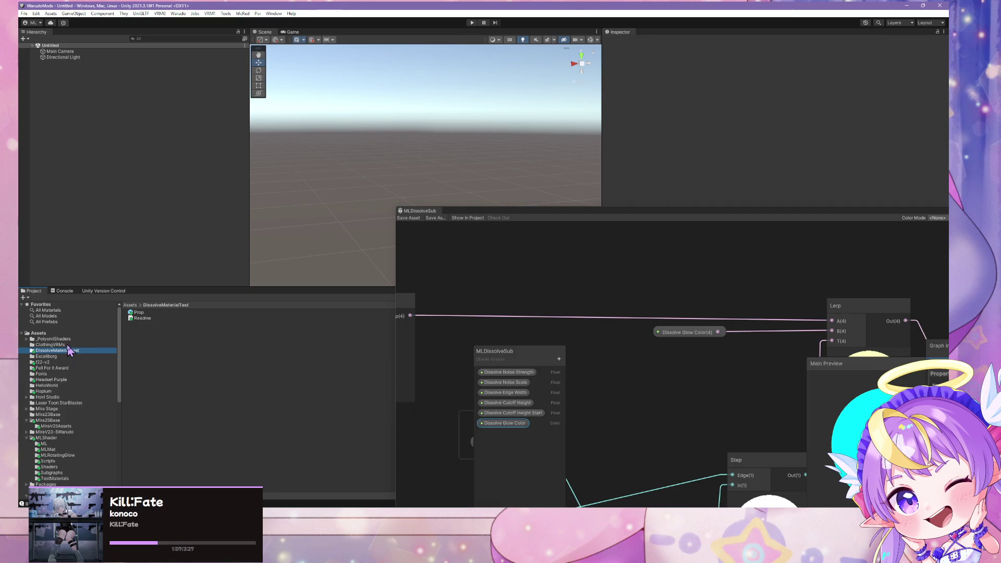
pyautogui.scroll(-2, 72, 469)
pyautogui.click(63, 457)
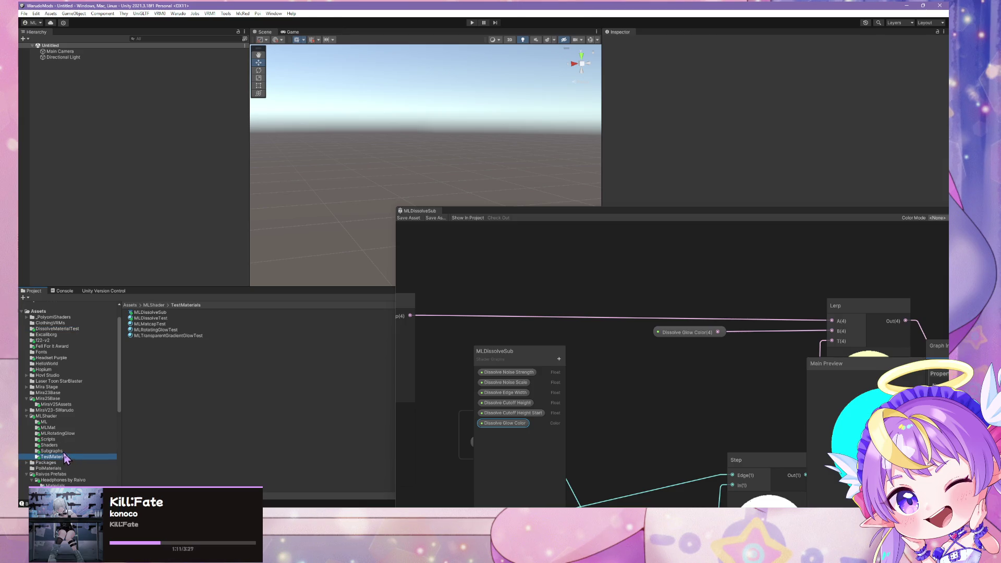
pyautogui.click(81, 444)
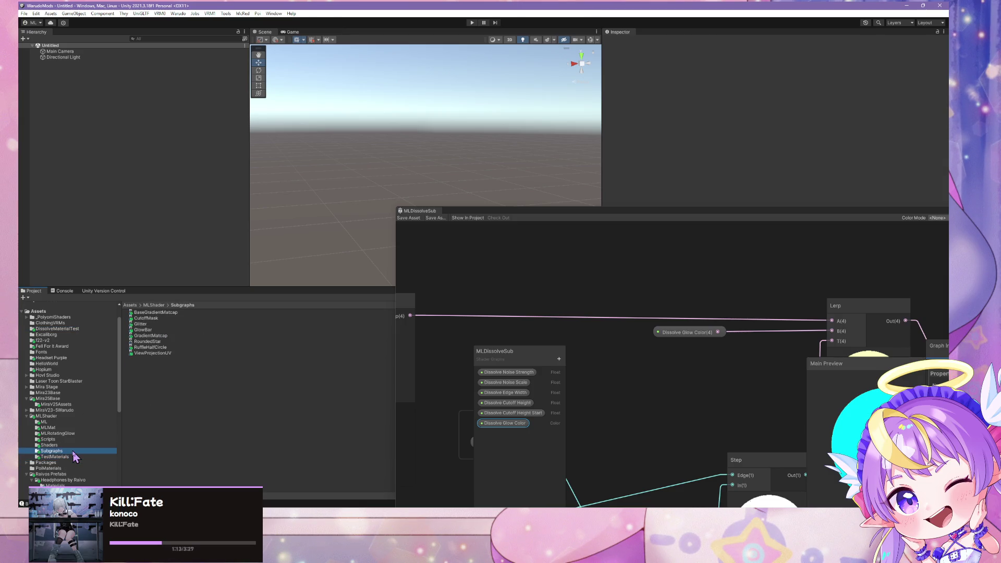
pyautogui.click(78, 439)
pyautogui.click(185, 312)
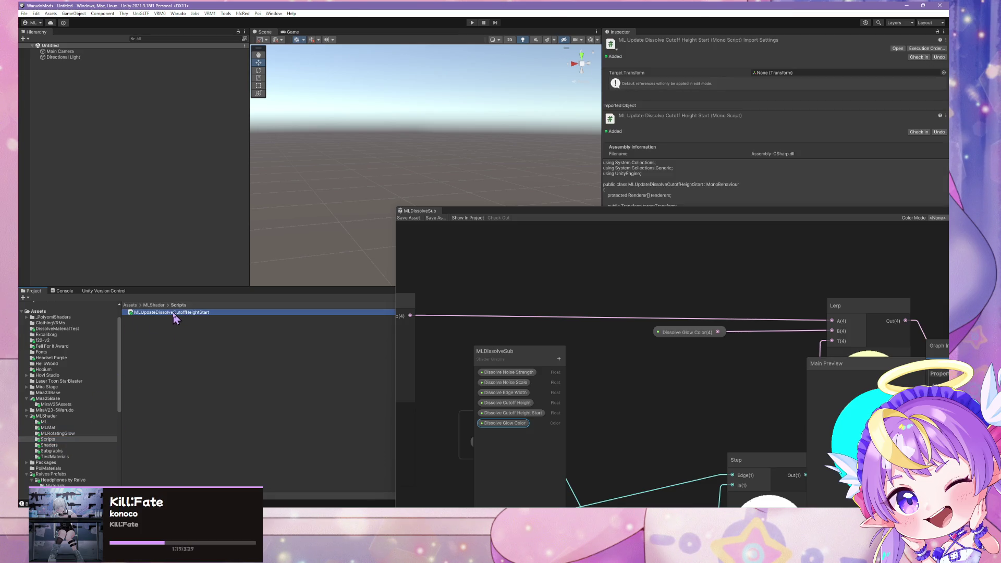
# Move MLUpdateDissolveCutoffHeightStart into DissolveMaterialTest and check it sits beside Prop and Readme.
pyautogui.moveTo(175, 318)
pyautogui.mouseDown()
pyautogui.moveTo(59, 361)
pyautogui.moveTo(70, 412)
pyautogui.moveTo(62, 333)
pyautogui.mouseUp()
pyautogui.click(76, 328)
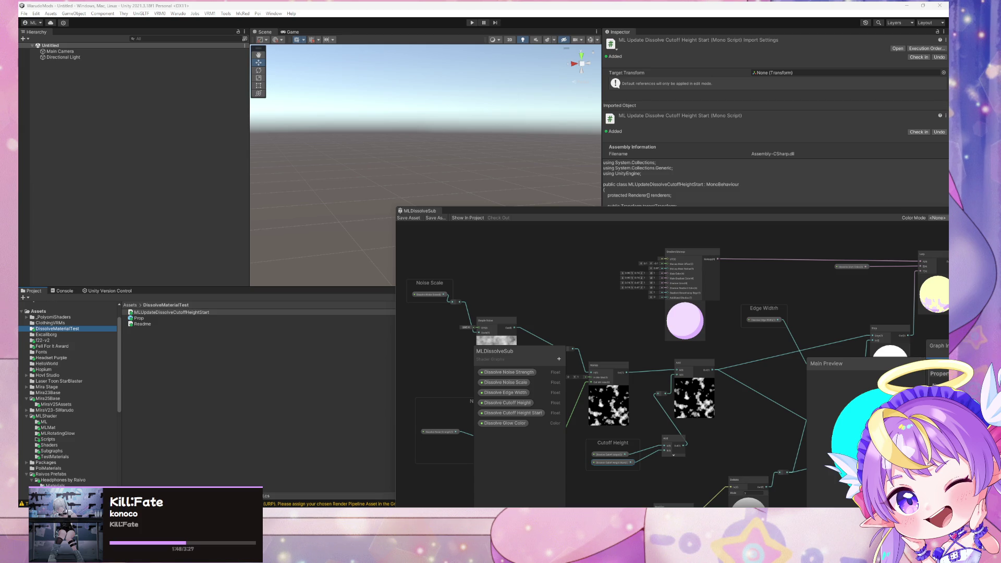
pyautogui.click(170, 312)
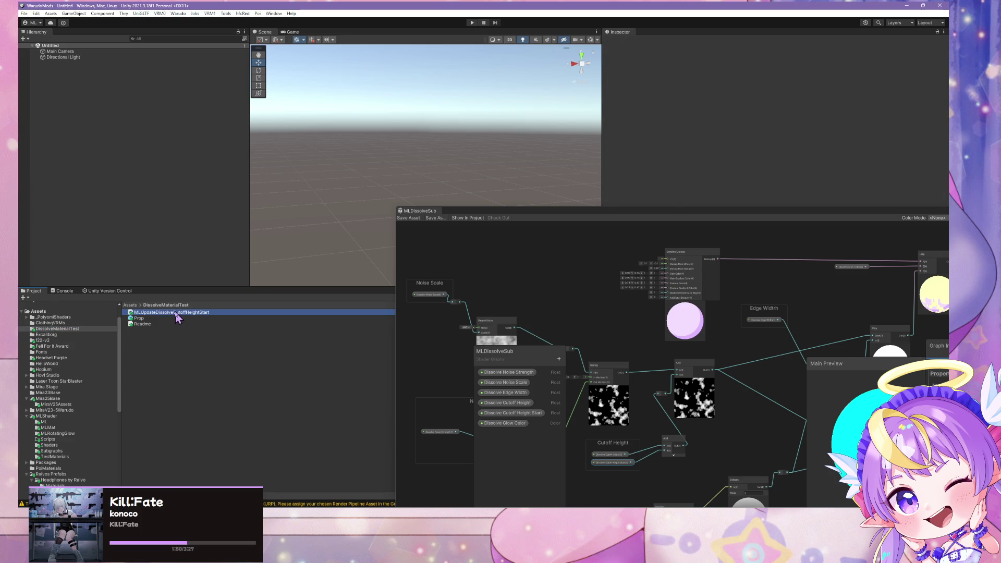
# Open Mod Settings from Unity's Warudo menu.
pyautogui.click(187, 14)
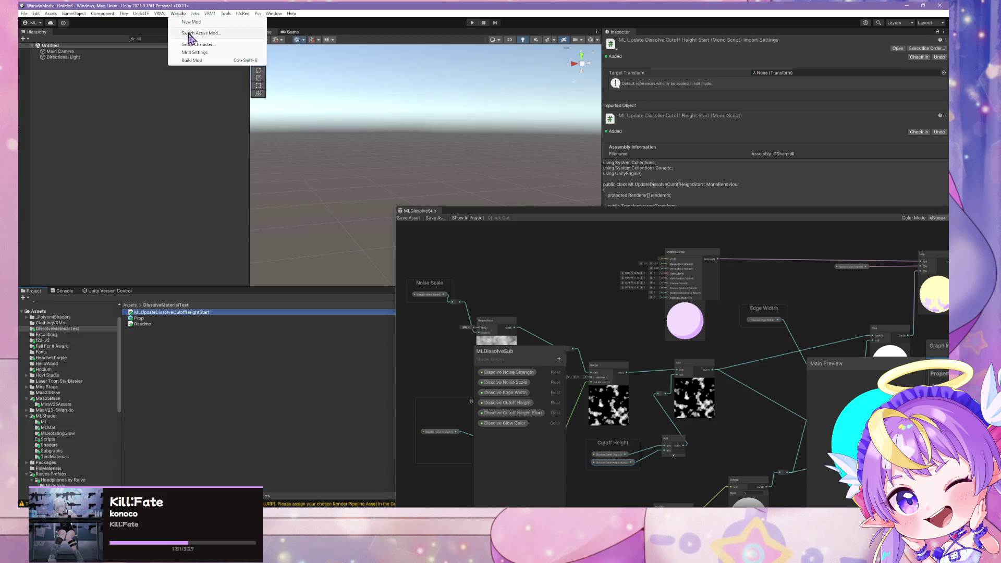
pyautogui.click(196, 62)
pyautogui.click(303, 252)
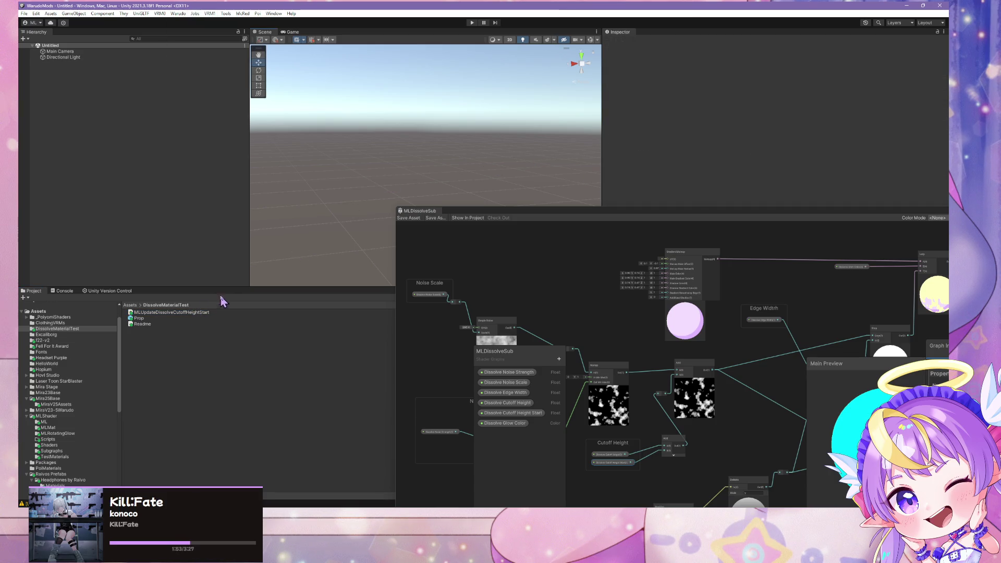
pyautogui.click(183, 14)
pyautogui.click(181, 14)
pyautogui.click(179, 14)
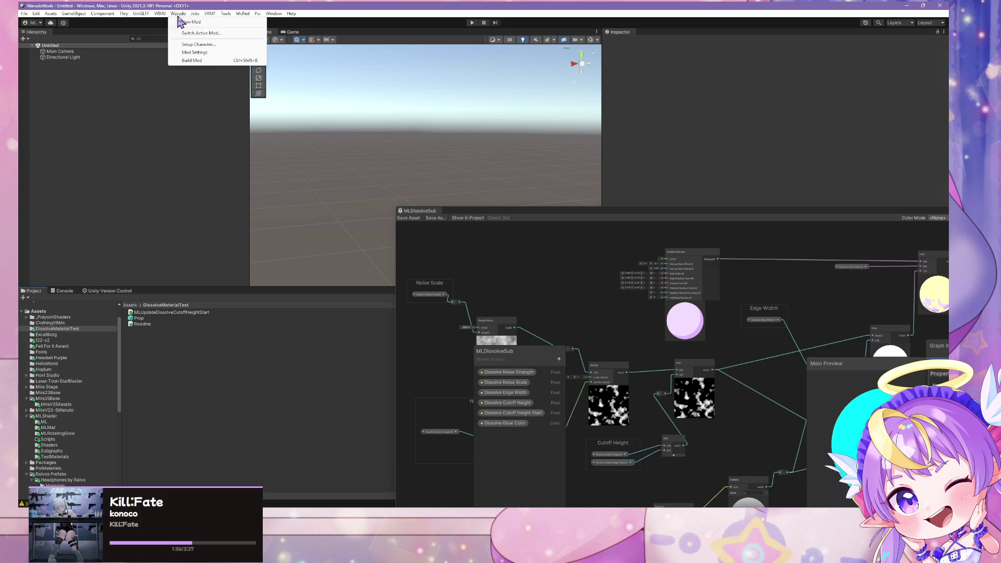
pyautogui.click(202, 54)
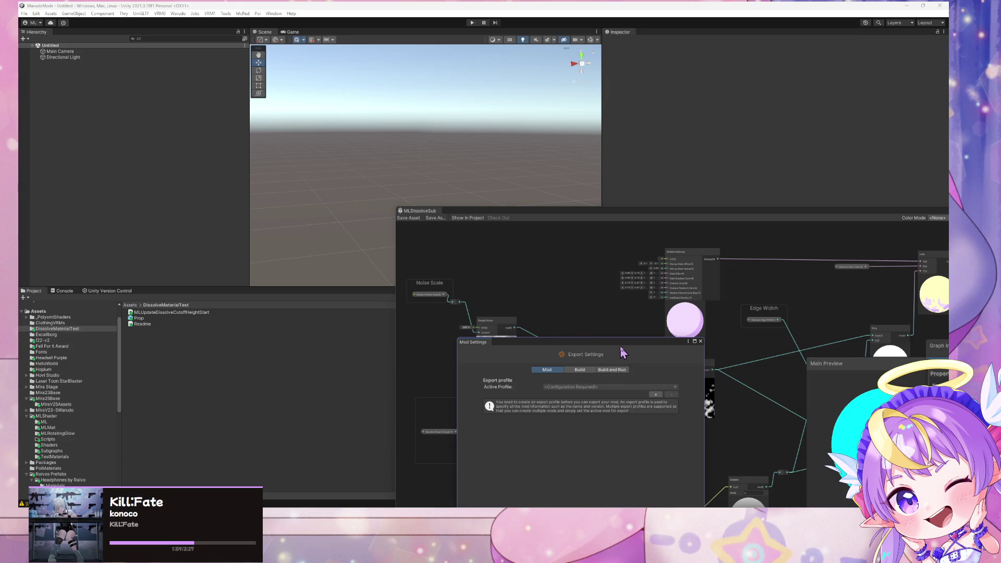
# Add a new export profile, enter the mod name, and start choosing its asset directory.
pyautogui.click(518, 207)
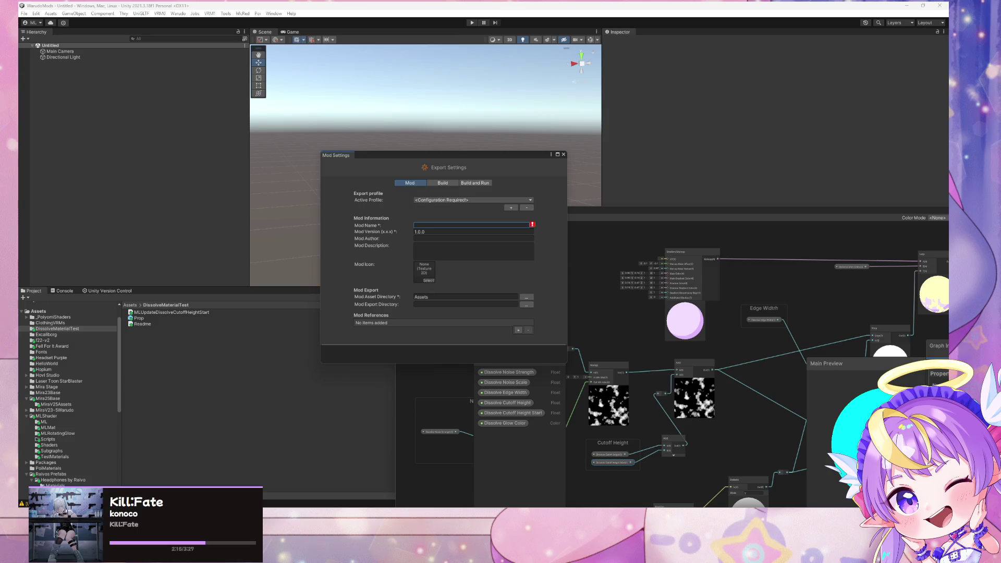
pyautogui.click(444, 225)
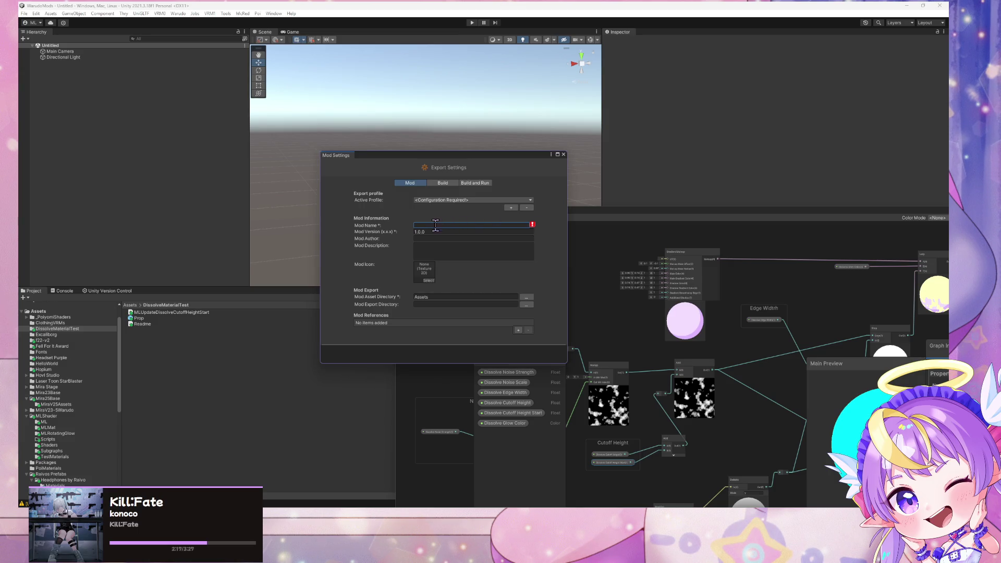
pyautogui.write('Dios')
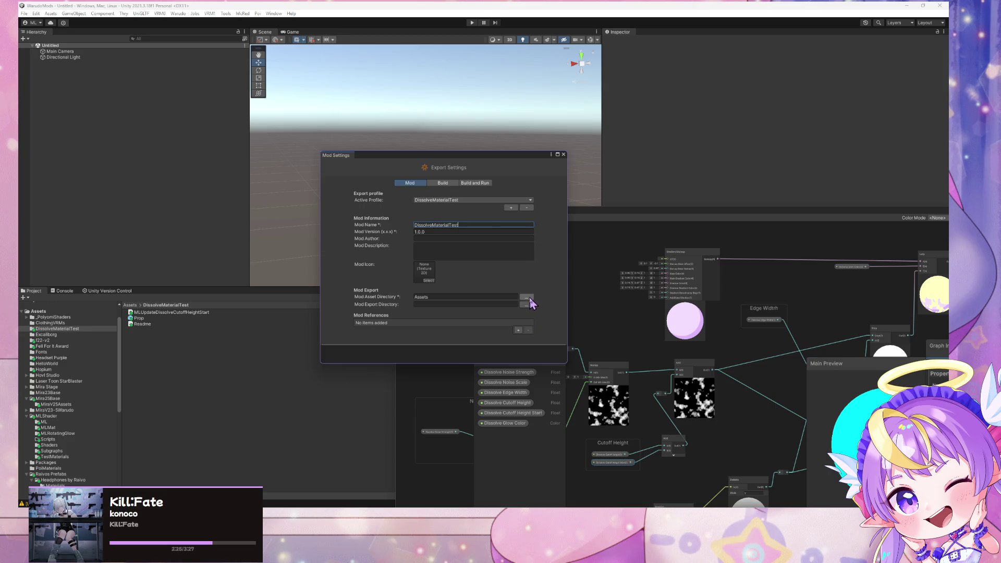
pyautogui.click(527, 297)
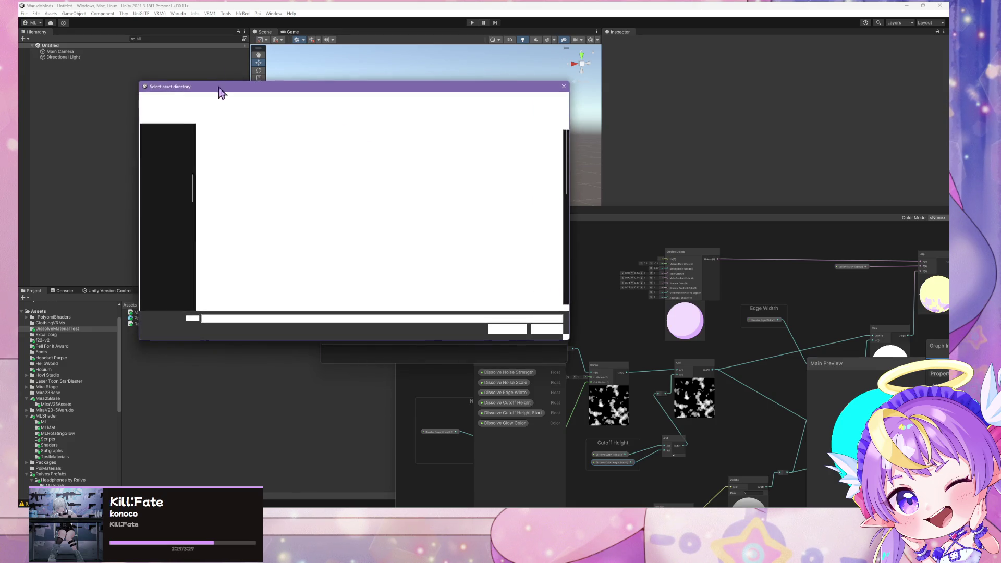
# Pick Assets/DissolveMaterialTest as asset directory and Warudo_Data/StreamingAssets/Props as export directory.
pyautogui.doubleClick(261, 160)
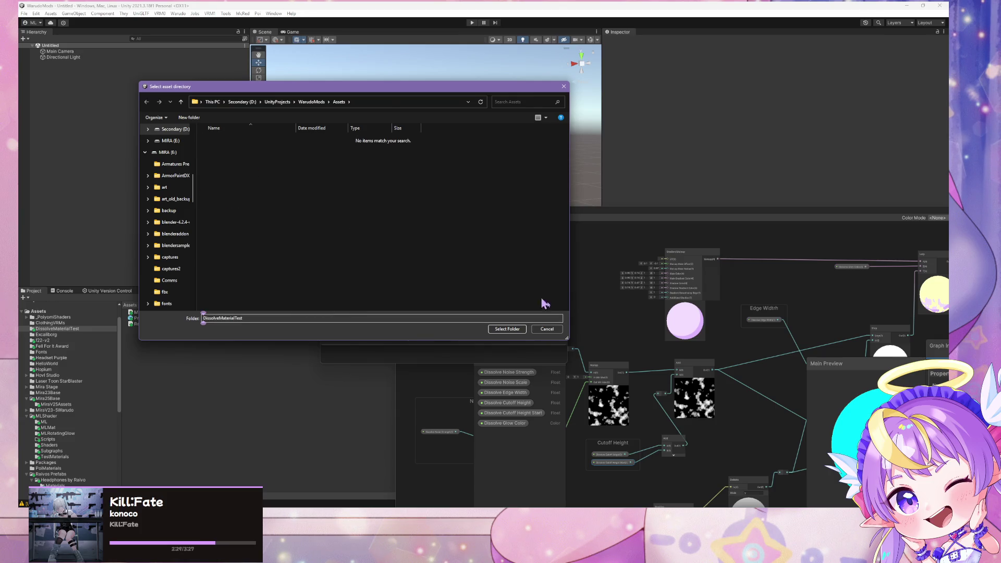
pyautogui.press('Return')
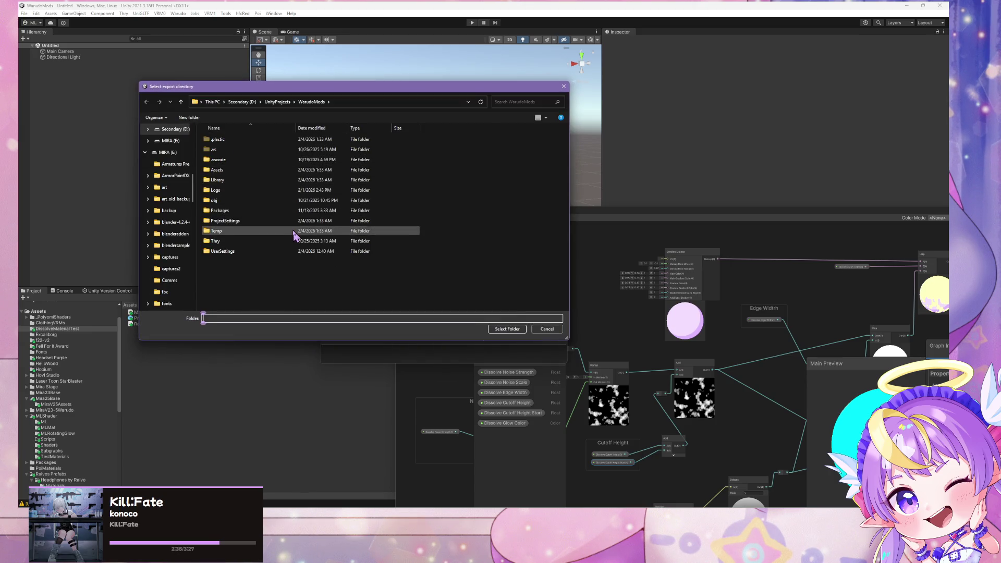
pyautogui.moveTo(289, 87)
pyautogui.mouseDown()
pyautogui.moveTo(737, 123)
pyautogui.moveTo(654, 125)
pyautogui.moveTo(619, 144)
pyautogui.mouseUp()
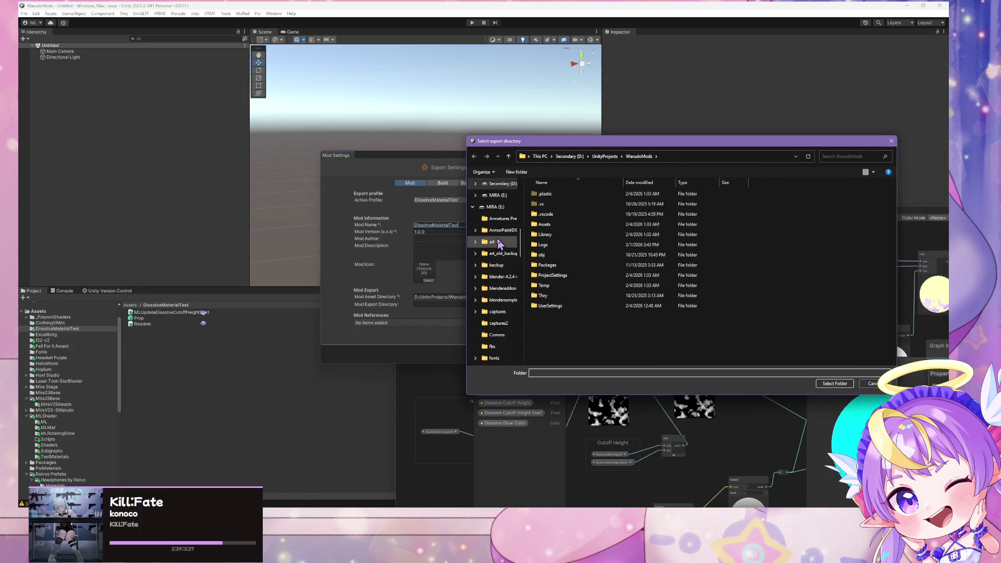
pyautogui.scroll(-1, 496, 238)
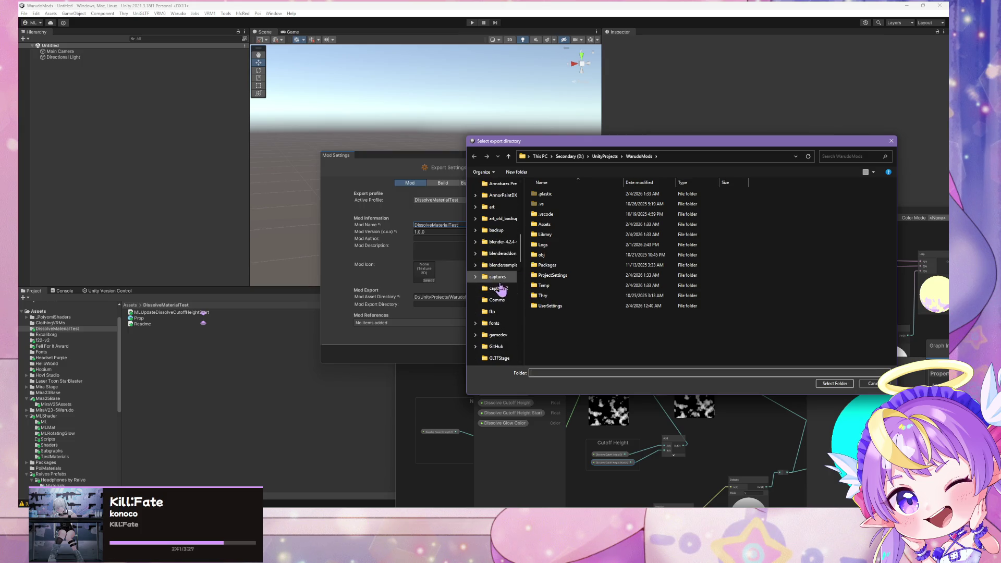
pyautogui.scroll(-2, 497, 276)
pyautogui.scroll(1, 497, 284)
pyautogui.scroll(3, 485, 302)
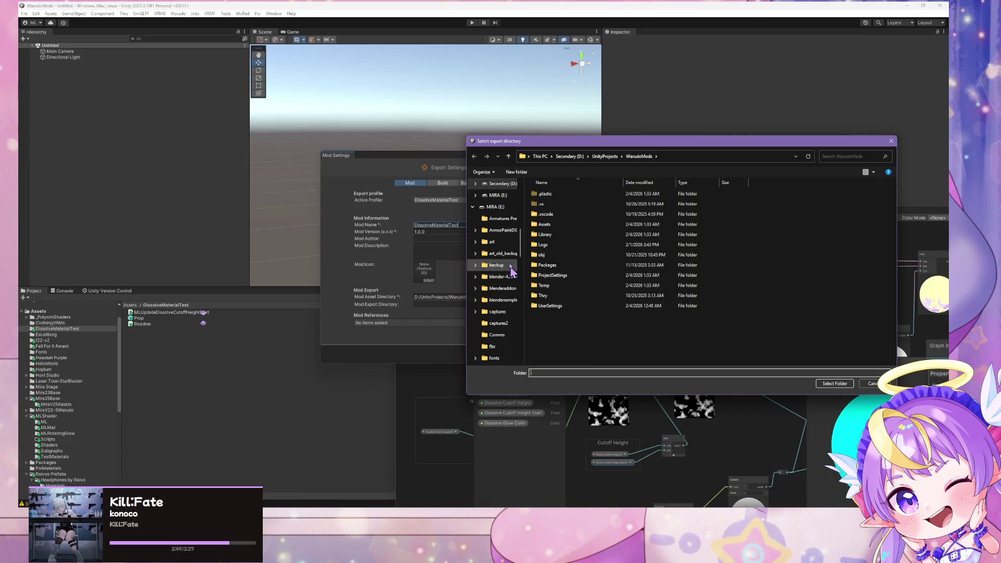
pyautogui.scroll(-1, 500, 258)
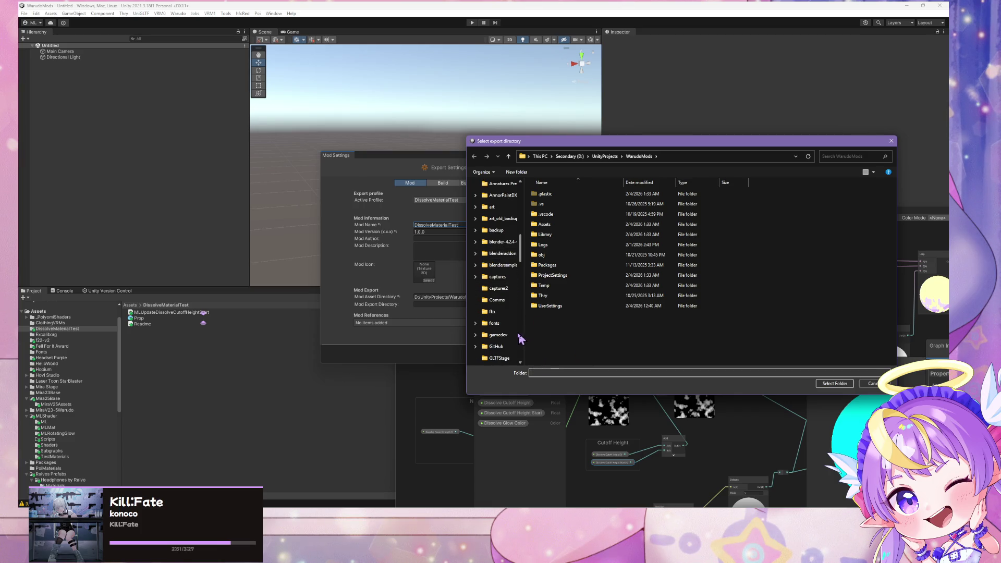
pyautogui.scroll(2, 503, 279)
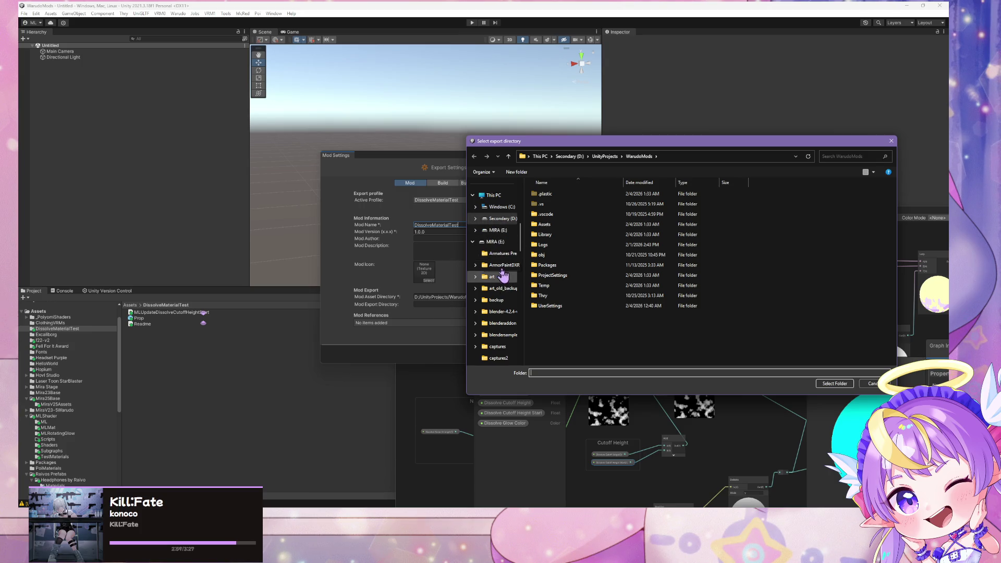
pyautogui.scroll(3, 502, 261)
pyautogui.scroll(3, 495, 271)
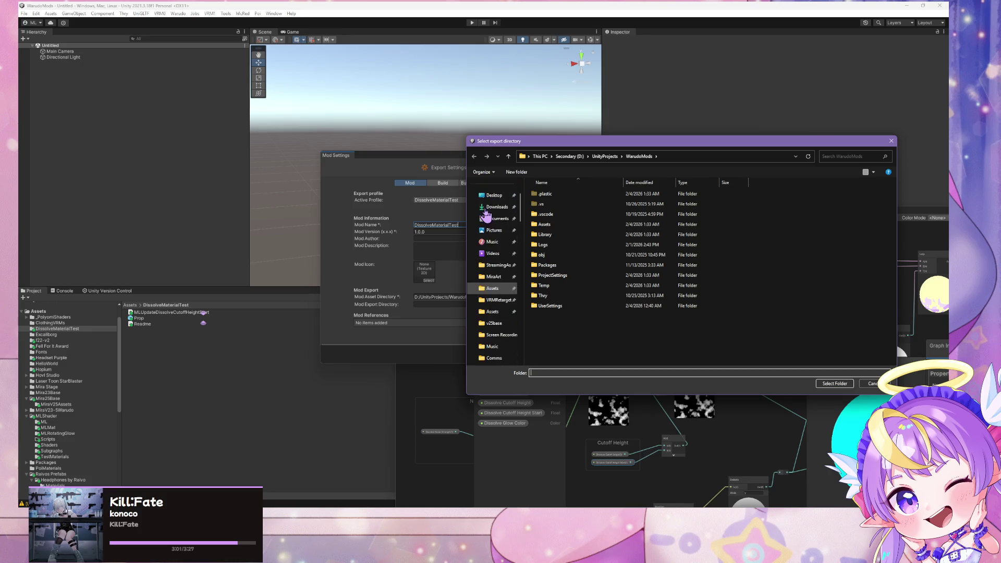
pyautogui.click(495, 265)
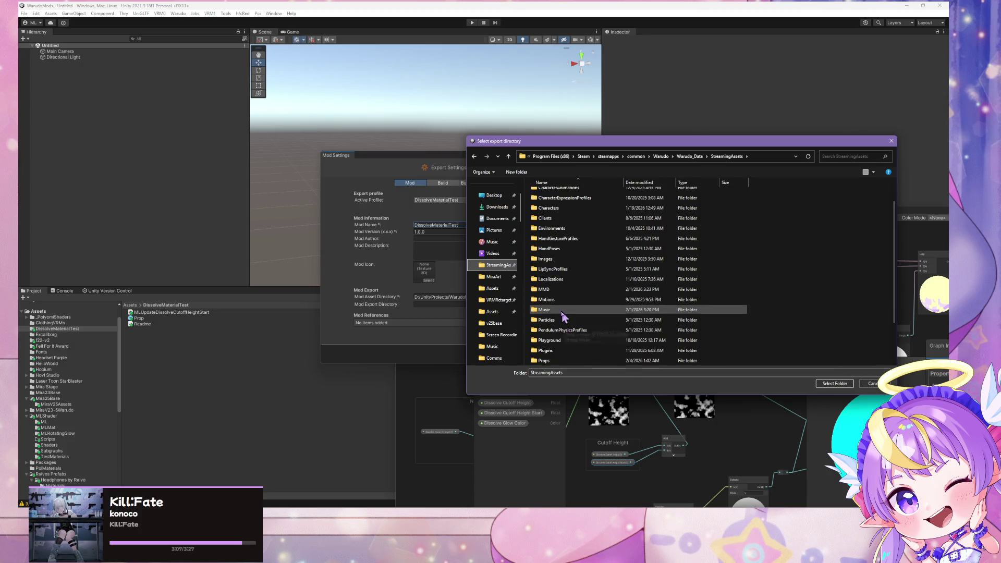
pyautogui.doubleClick(547, 362)
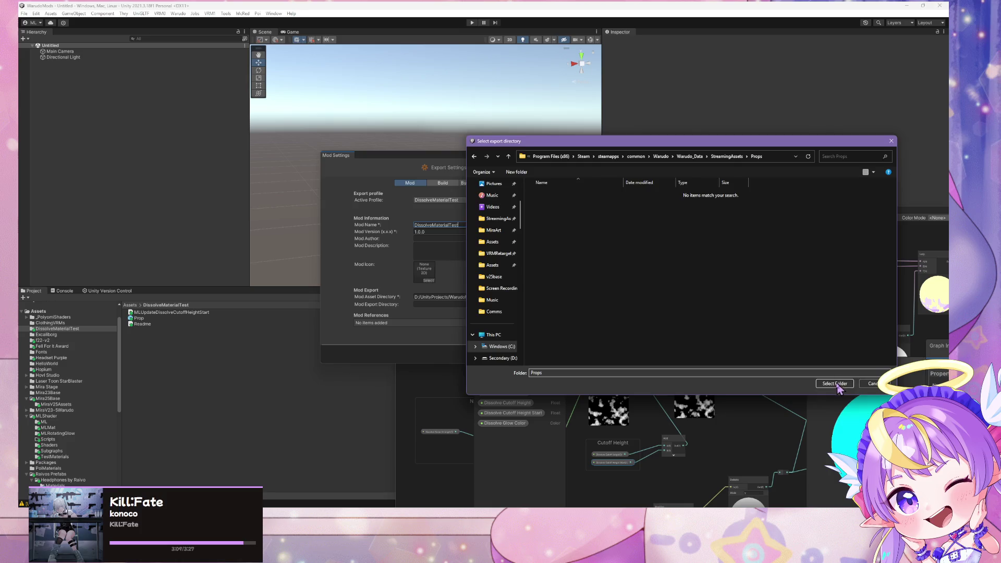
pyautogui.click(835, 383)
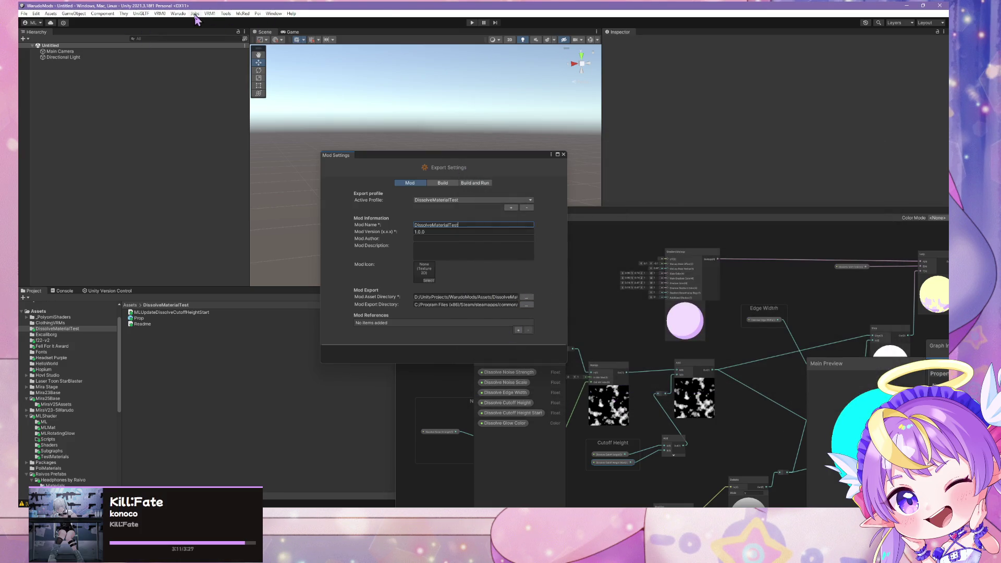
# Build the mod and lower the new dissolve prop in Warudo's scene.
pyautogui.click(177, 14)
pyautogui.click(200, 61)
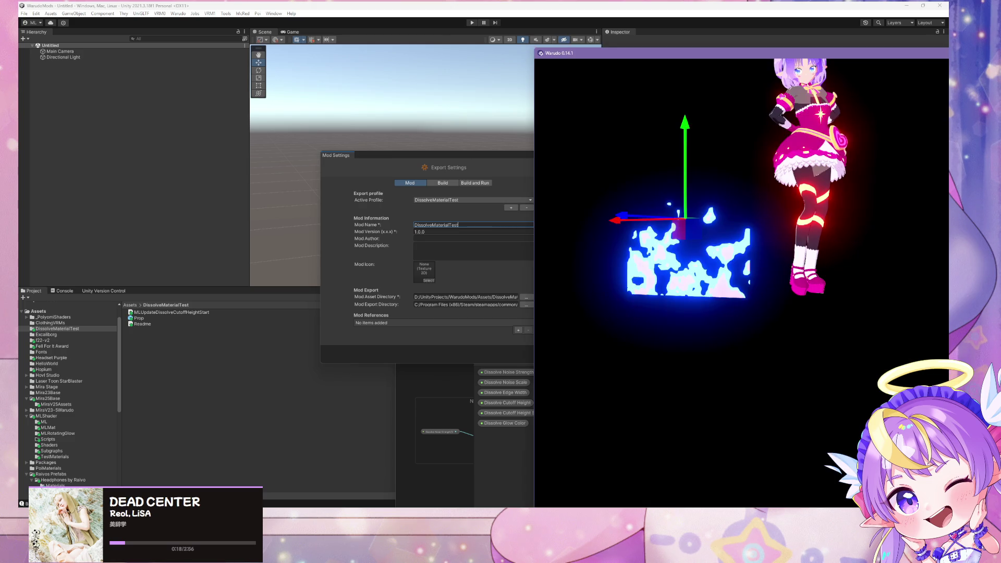
pyautogui.moveTo(645, 200)
pyautogui.mouseDown()
pyautogui.moveTo(661, 376)
pyautogui.moveTo(661, 193)
pyautogui.moveTo(660, 227)
pyautogui.mouseUp()
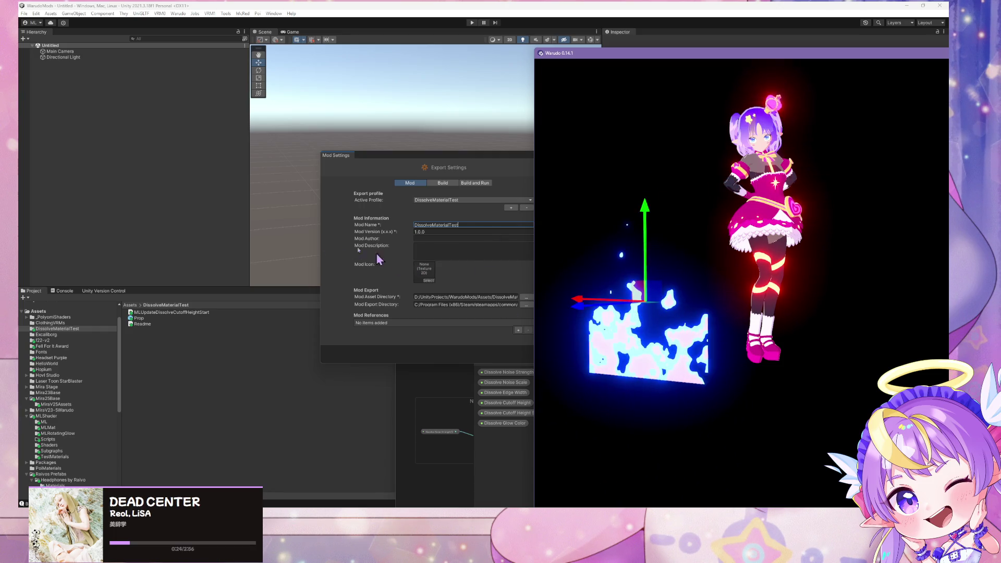
# Position the dissolve plane beside the avatar, then bring up the Warudo Handbook.
pyautogui.click(427, 166)
pyautogui.moveTo(426, 165); pyautogui.dragTo(188, 155)
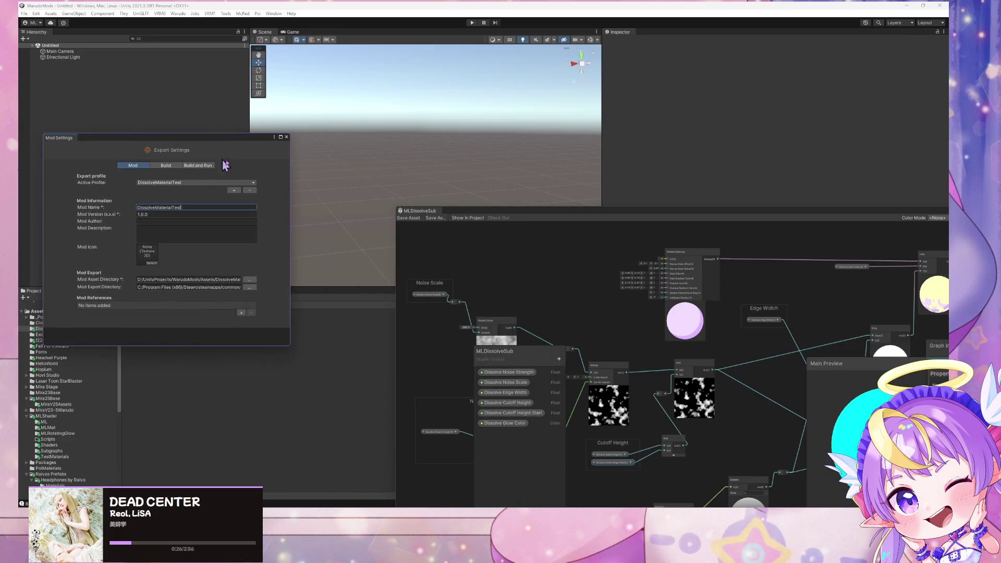
pyautogui.hotkey('alt', 'Tab')
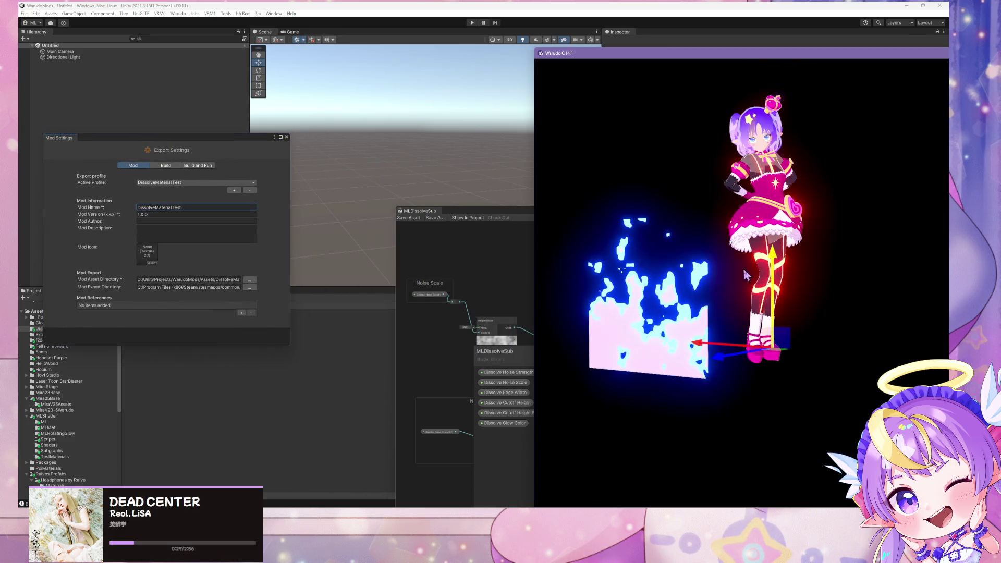
pyautogui.moveTo(745, 275)
pyautogui.mouseDown()
pyautogui.moveTo(647, 224)
pyautogui.moveTo(813, 234)
pyautogui.moveTo(635, 102)
pyautogui.moveTo(680, 226)
pyautogui.moveTo(715, 221)
pyautogui.moveTo(680, 226)
pyautogui.moveTo(727, 243)
pyautogui.mouseUp()
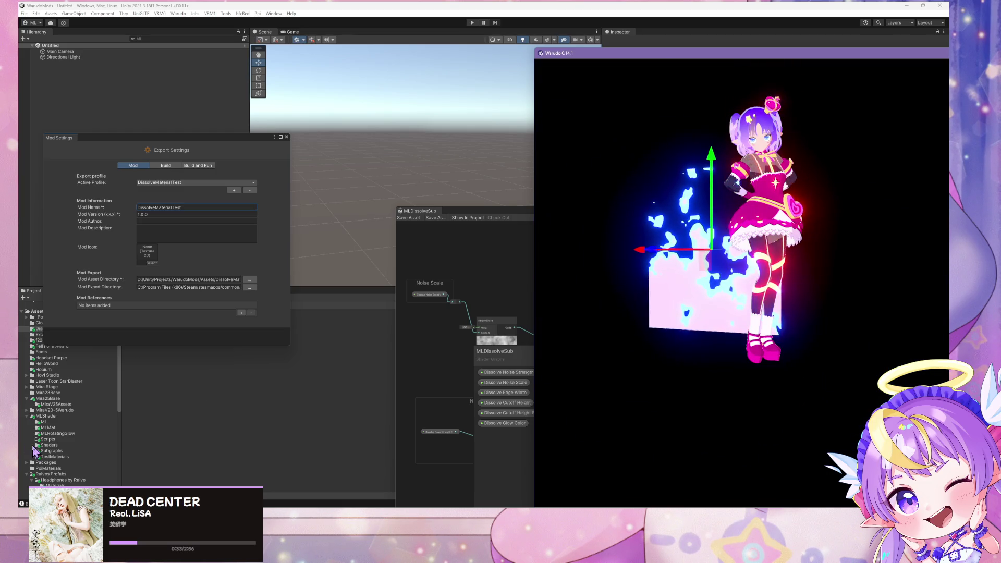
pyautogui.click(34, 449)
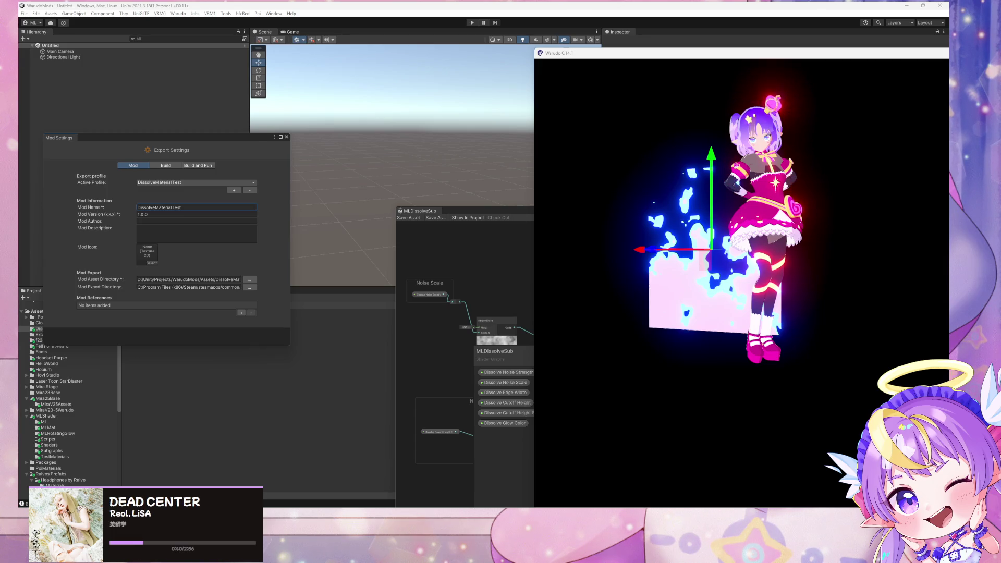
pyautogui.press('super+d')
pyautogui.hotkey('alt', 'Tab')
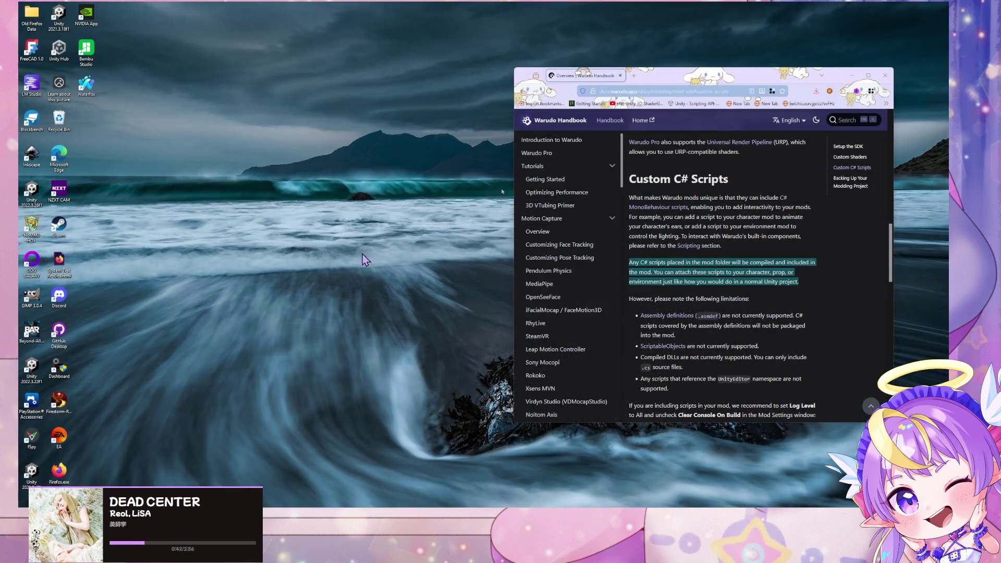
# Review the handbook's Custom C# Scripts note, then return to the Warudo window.
pyautogui.press('super+d')
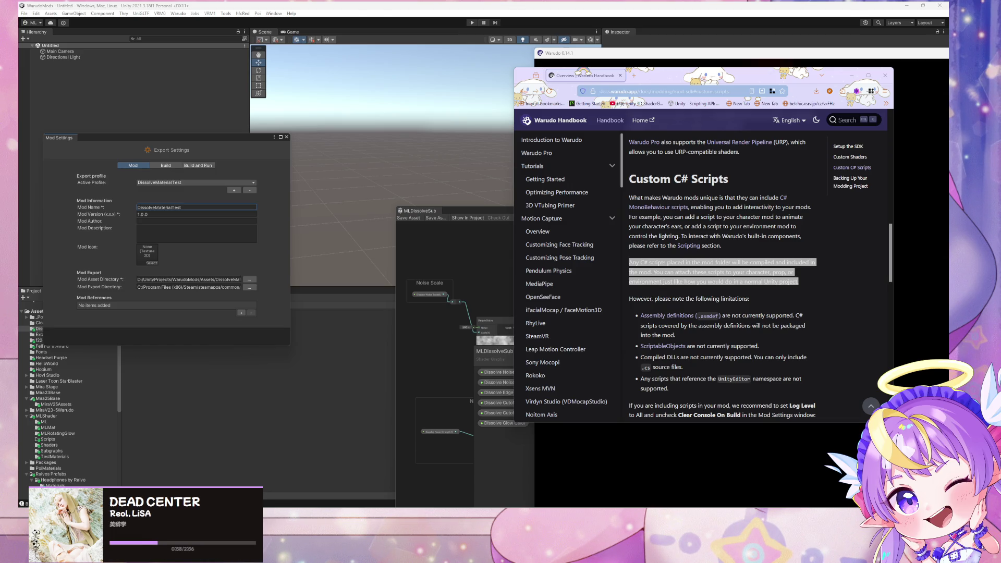
pyautogui.hotkey('alt', 'Tab')
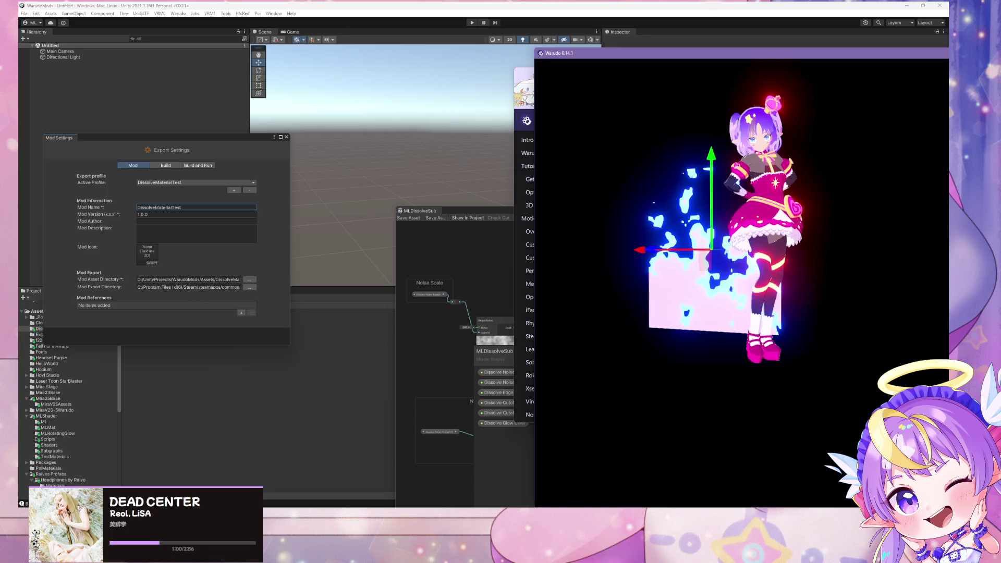
# Remove Prop 2's _Dissolve_Cutoff_Height material override in Warudo.
pyautogui.moveTo(749, 58); pyautogui.dragTo(363, 17)
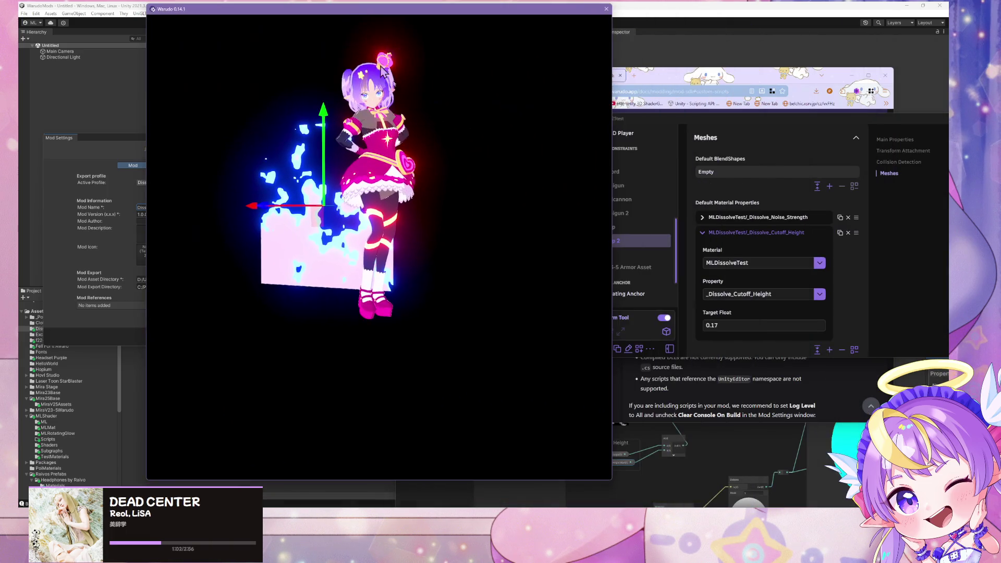
pyautogui.click(854, 235)
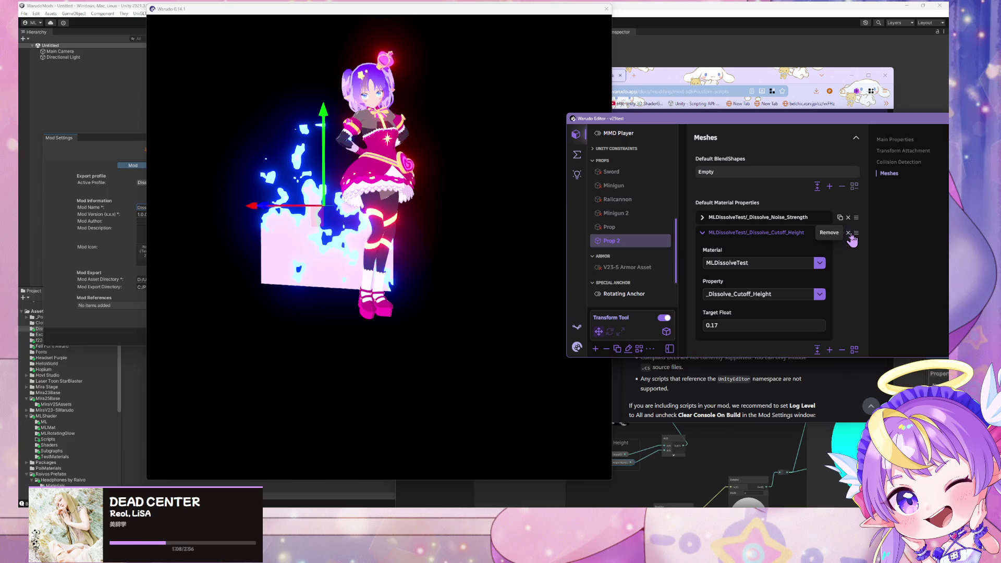
pyautogui.click(848, 233)
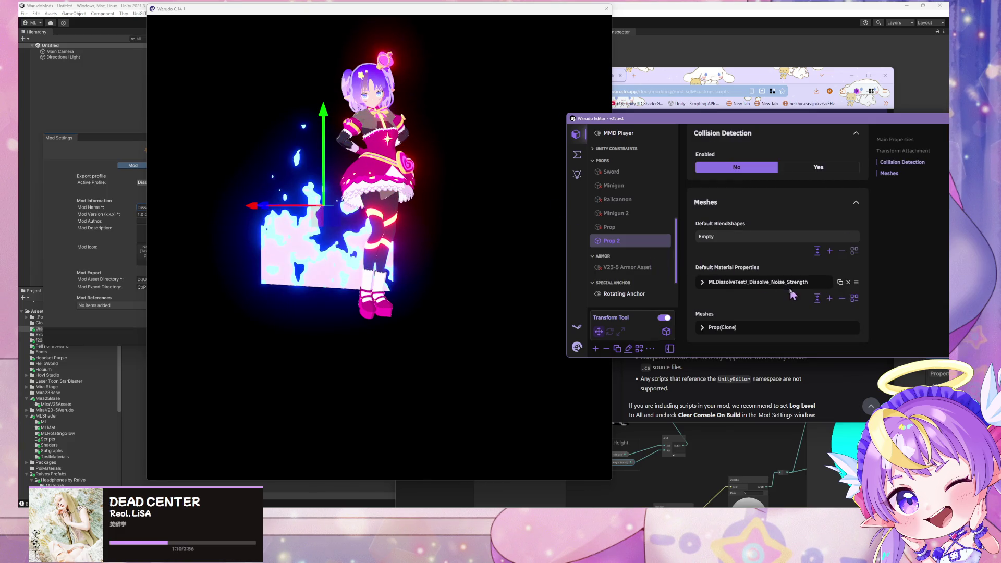
# Set the dissolve noise strength Target Float to 0.56 and add a new blank material property entry.
pyautogui.click(701, 283)
pyautogui.scroll(-2, 724, 290)
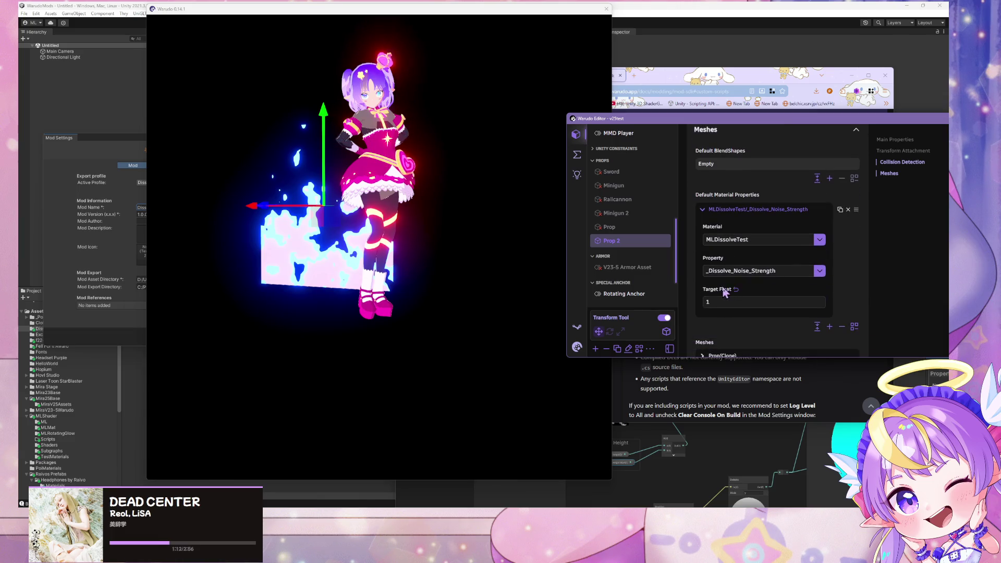
pyautogui.write('-0.08')
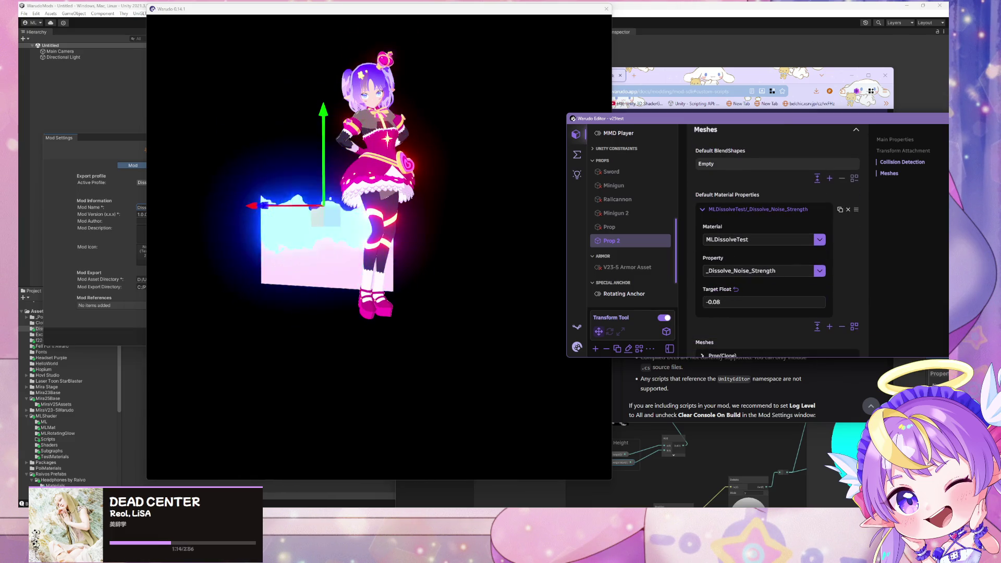
pyautogui.press('BackSpace')
pyautogui.write('9')
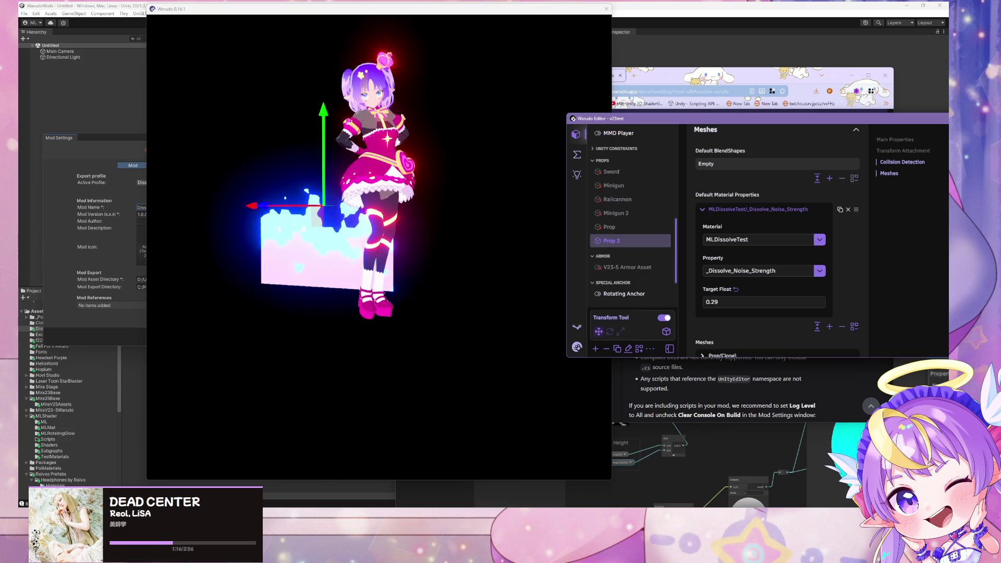
pyautogui.hotkey('ctrl', 'a')
pyautogui.write('0.56')
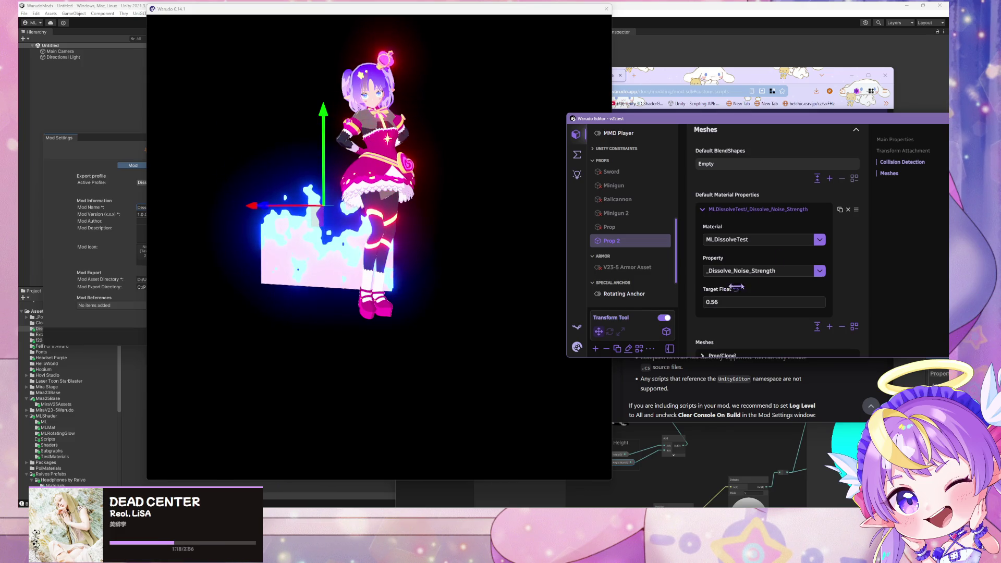
pyautogui.click(829, 326)
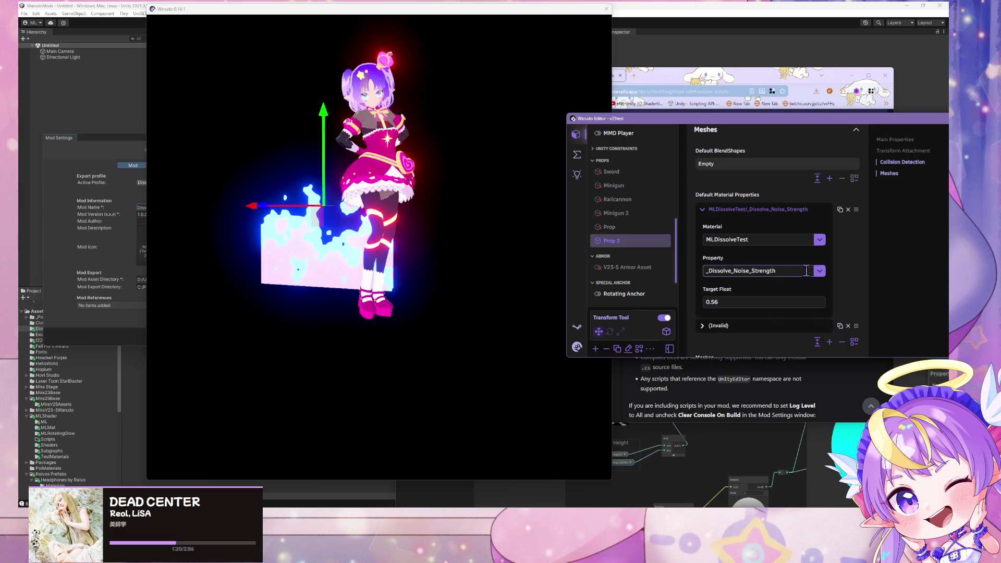
# Point the new entry at MLDissolveTest's _Dissolve_Cutoff_Height property.
pyautogui.scroll(-1, 722, 295)
pyautogui.scroll(-2, 786, 311)
pyautogui.click(771, 247)
pyautogui.click(771, 270)
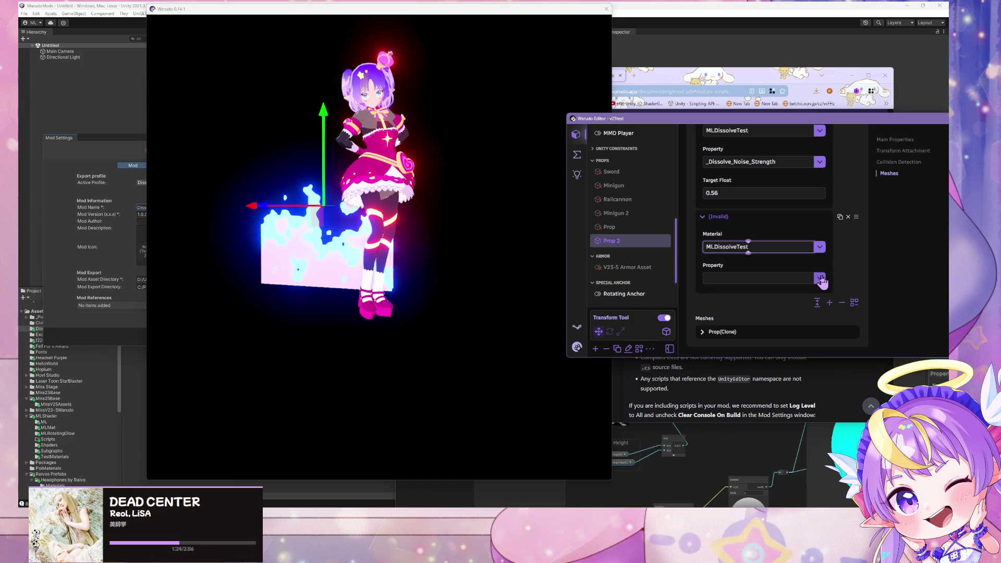
pyautogui.click(819, 278)
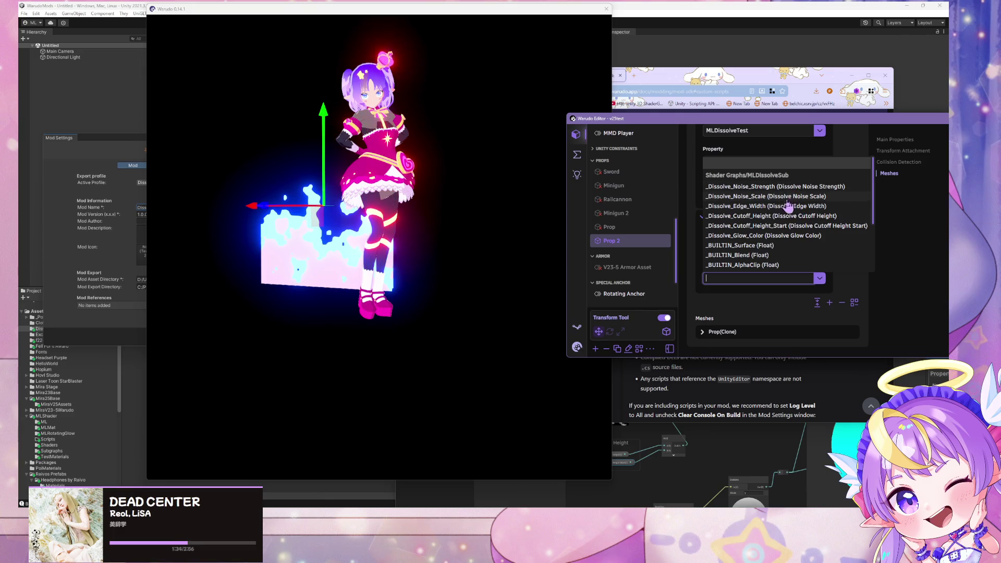
pyautogui.click(780, 219)
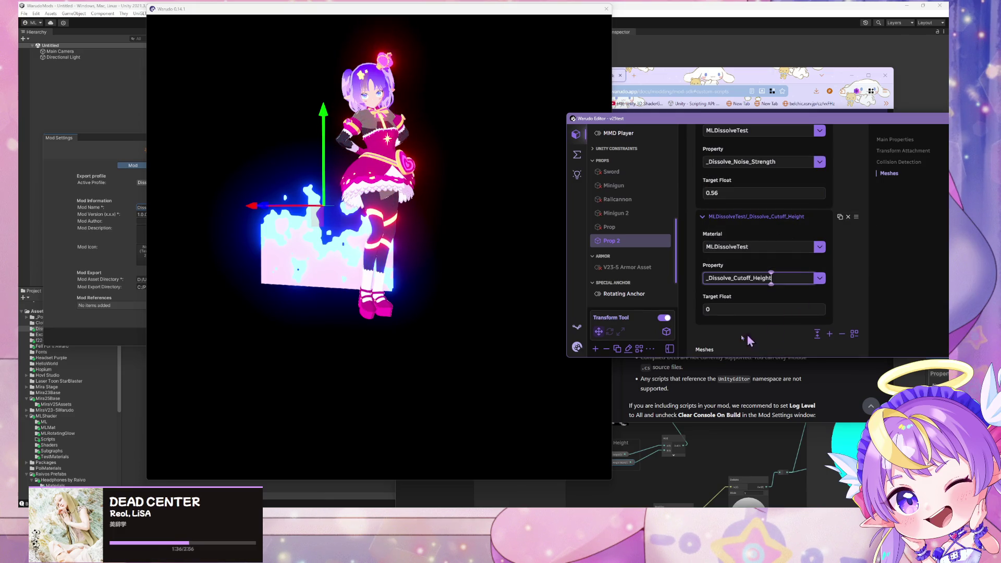
# Scrub noise strength down to 0 and cutoff height up to 0.28, then switch to GitHub Desktop.
pyautogui.scroll(1, 814, 263)
pyautogui.scroll(-1, 768, 310)
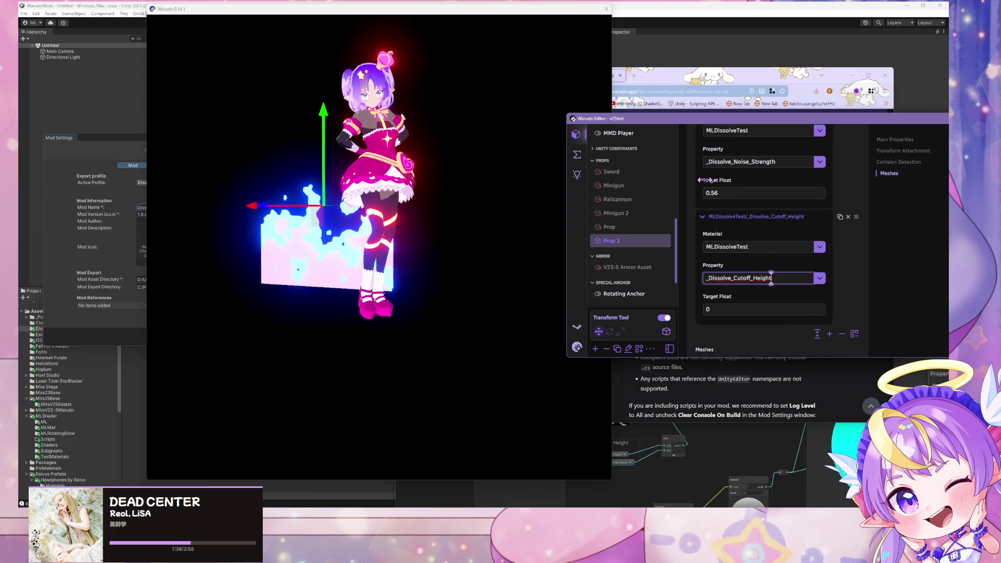
pyautogui.moveTo(715, 180); pyautogui.dragTo(701, 180)
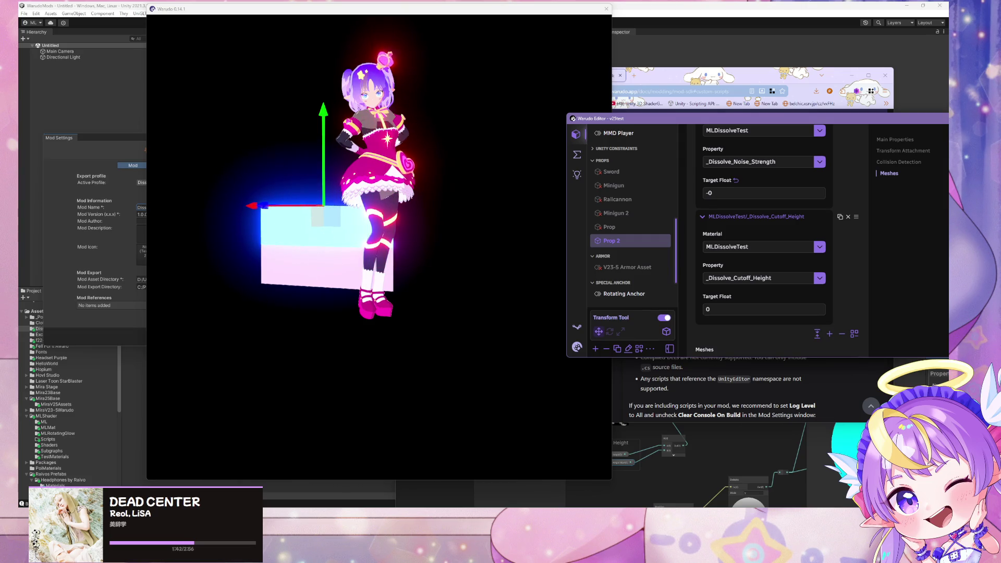
pyautogui.click(739, 193)
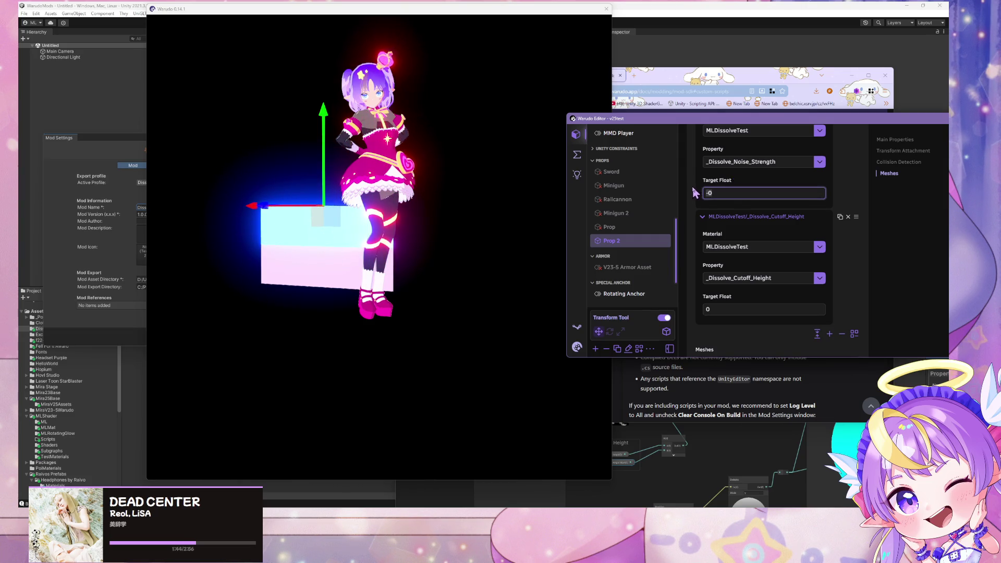
pyautogui.moveTo(716, 296)
pyautogui.mouseDown()
pyautogui.moveTo(746, 296)
pyautogui.moveTo(731, 296)
pyautogui.mouseUp()
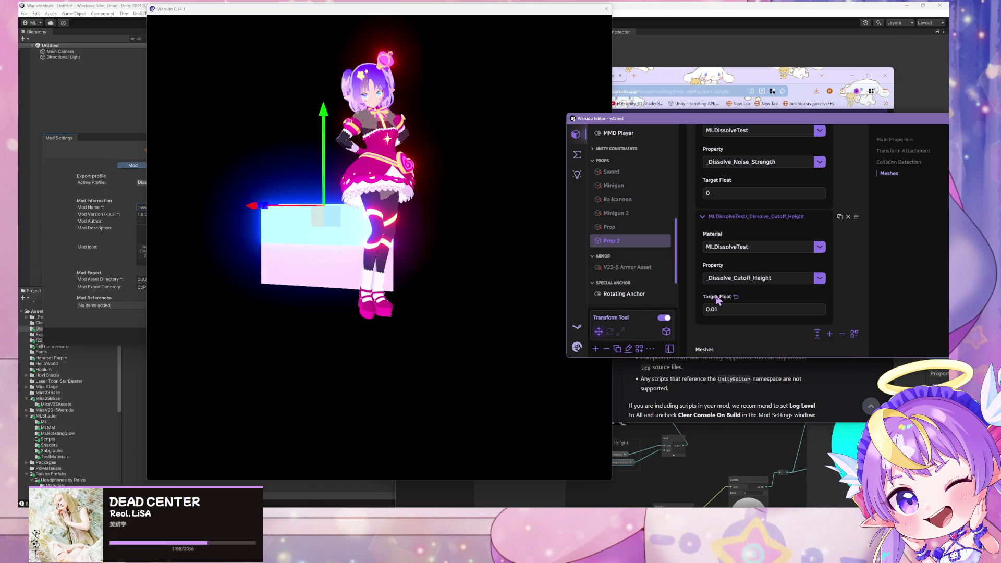
pyautogui.moveTo(731, 296); pyautogui.dragTo(623, 495)
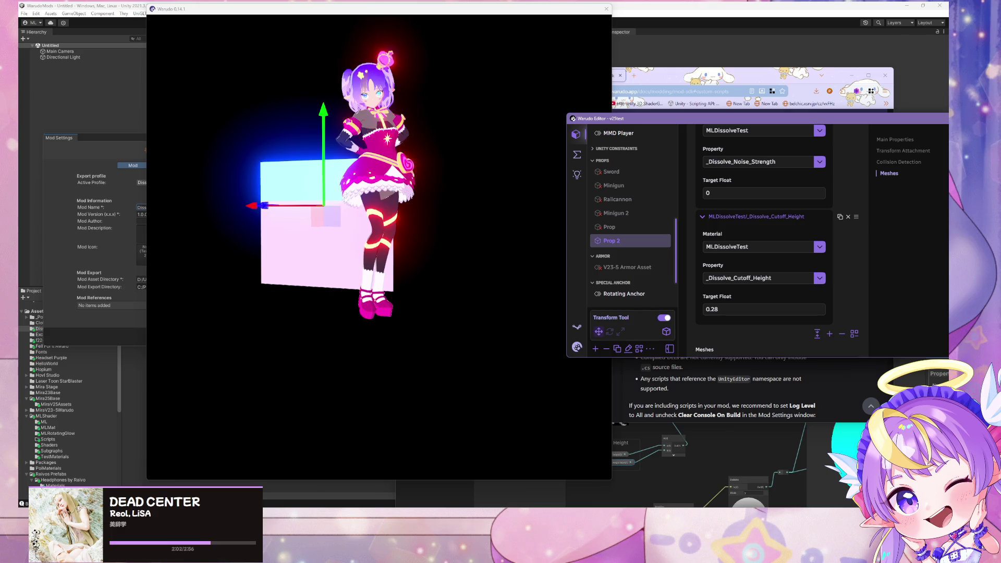
pyautogui.hotkey('alt', 'Tab')
pyautogui.scroll(-5, 203, 152)
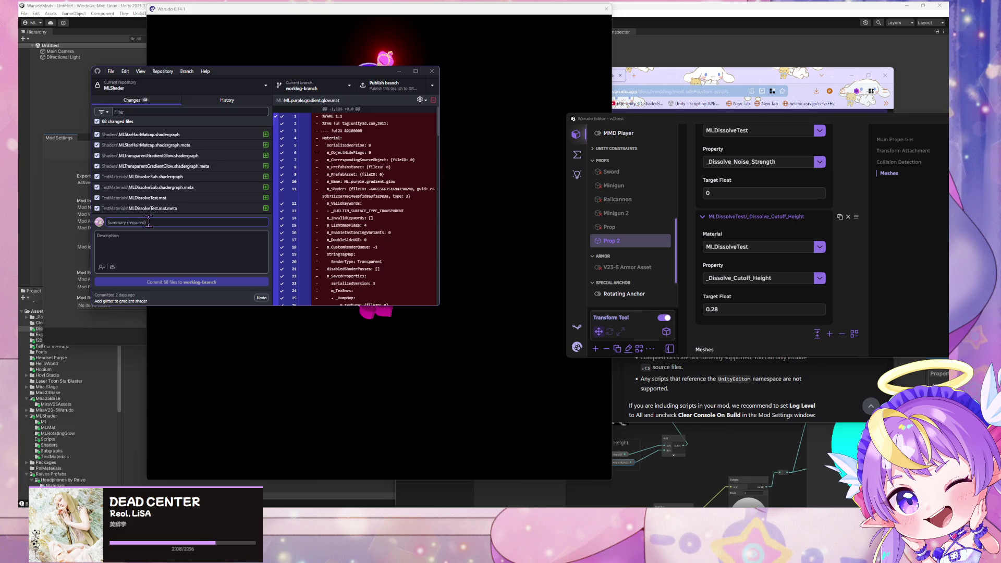
# Commit the 68 MLShader file changes to working-branch with the summary 'Reorganize Files'.
pyautogui.write('Organize')
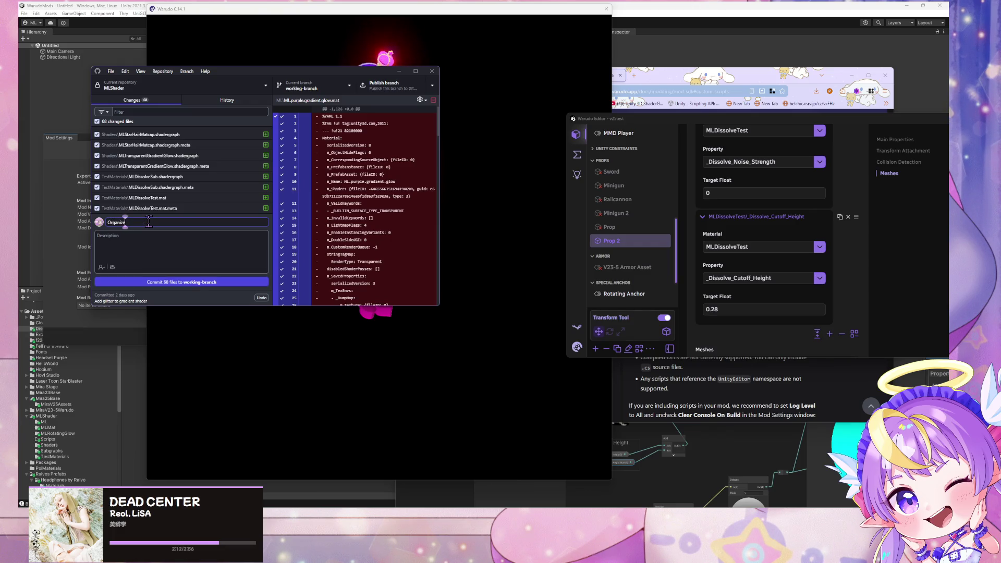
pyautogui.press('BackSpace')
pyautogui.press('BackSpace')
pyautogui.press('BackSpace')
pyautogui.write('Reor')
pyautogui.write('ganize')
pyautogui.write(' Files')
pyautogui.click(177, 282)
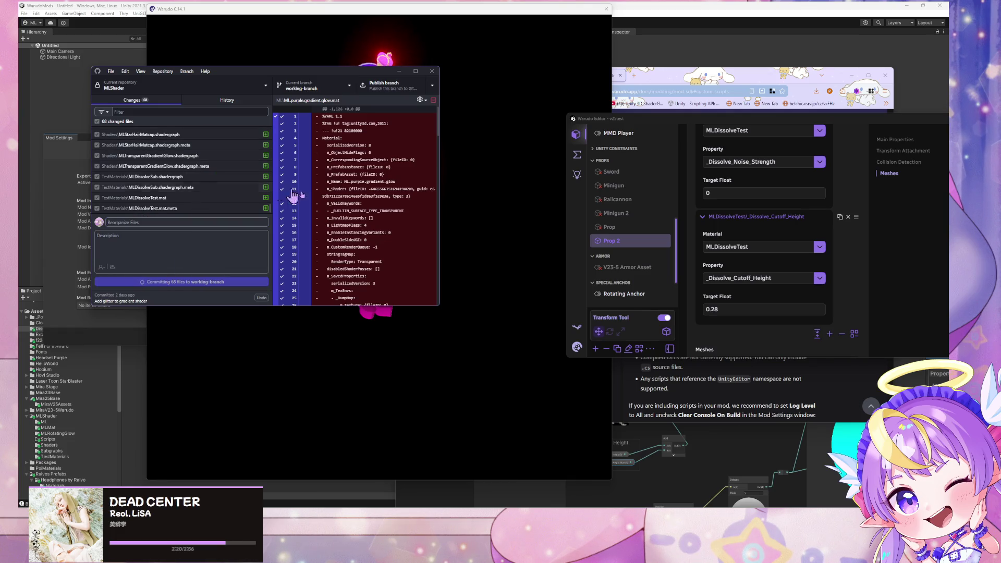
pyautogui.click(255, 86)
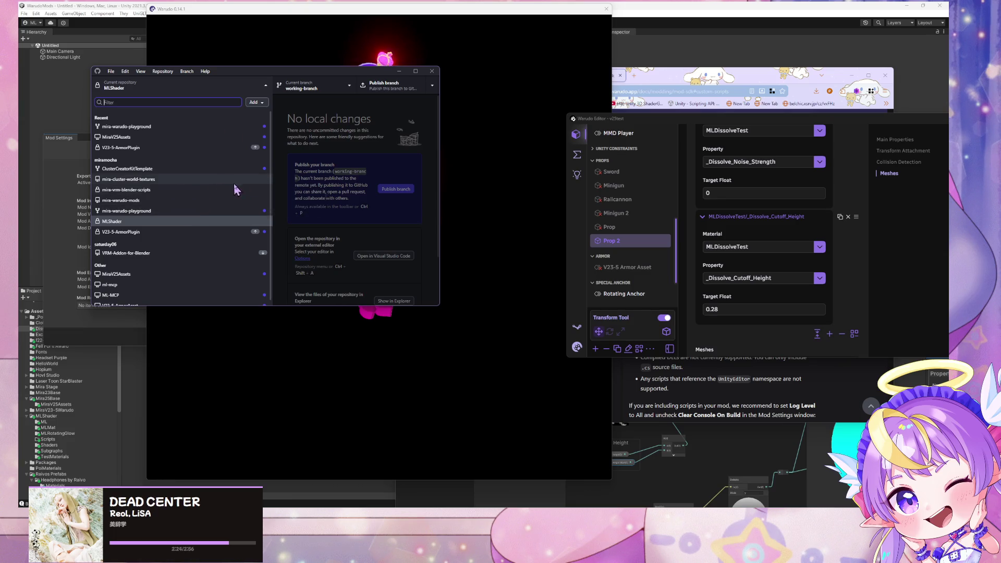
# Reposition GitHub Desktop and switch to the Warudo playground repository.
pyautogui.click(574, 143)
pyautogui.moveTo(327, 73); pyautogui.dragTo(831, 136)
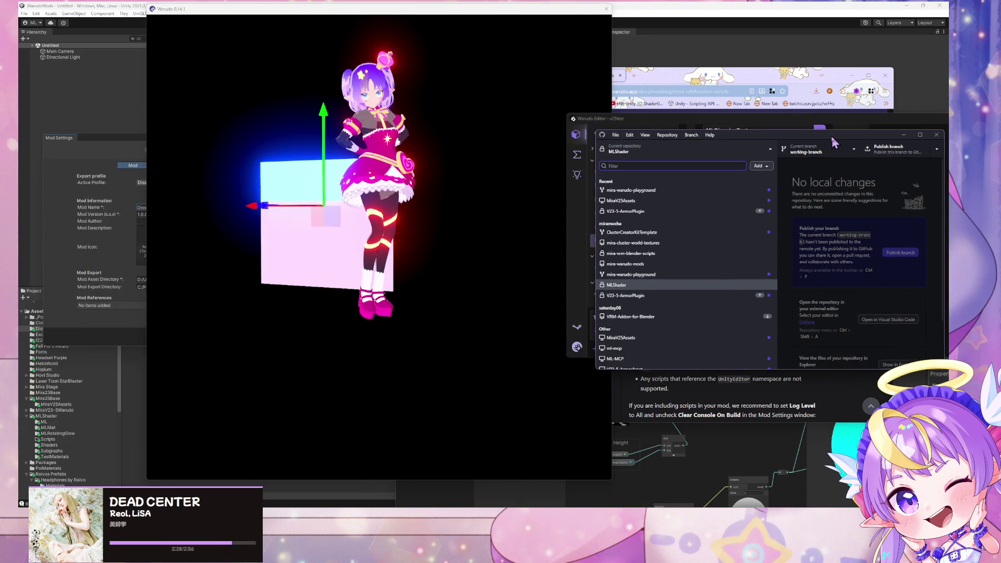
pyautogui.moveTo(440, 207)
pyautogui.mouseDown()
pyautogui.moveTo(365, 193)
pyautogui.moveTo(417, 193)
pyautogui.moveTo(351, 194)
pyautogui.moveTo(390, 207)
pyautogui.mouseUp()
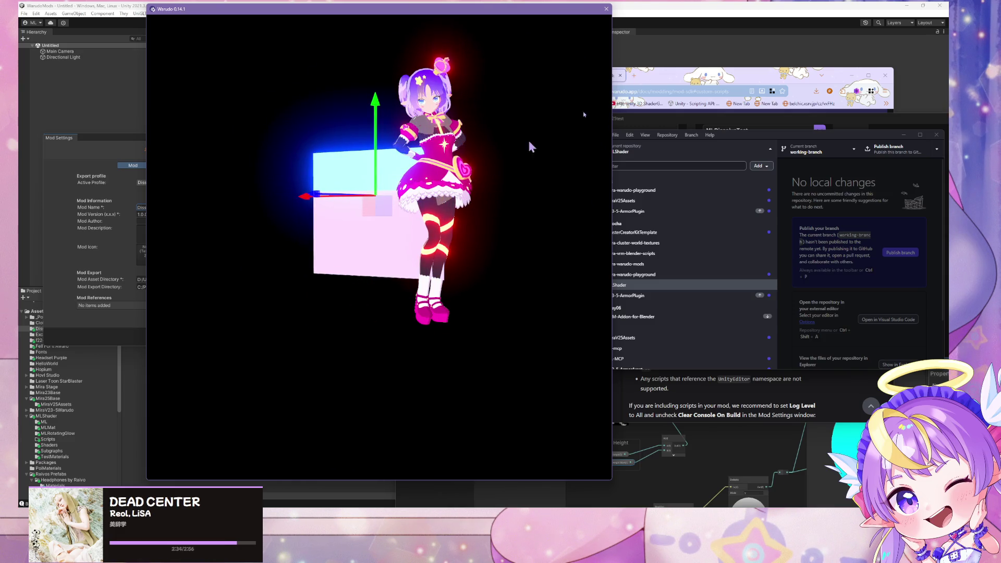
pyautogui.click(682, 150)
pyautogui.click(683, 149)
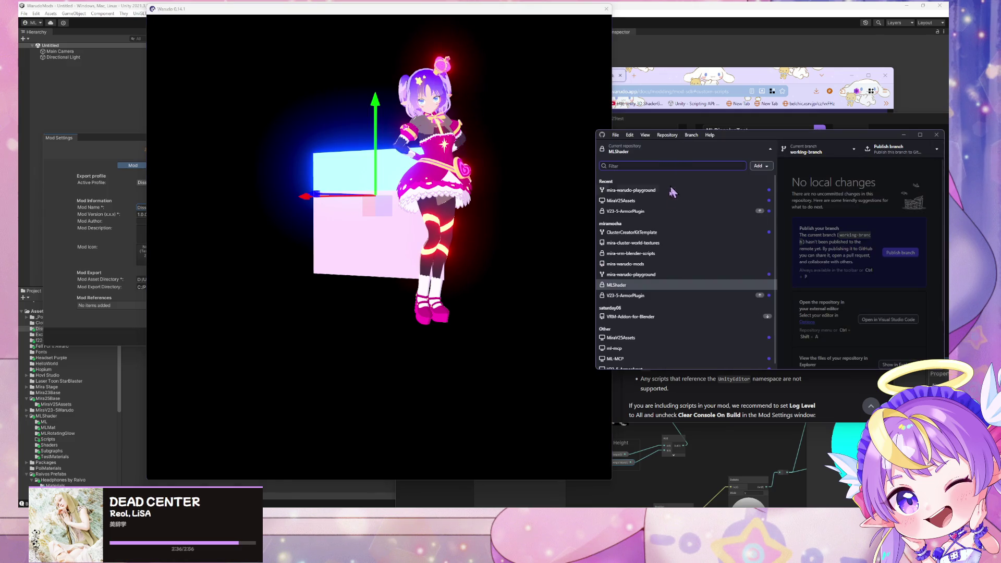
pyautogui.click(672, 277)
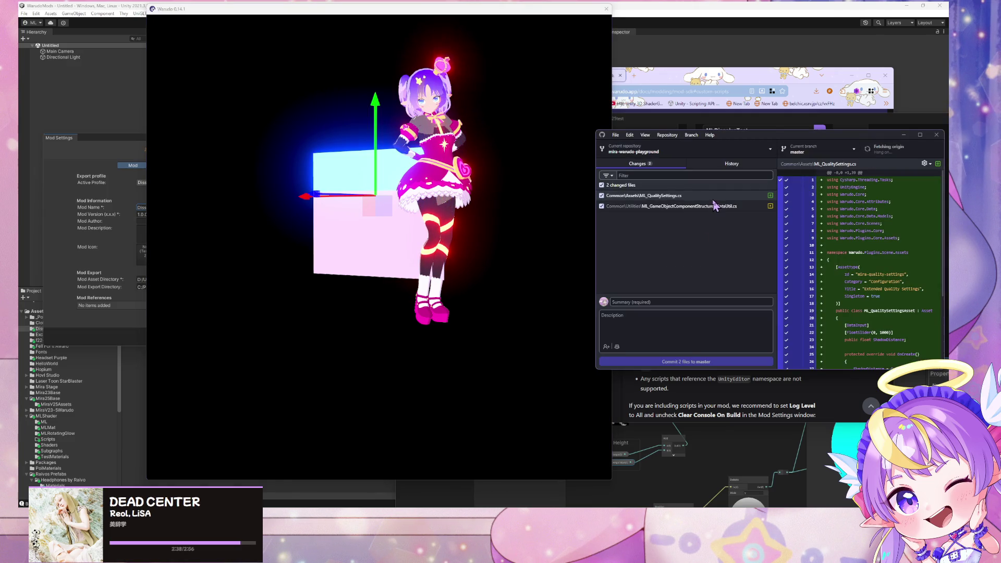
# Review the diffs of the structured-data utility file and the new ML_QualitySettings.cs.
pyautogui.scroll(-3, 868, 241)
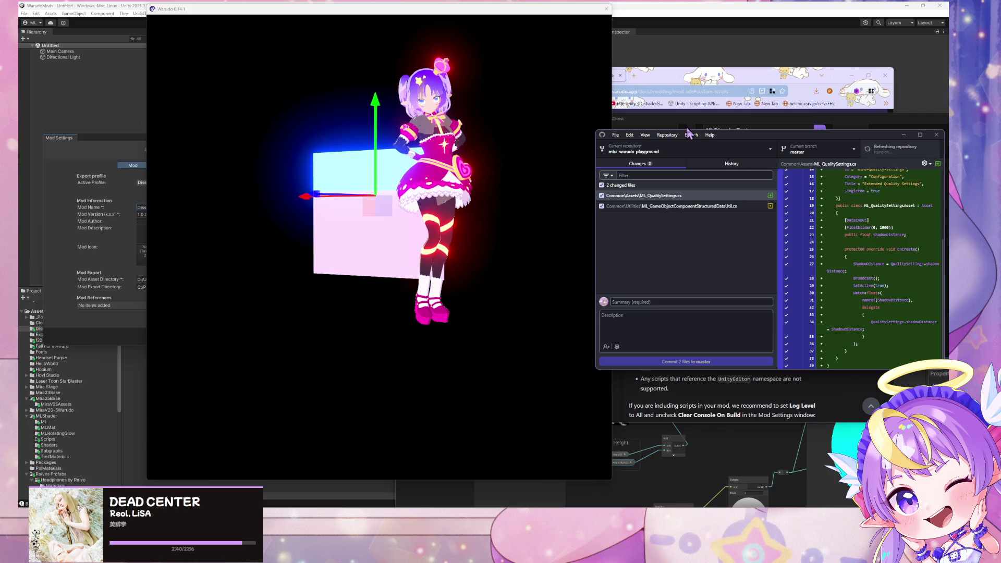
pyautogui.moveTo(723, 138); pyautogui.dragTo(549, 141)
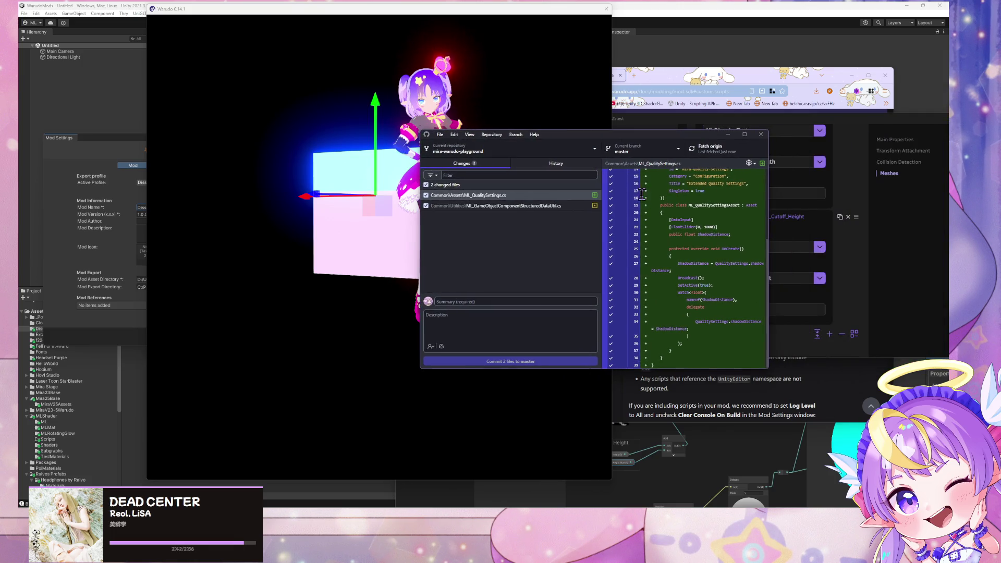
pyautogui.click(539, 207)
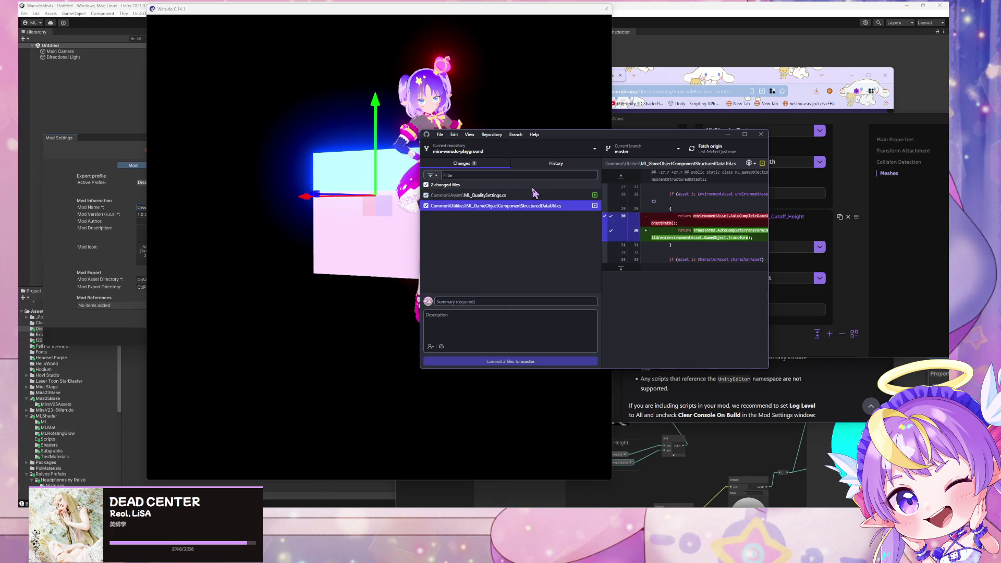
pyautogui.click(479, 302)
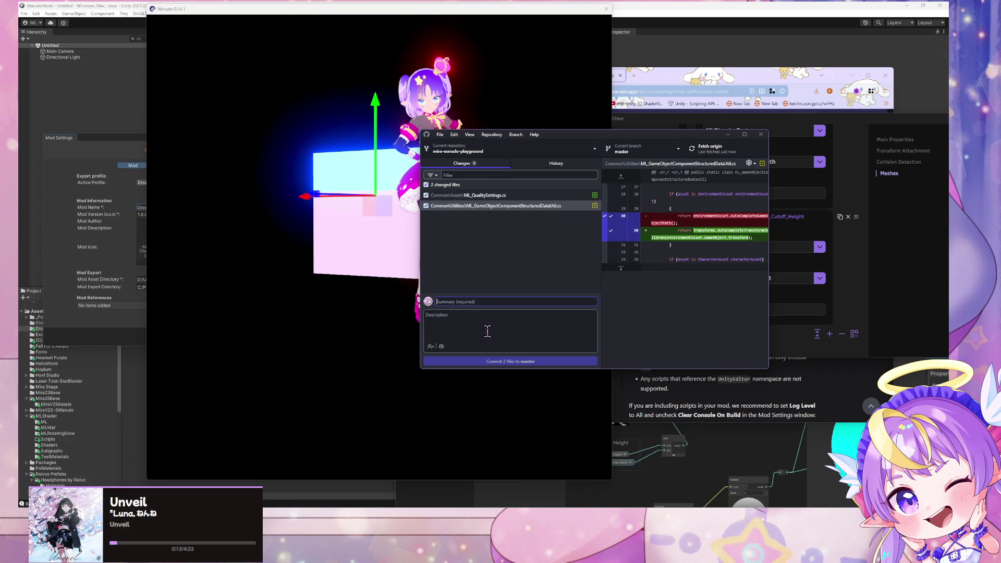
pyautogui.click(482, 195)
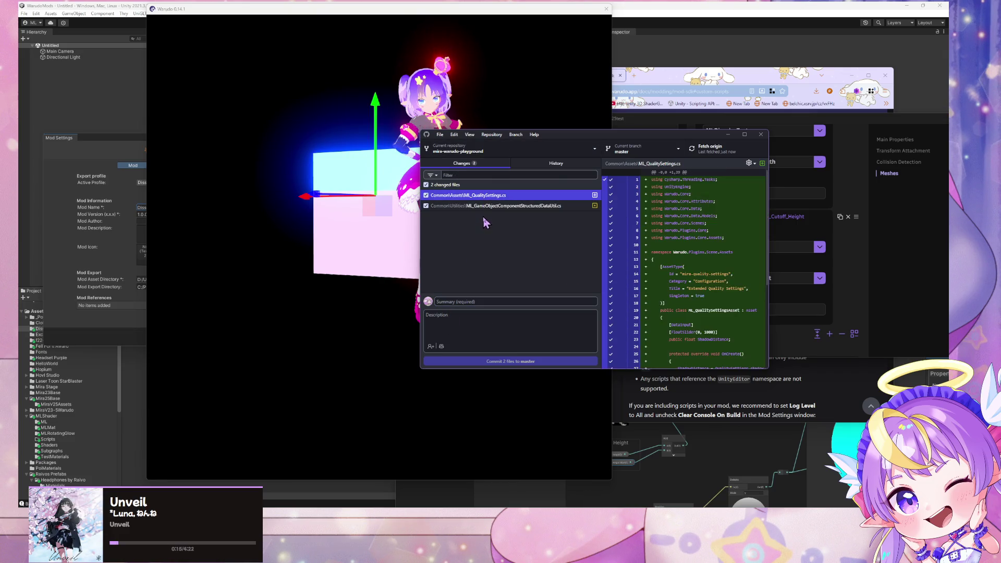
pyautogui.scroll(-5, 750, 245)
pyautogui.scroll(5, 760, 249)
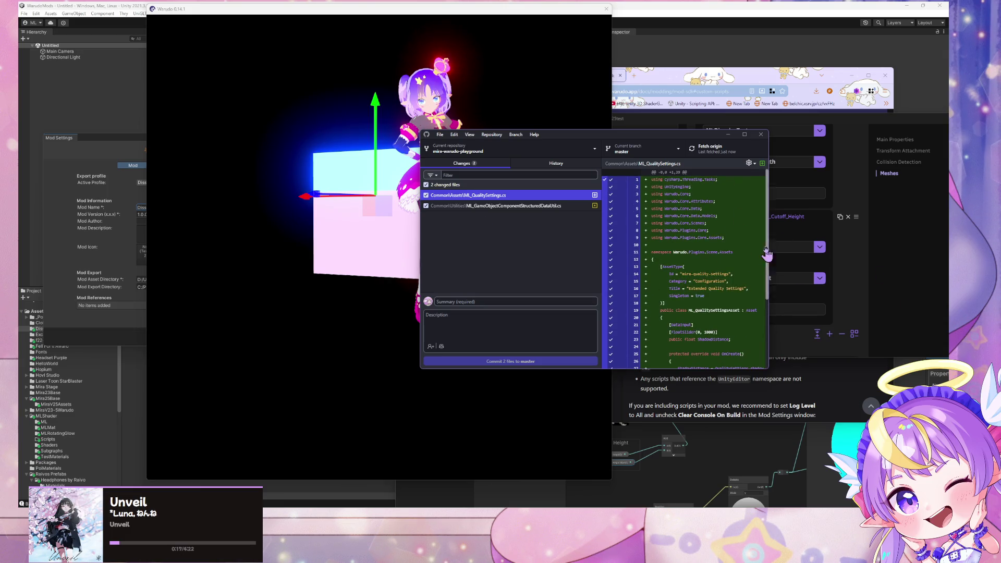
pyautogui.scroll(-3, 745, 202)
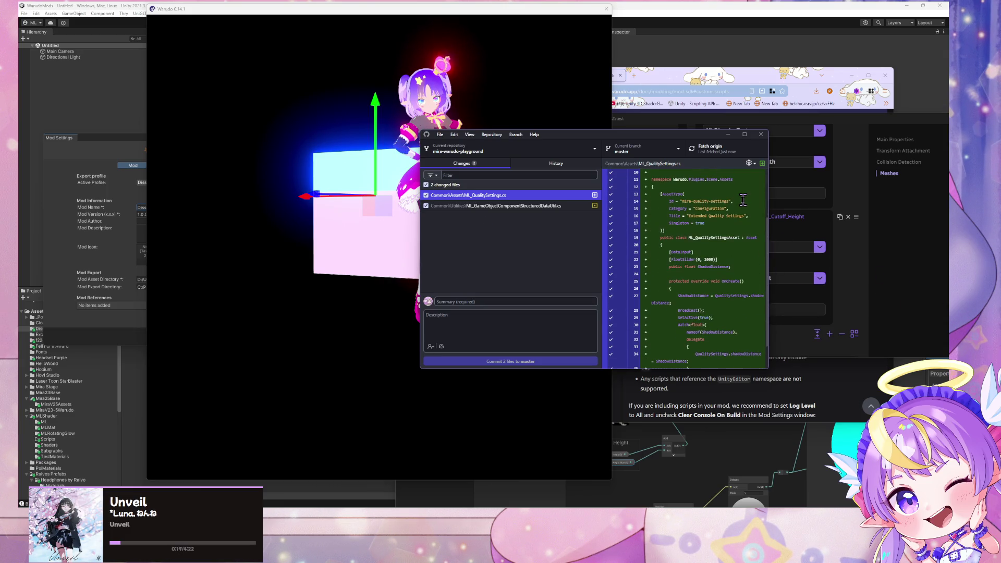